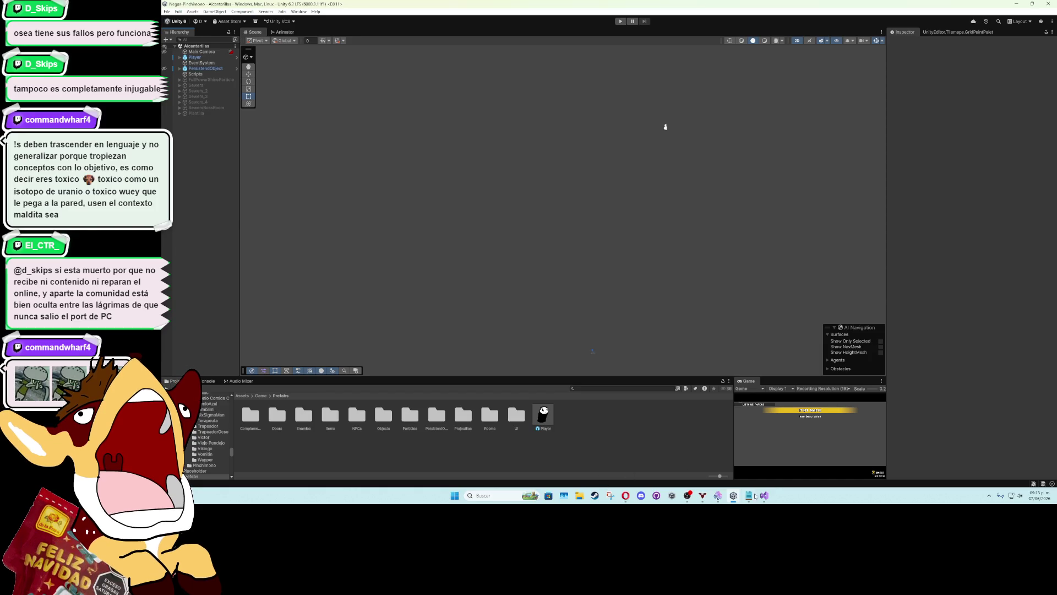
Leave Visual Studio, select PersistentObject in the Hierarchy and open its prefab in Prefab Mode
left_click(765, 495)
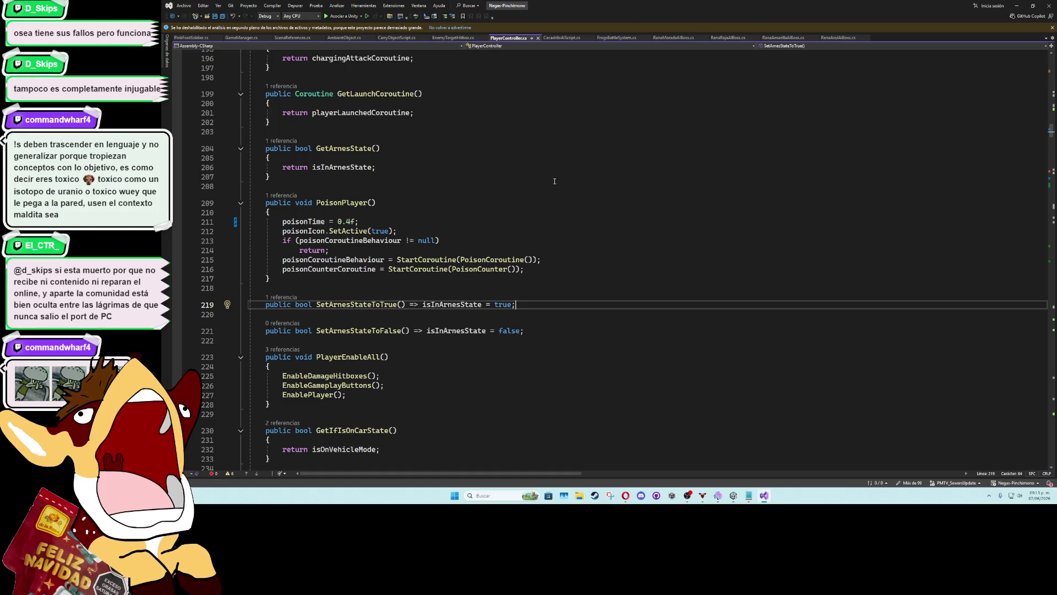
left_click(537, 286)
left_click(1017, 6)
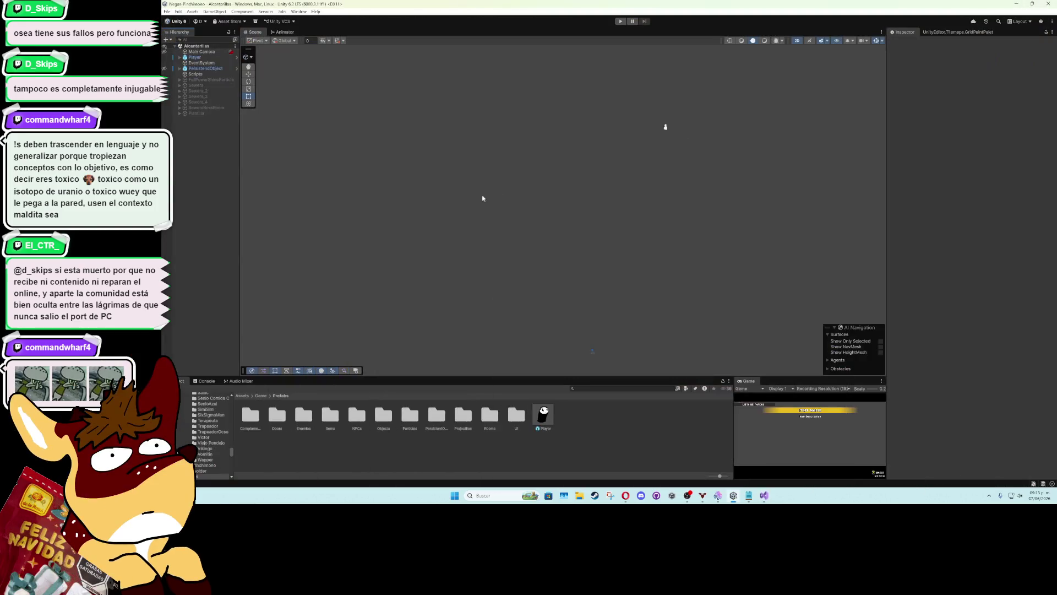
left_click(209, 69)
left_click(1013, 60)
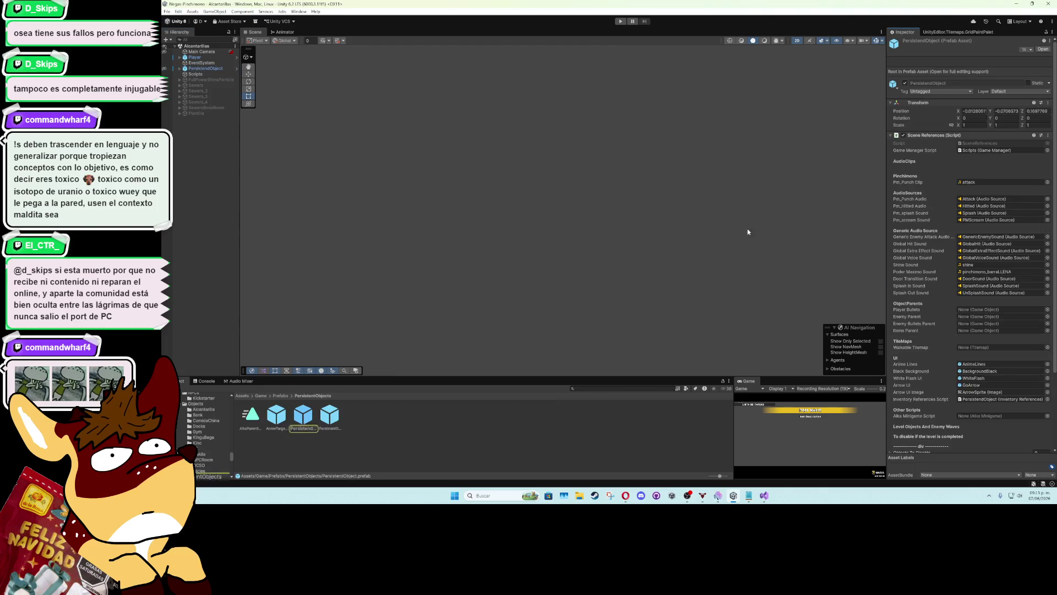
double_click(303, 416)
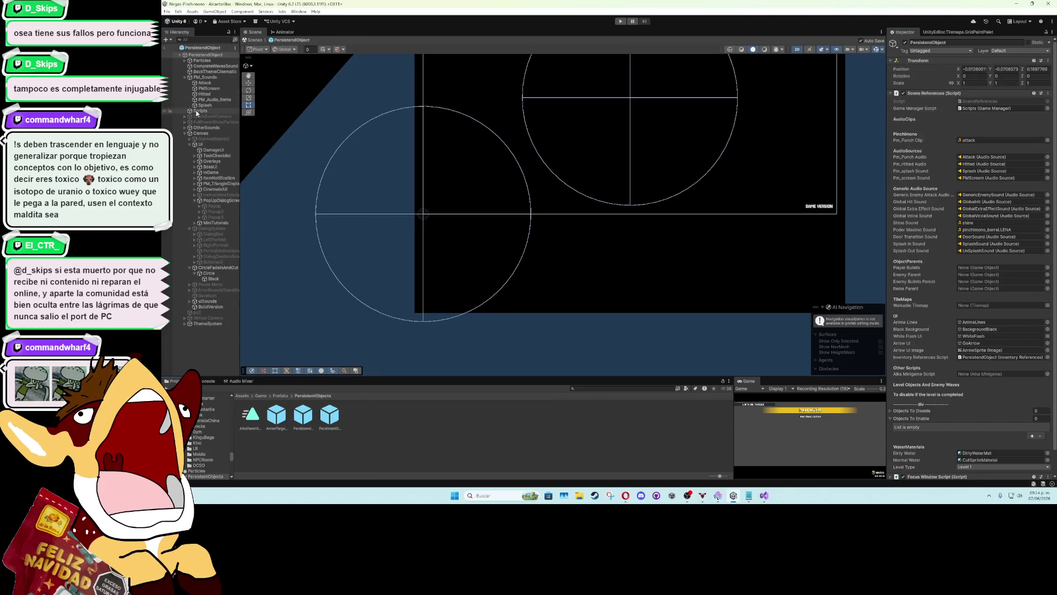
Hide the CircleFadeInAndOut overlay, zoom to the HUD and select the red LifeBar image
left_click(164, 267)
mouse_move(563, 183)
left_mouse_down()
mouse_move(499, 296)
mouse_move(502, 255)
left_mouse_up()
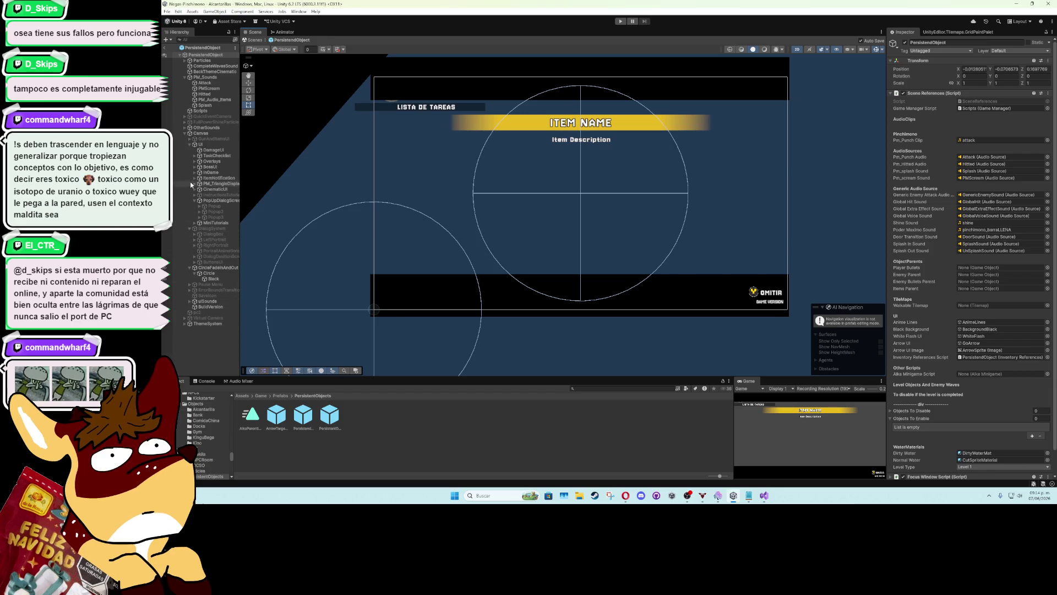
scroll(402, 134, "up", 6)
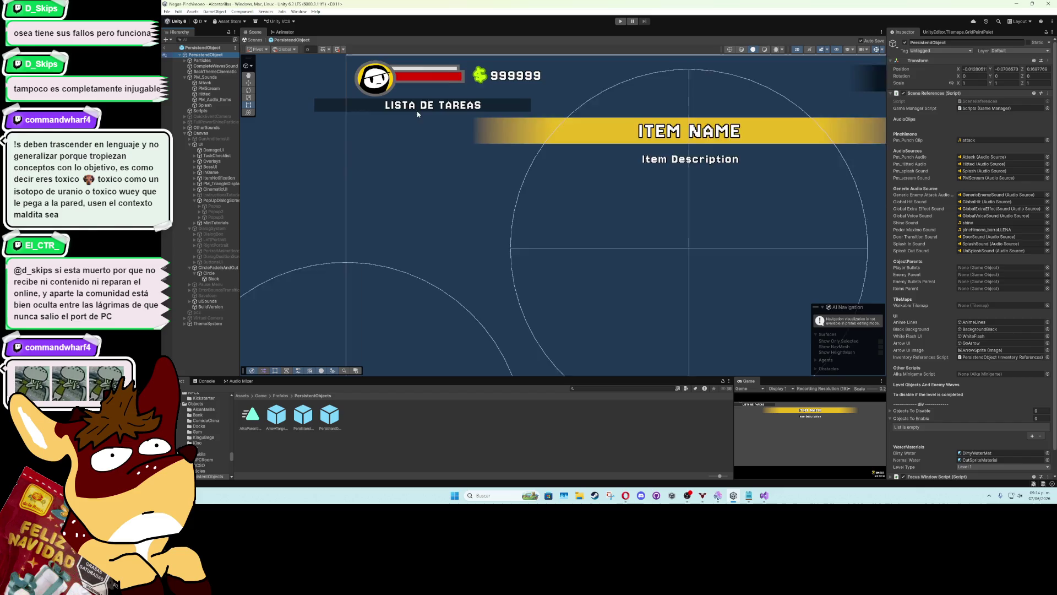
scroll(430, 172, "up", 1)
left_click(446, 141)
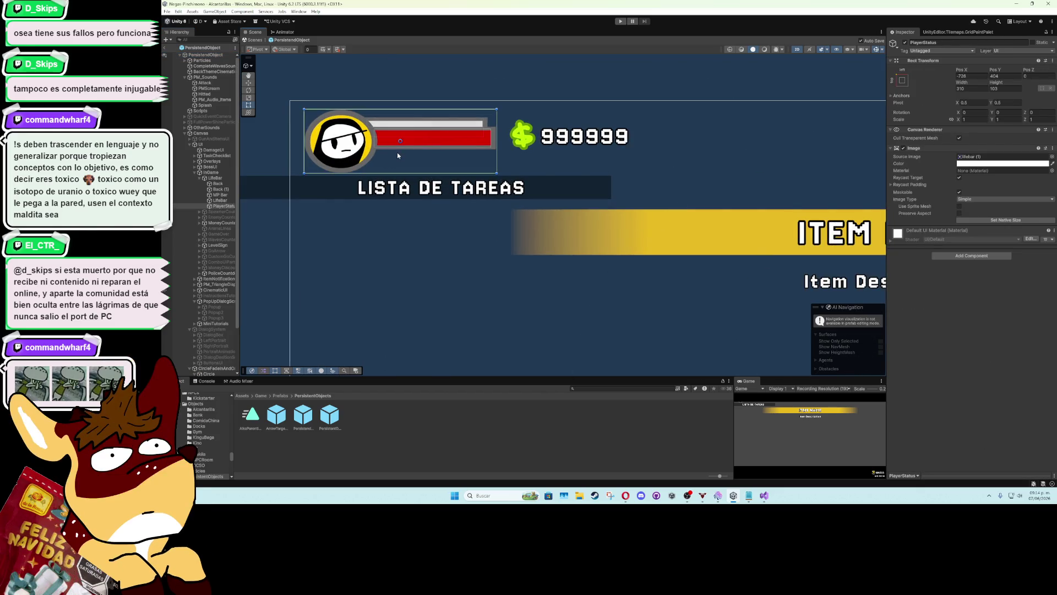
left_click(431, 138)
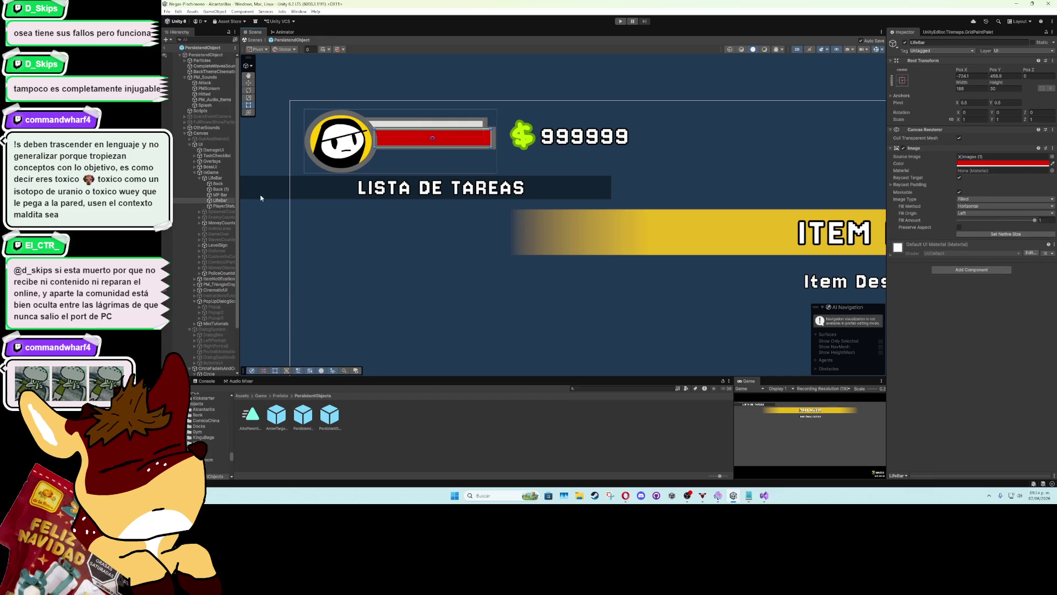
left_click(300, 11)
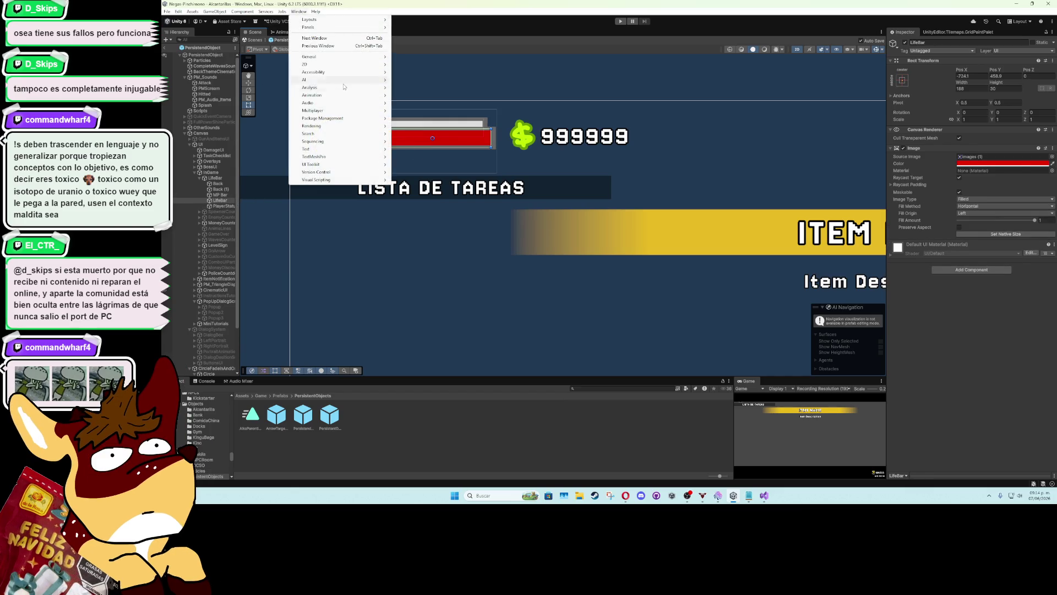
Open the Animation window and start a new clip, browsing into Assets/Game/Art/Animations
mouse_move(352, 94)
left_click(410, 96)
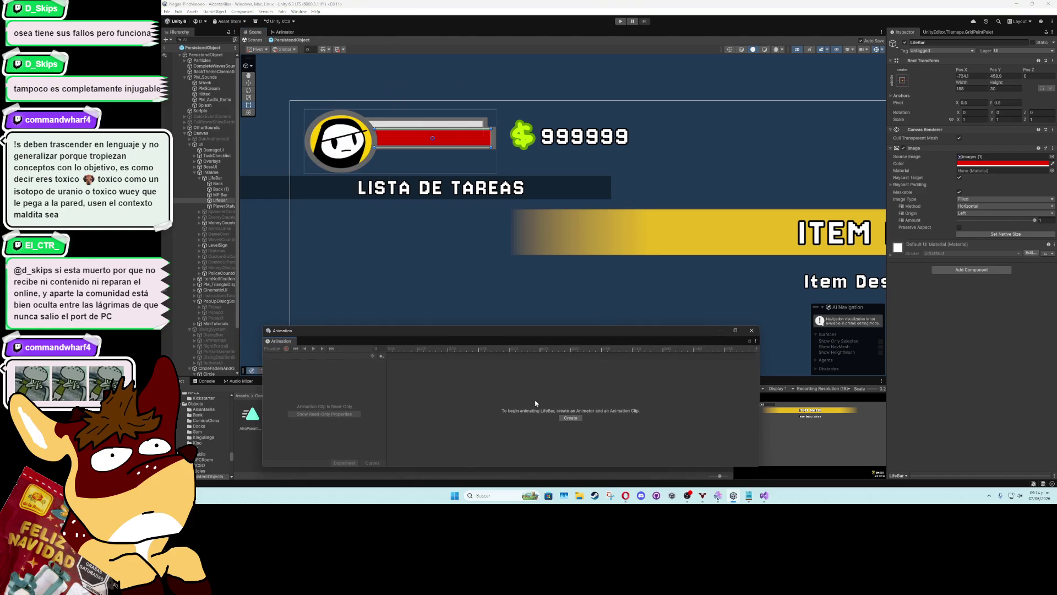
left_click(563, 419)
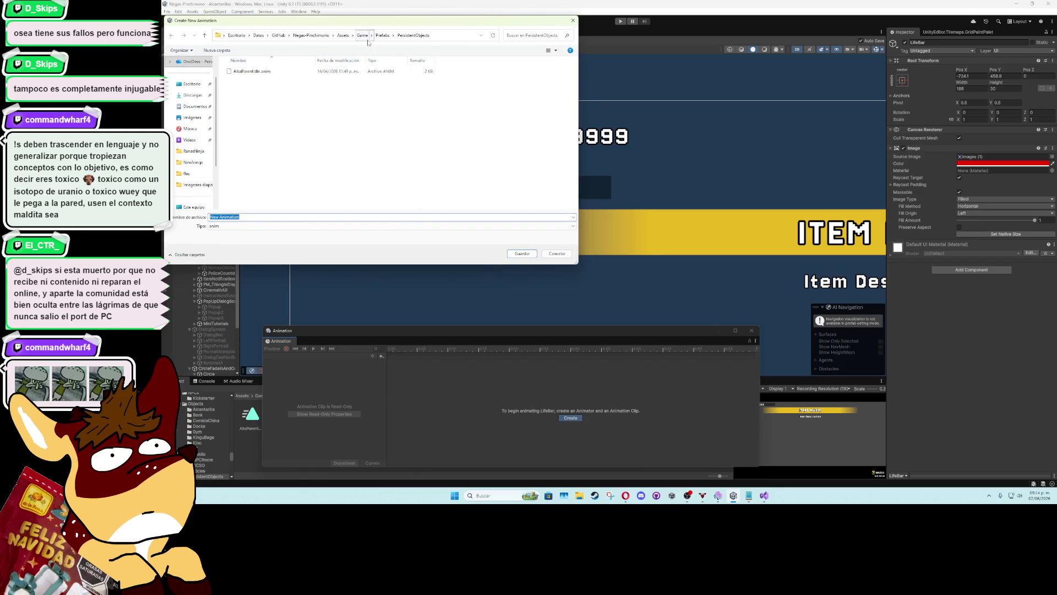
left_click(363, 35)
double_click(278, 71)
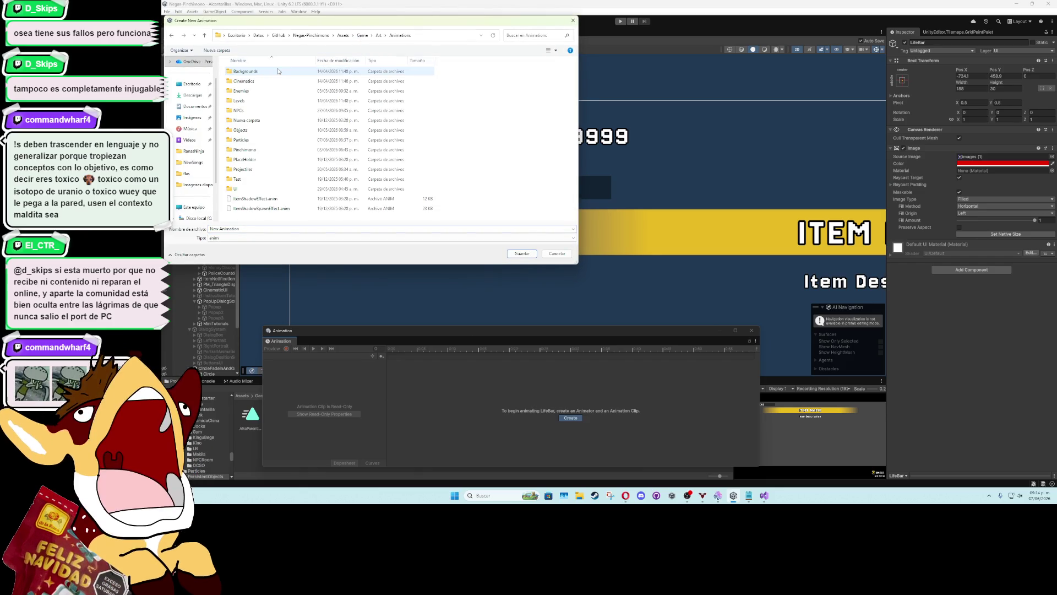
double_click(278, 71)
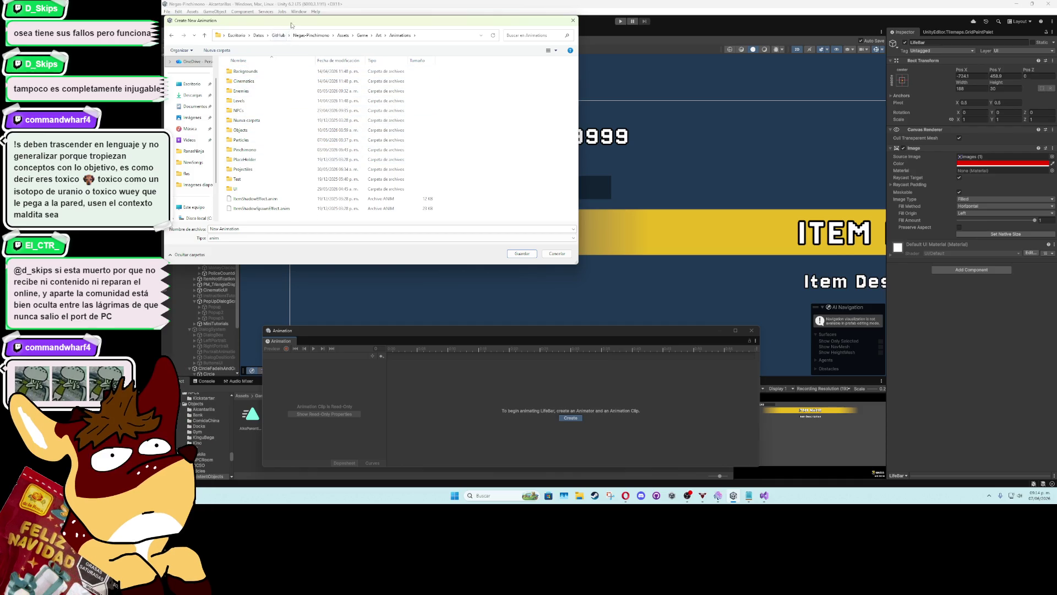
mouse_move(291, 25)
left_mouse_down()
mouse_move(374, 132)
mouse_move(370, 181)
mouse_move(312, 59)
left_mouse_up()
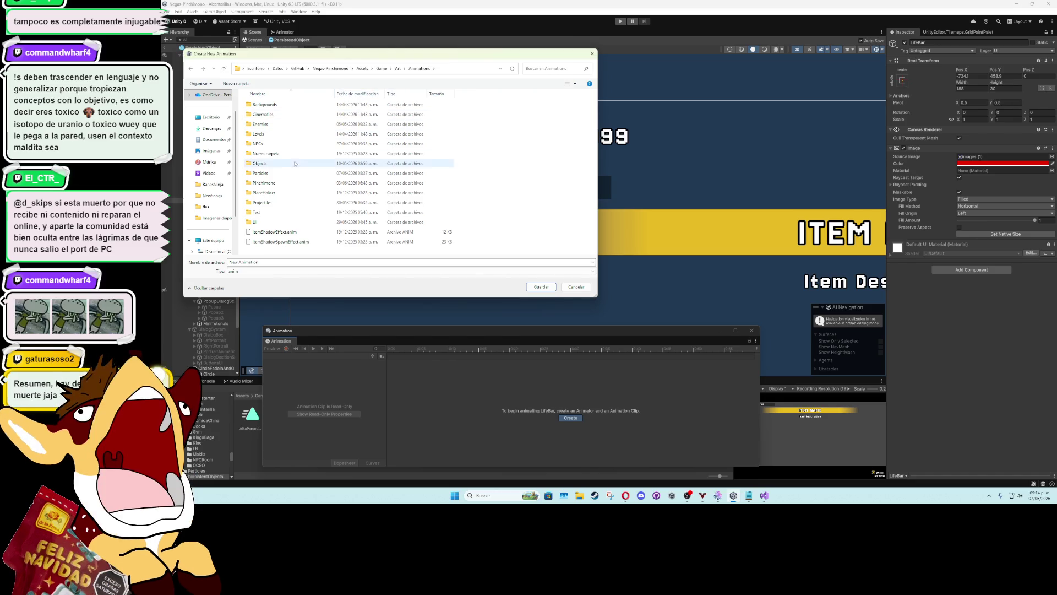
Save the new clip as NormalLife in the UI/UIInGame animations folder
double_click(255, 222)
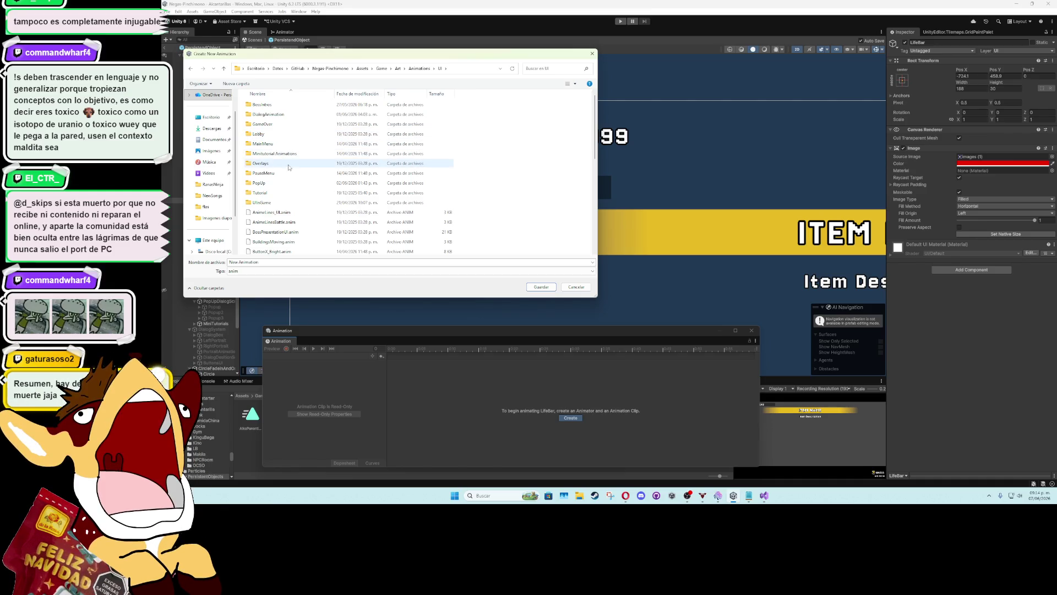
double_click(288, 166)
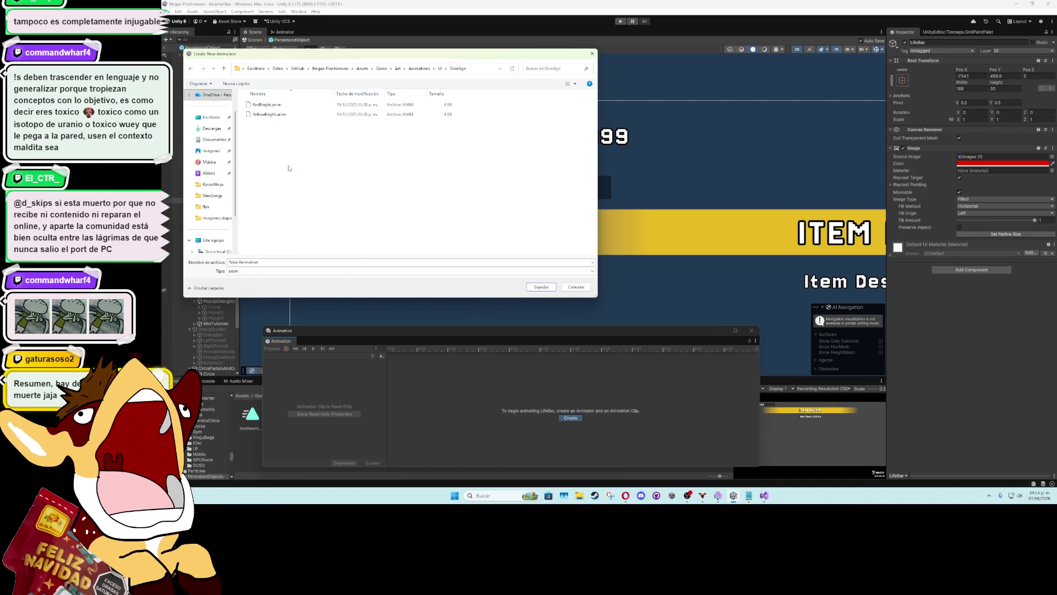
left_click(436, 68)
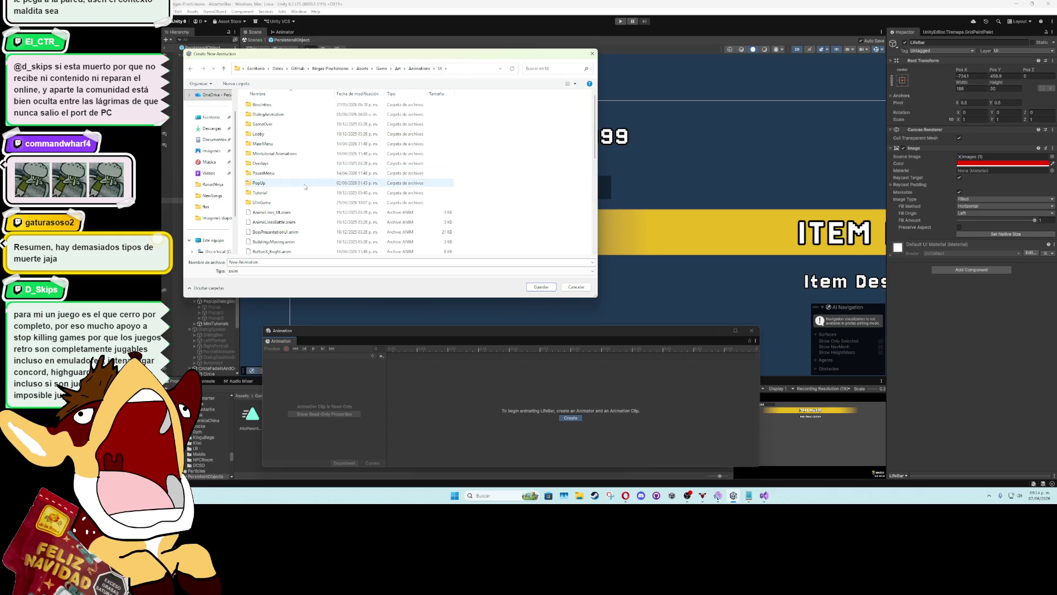
double_click(292, 202)
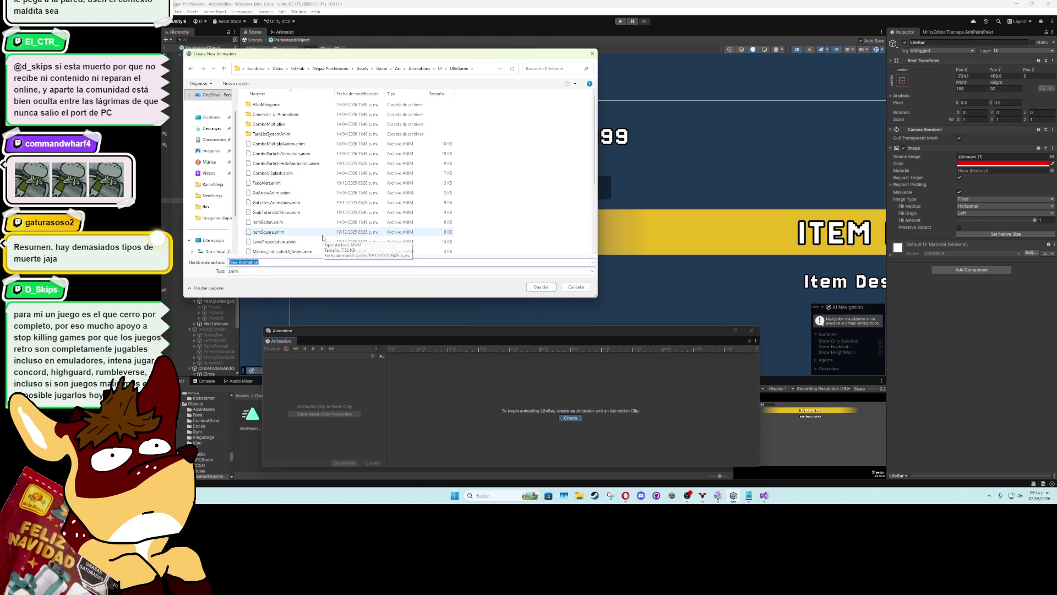
key("BackSpace")
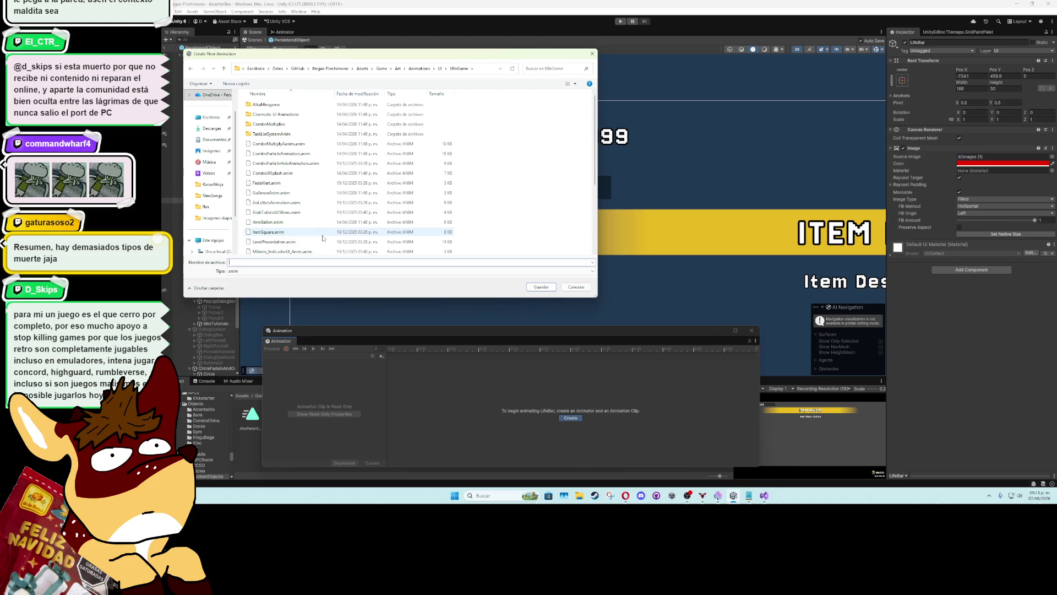
type("NormalLife")
key("Return")
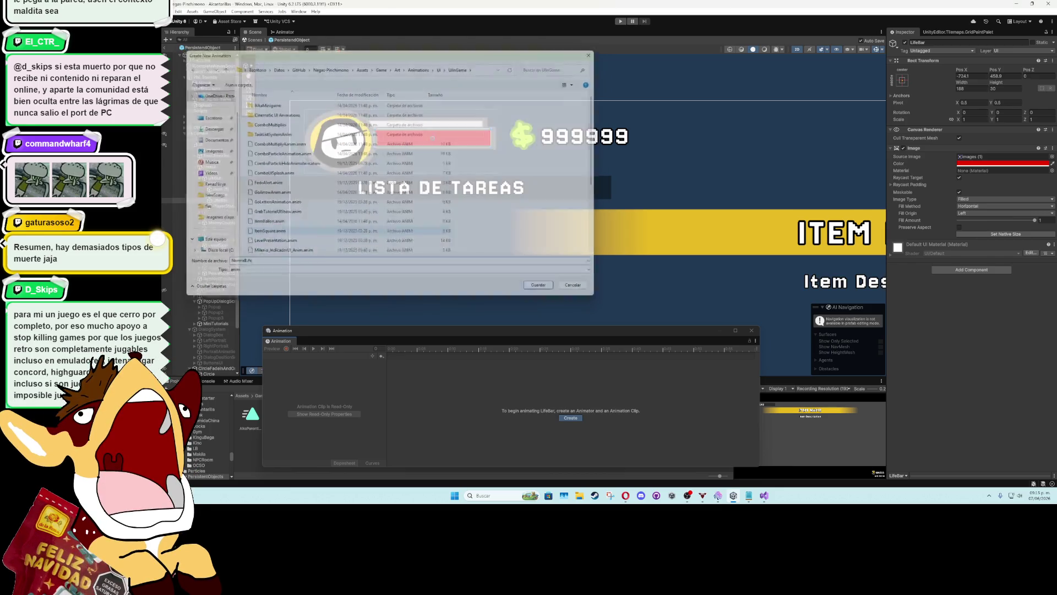
Create a second life bar clip named PoisonLife from the clip dropdown
left_click(287, 349)
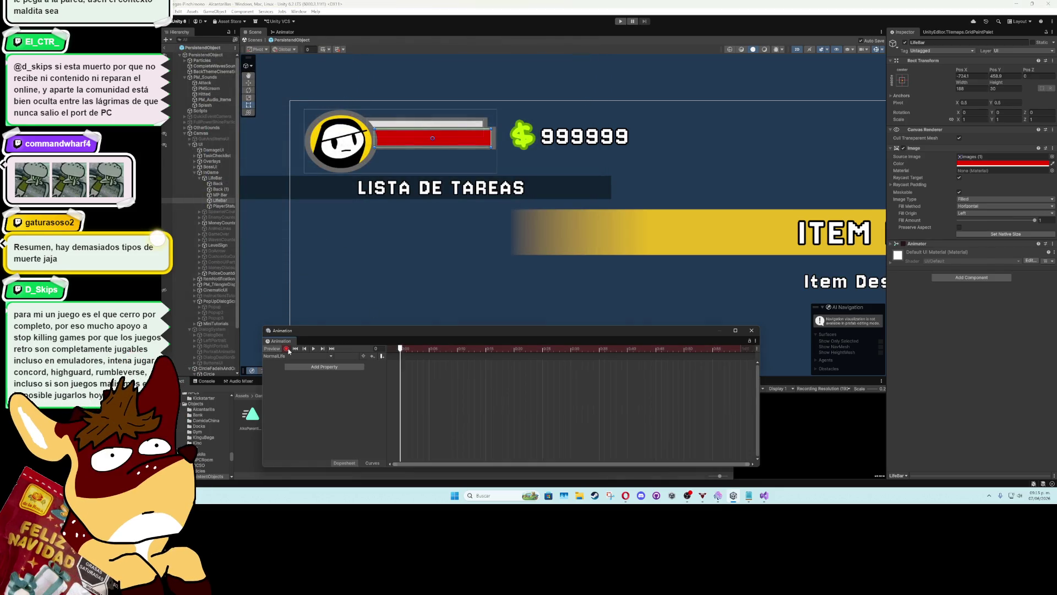
left_click(286, 348)
left_click(295, 355)
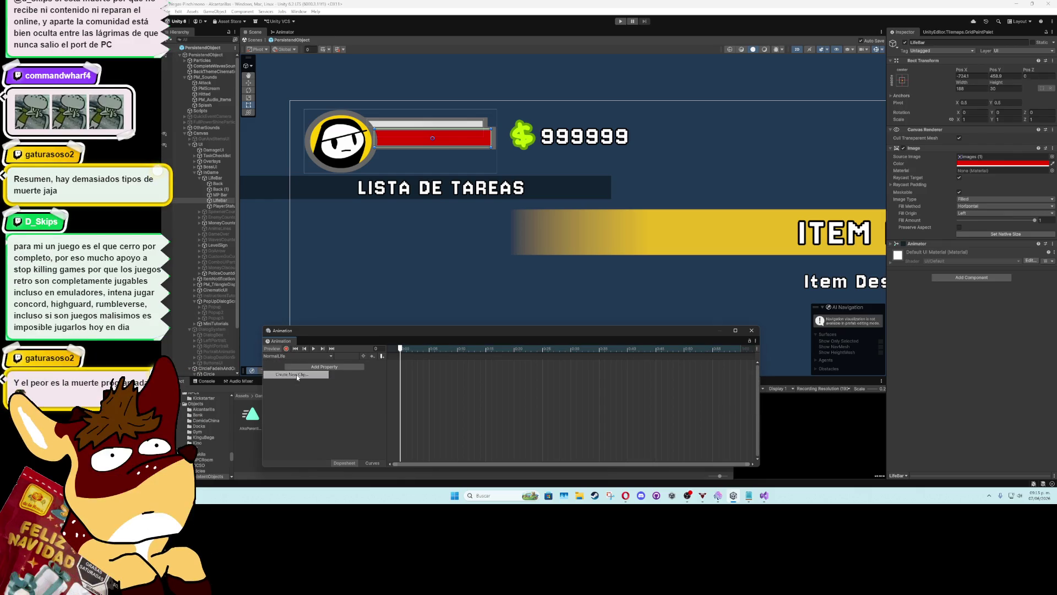
left_click(296, 375)
type("Poiso")
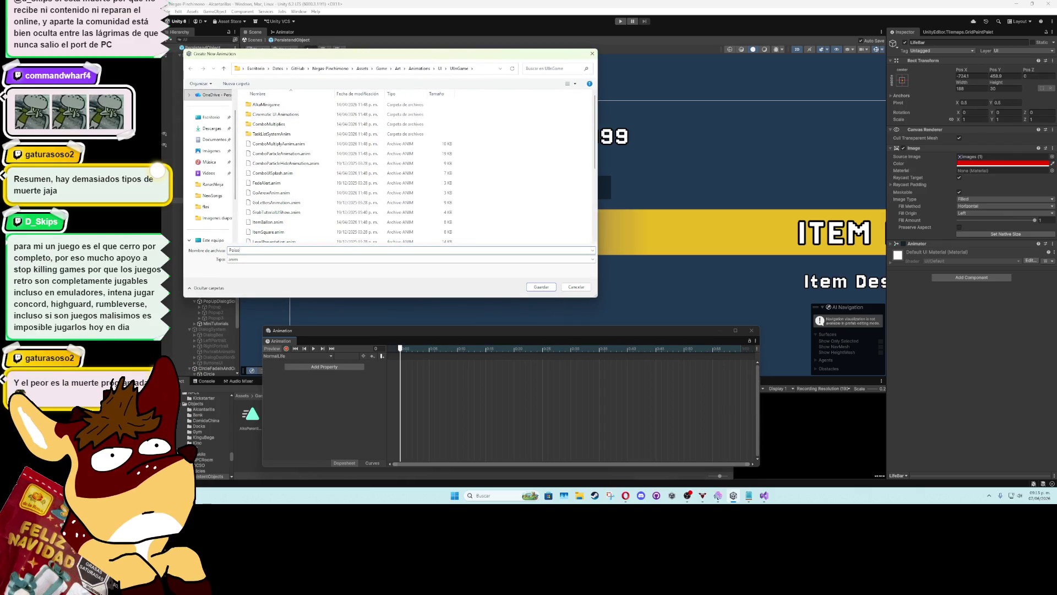
type("nLife")
key("Return")
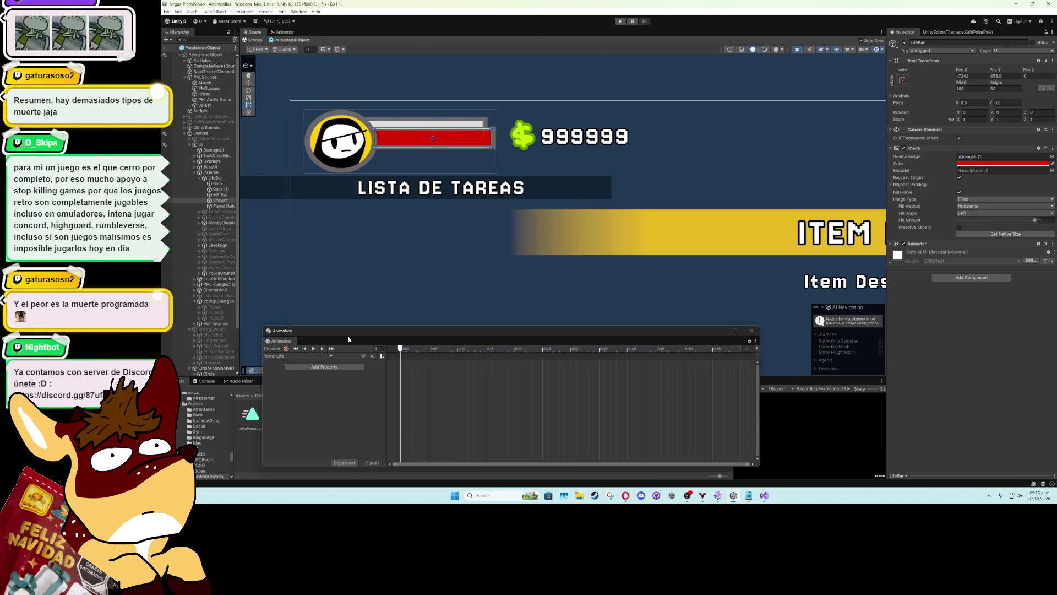
Turn on recording for PoisonLife and select the LifeBar Image Color field
left_click_drag(348, 339, 361, 224)
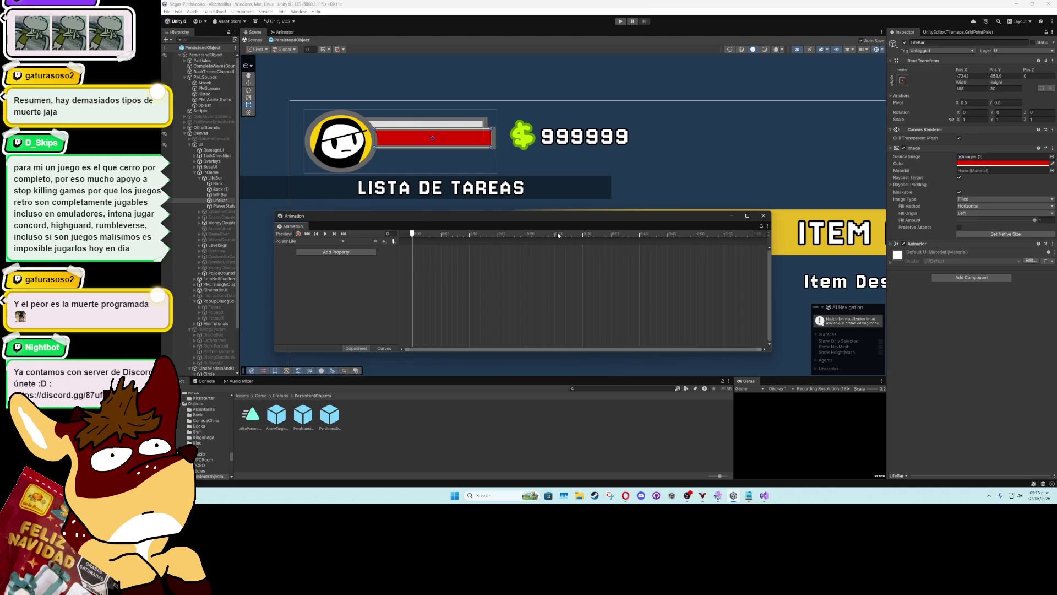
left_click(298, 233)
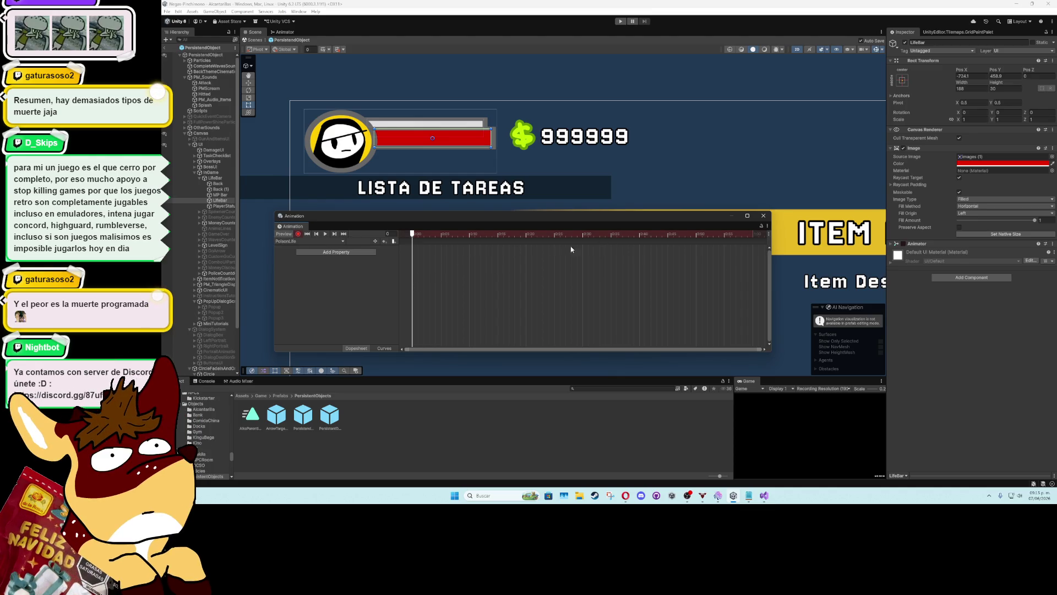
left_click(1002, 163)
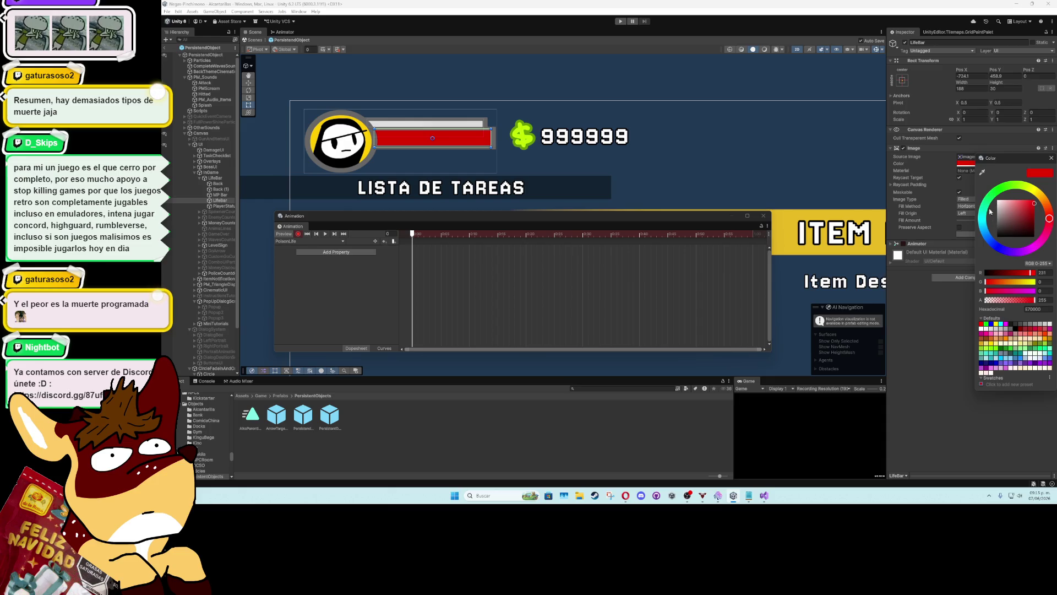
Try out a purple life bar colour, then undo back to red
left_click(992, 198)
mouse_move(994, 205)
left_mouse_down()
mouse_move(1012, 250)
mouse_move(1038, 243)
mouse_move(1015, 217)
left_mouse_up()
left_click(1018, 217)
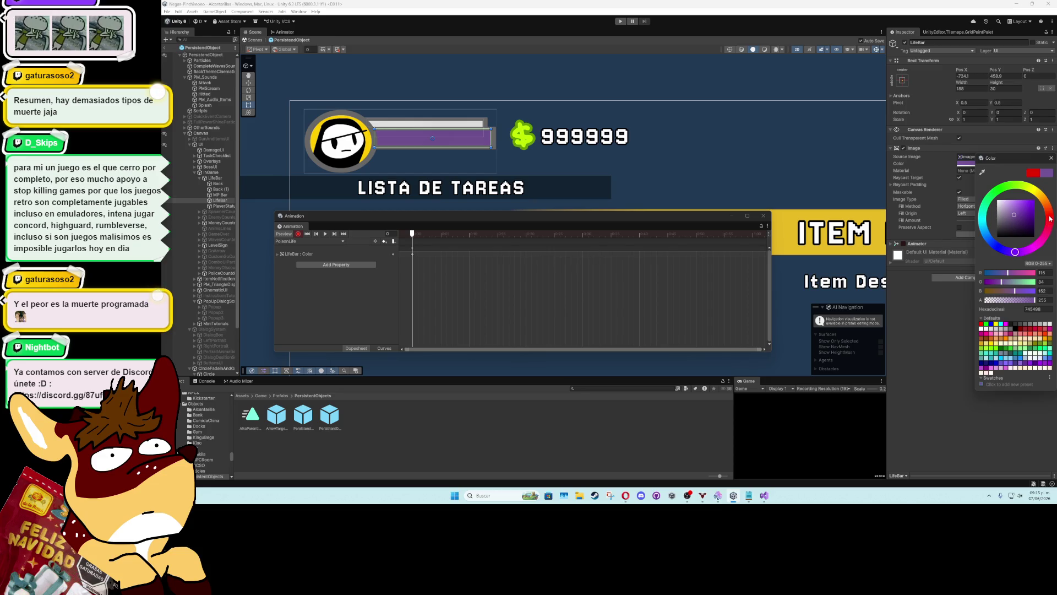
key("ctrl+z")
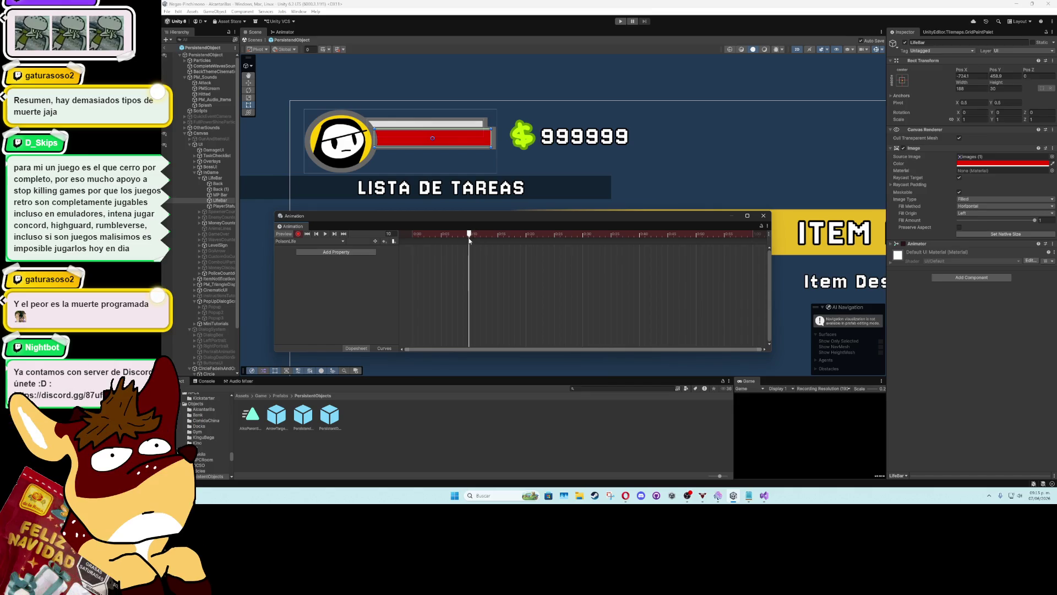
Key the LifeBar colour purple at frame 15 and white at frame 20
left_click_drag(472, 240, 498, 238)
left_click(974, 163)
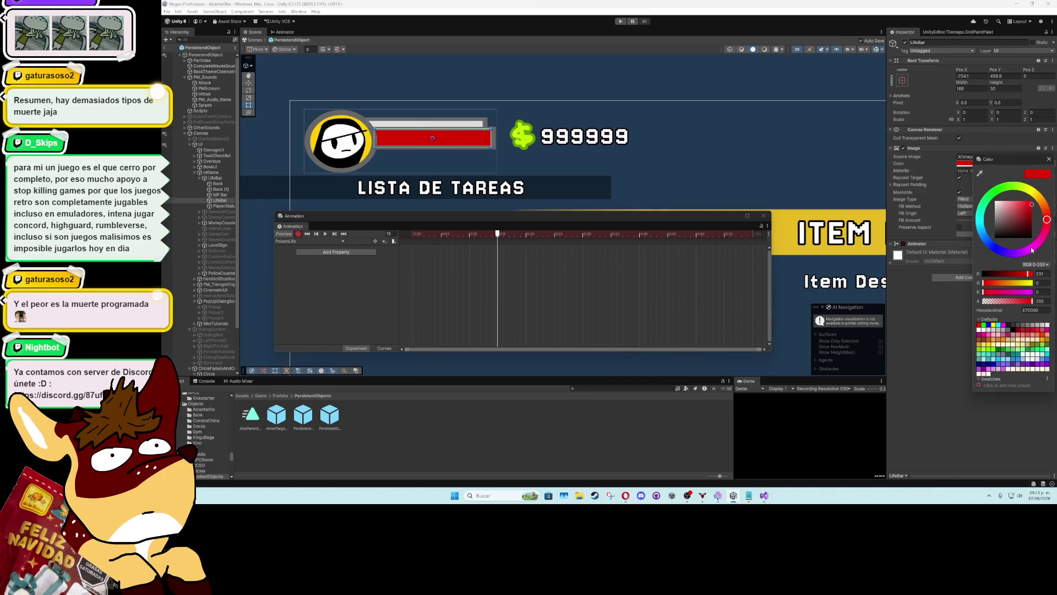
left_click(1030, 251)
left_click_drag(1024, 251, 1031, 250)
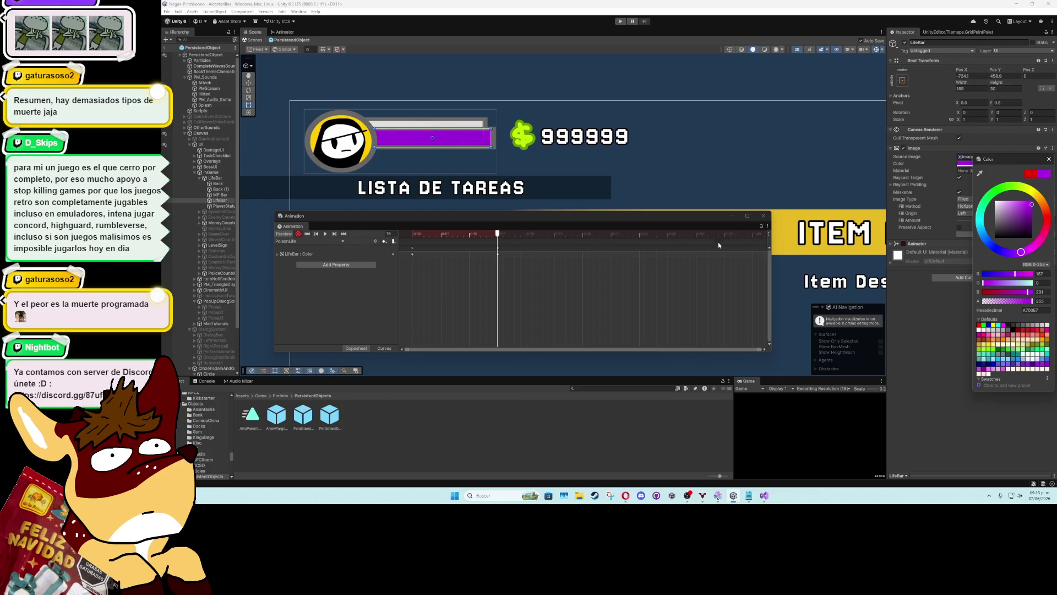
left_click(526, 234)
left_click(976, 164)
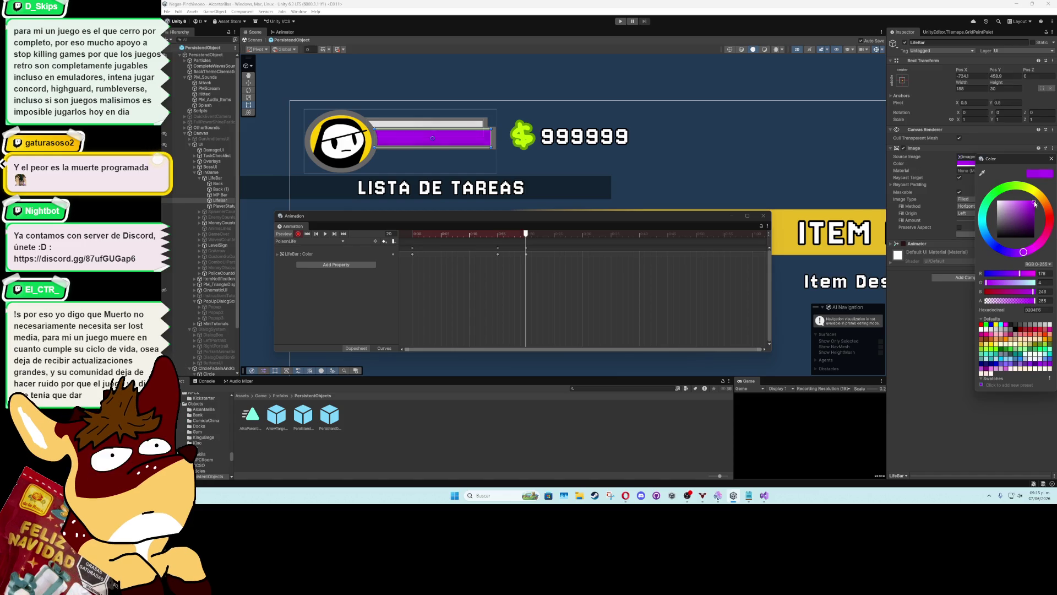
left_click(1008, 209)
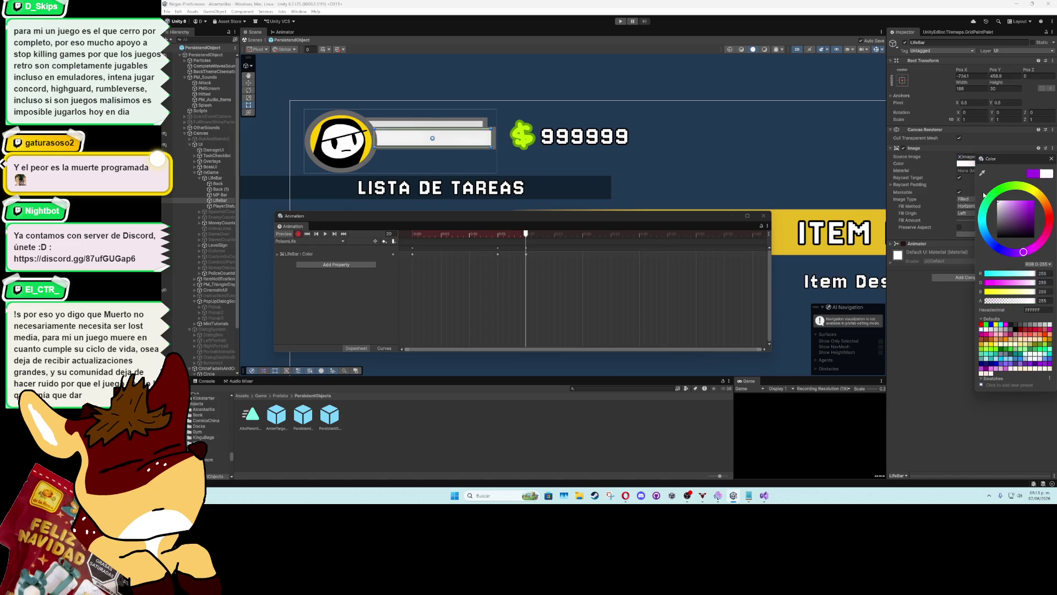
Undo a stray colour change and re-key the life bar white at frame 20
left_click(555, 234)
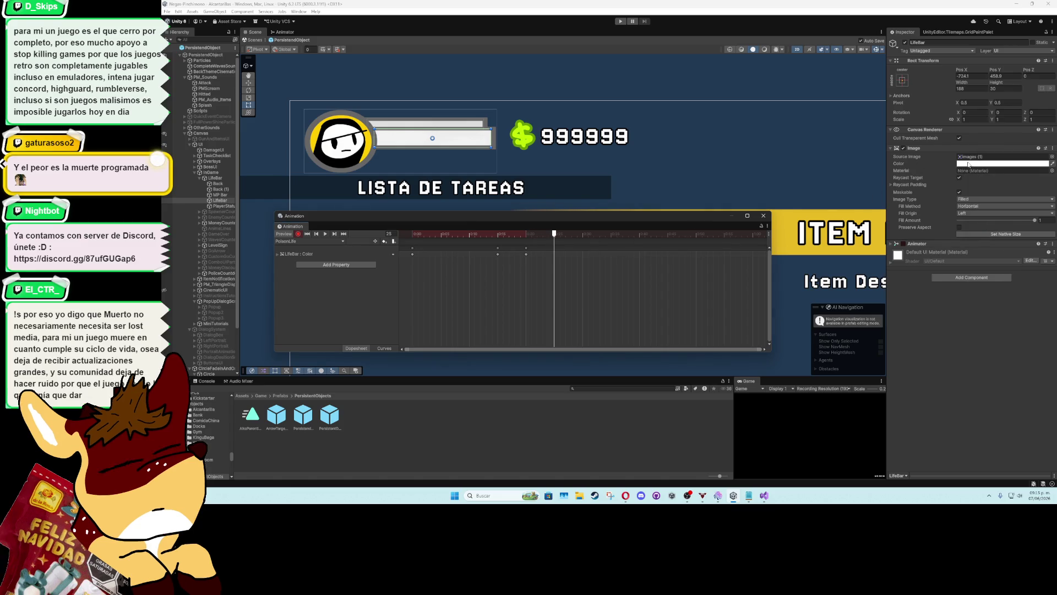
left_click(1002, 164)
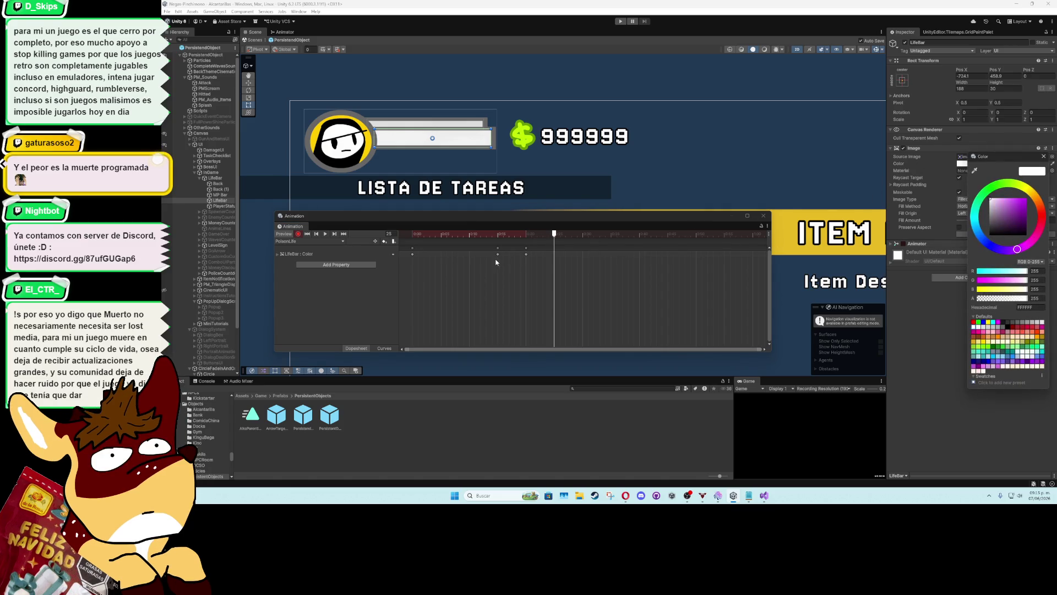
key("ctrl+z")
key("ctrl+z")
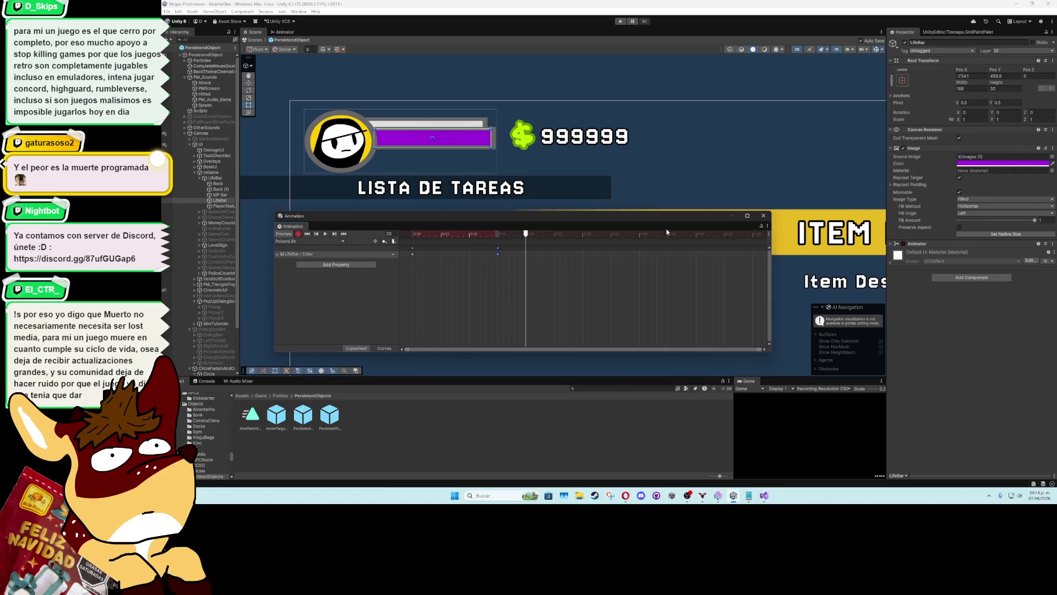
left_click(957, 164)
left_click(970, 328)
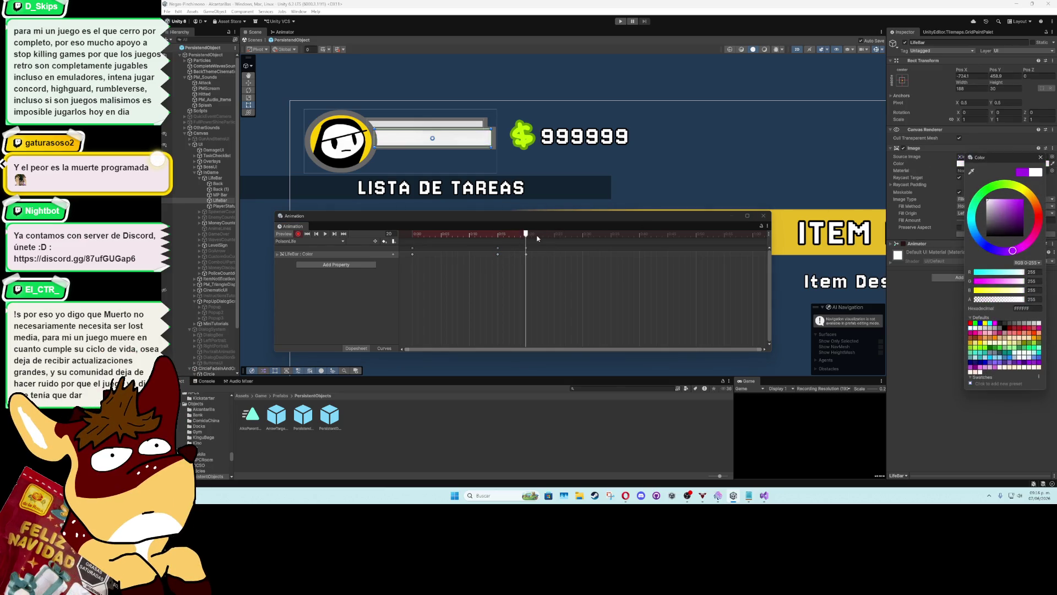
left_click(554, 236)
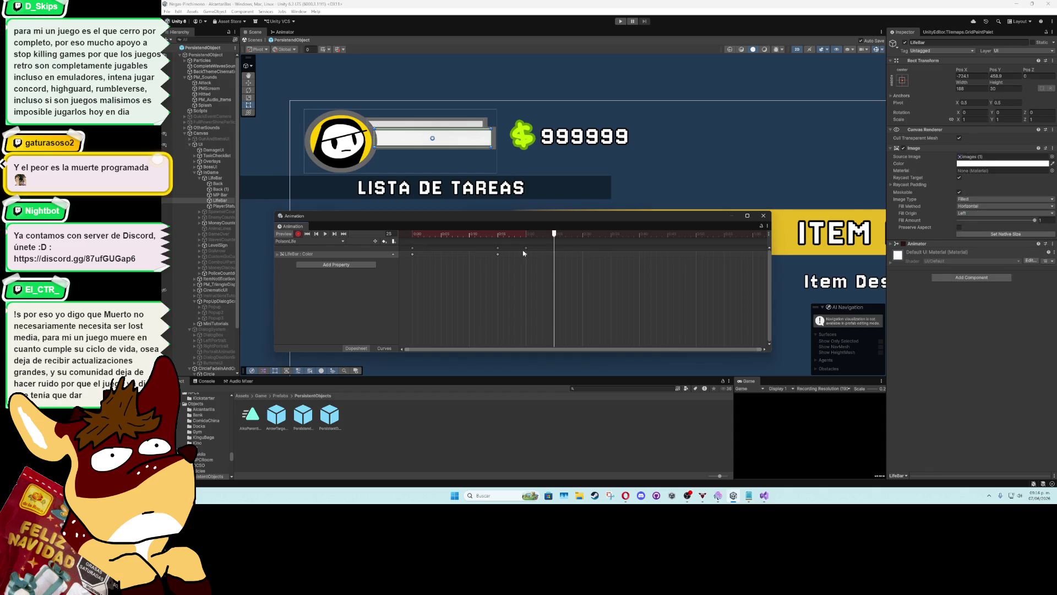
left_click(553, 252)
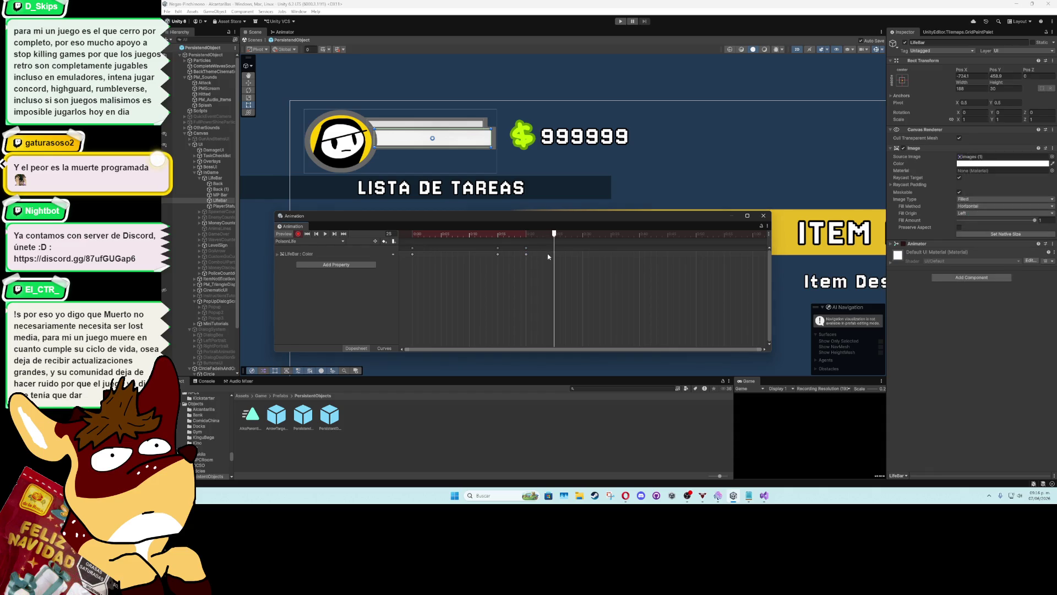
Paste the frame-15 key at frame 30, preview, then delete the keys at frames 20–30
left_click(498, 254)
left_click(583, 236)
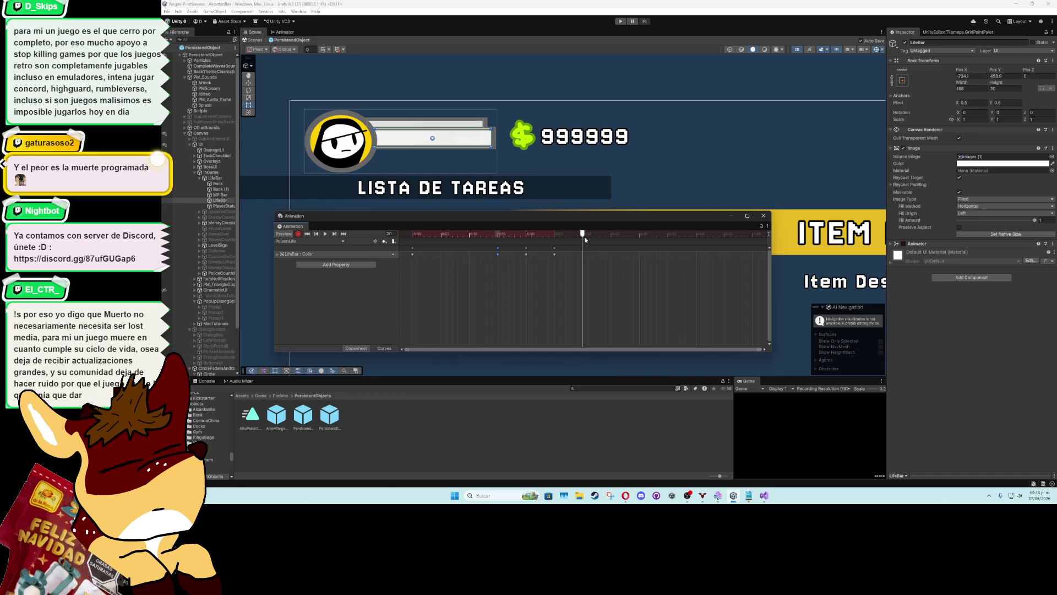
key("ctrl+v")
left_click(583, 234)
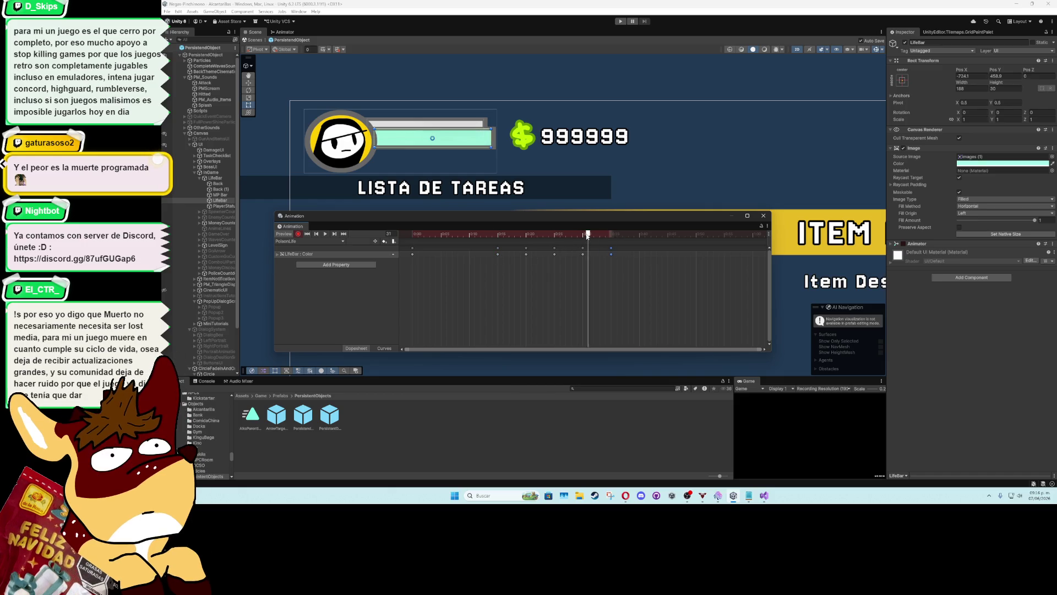
left_click_drag(584, 233, 497, 234)
left_click_drag(654, 271, 549, 244)
key("Delete")
Set a bright saturated purple and paste alternating colour keys at frames 25, 30 and 35, then play
left_click(986, 164)
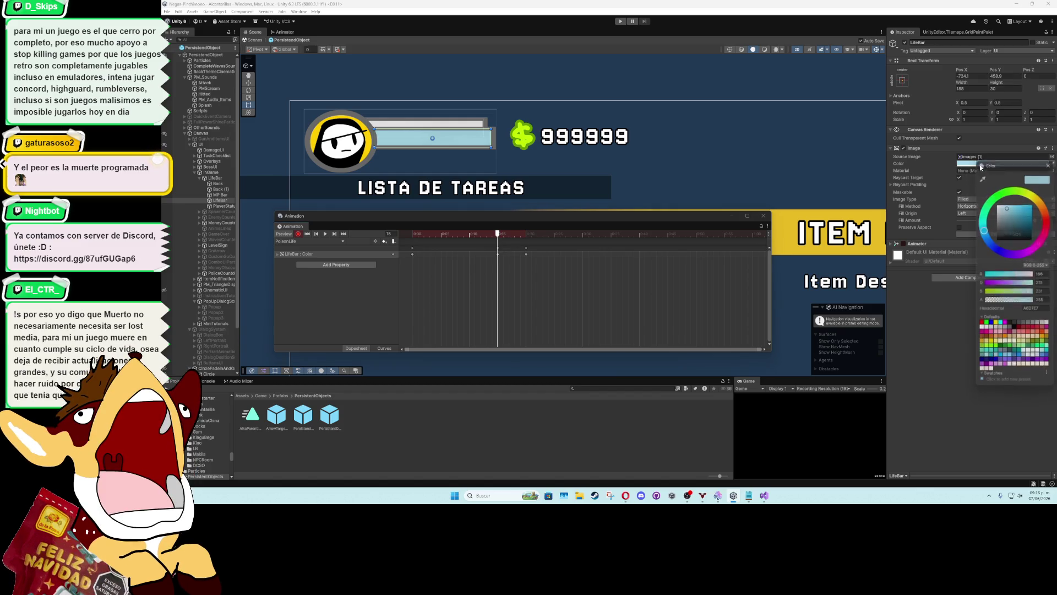
left_click(1021, 255)
left_click_drag(1021, 229, 1039, 187)
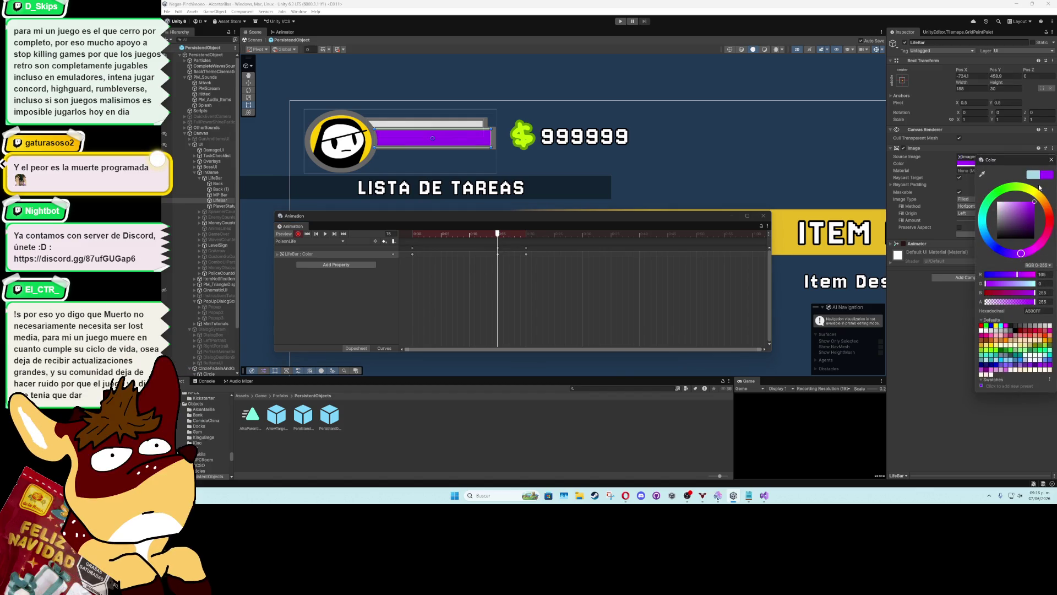
mouse_move(530, 242)
left_mouse_down()
mouse_move(412, 239)
mouse_move(525, 242)
left_mouse_up()
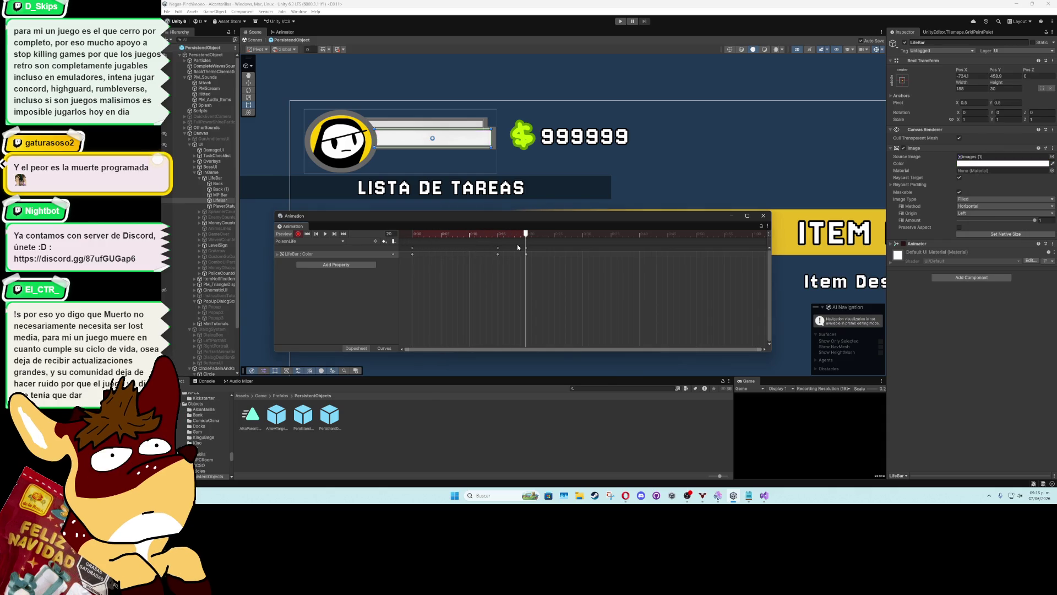
left_click(497, 254)
key("ctrl+v")
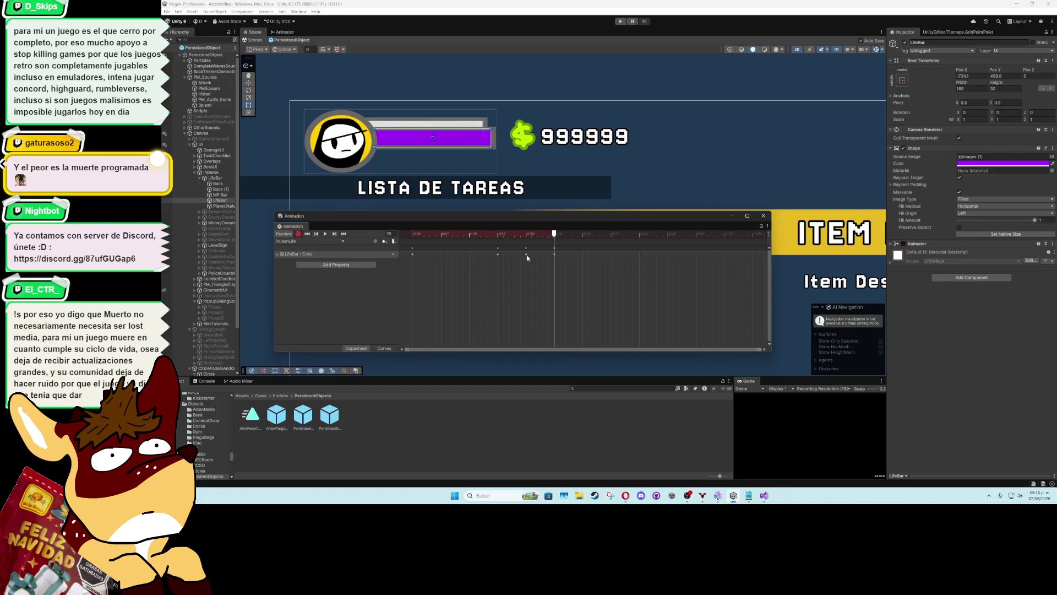
key("ctrl+v")
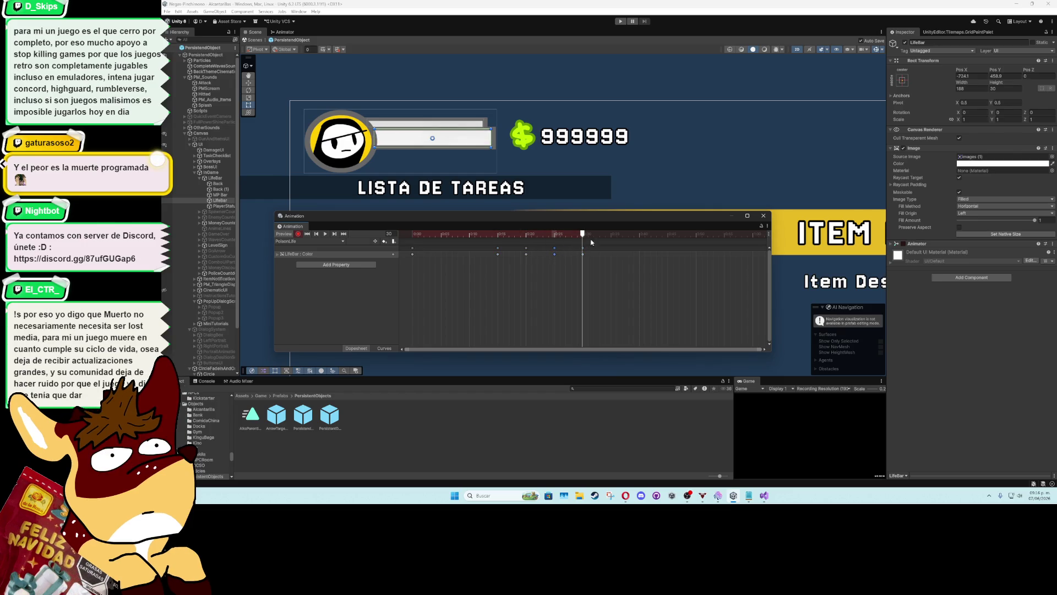
left_click(612, 235)
key("ctrl+v")
left_click(325, 233)
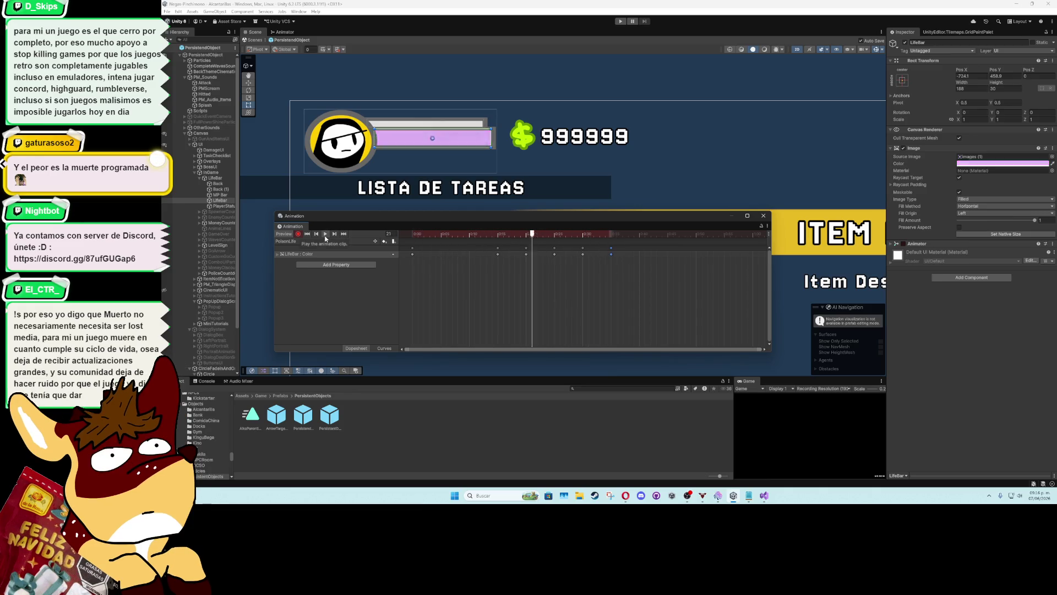
Select the colour keyframes and play the PoisonLife clip to review the flashing
scroll(468, 252, "down", 2)
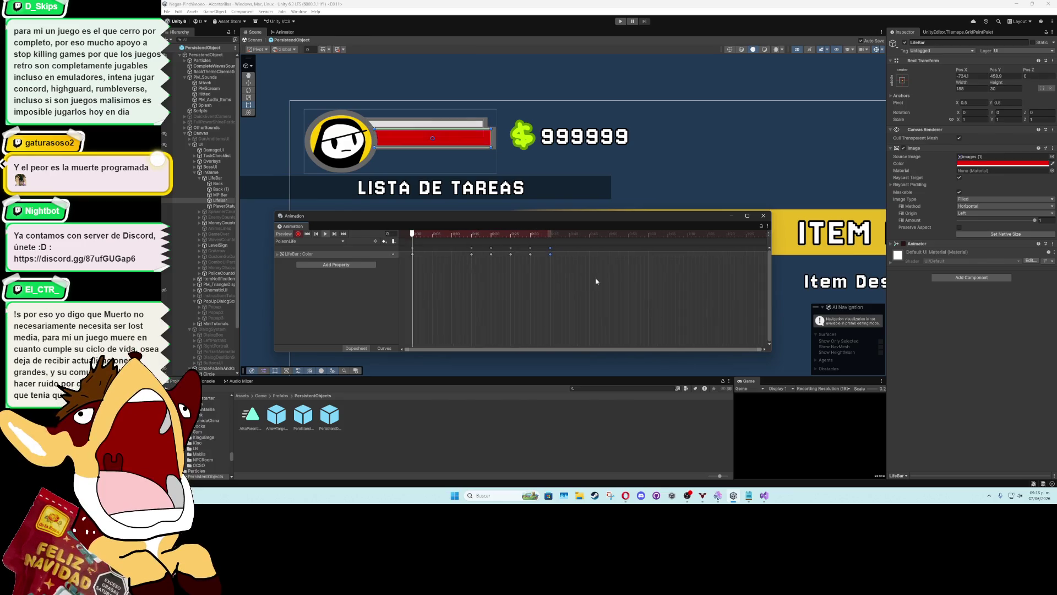
mouse_move(605, 282)
left_mouse_down()
mouse_move(469, 252)
mouse_move(557, 254)
mouse_move(541, 255)
left_mouse_up()
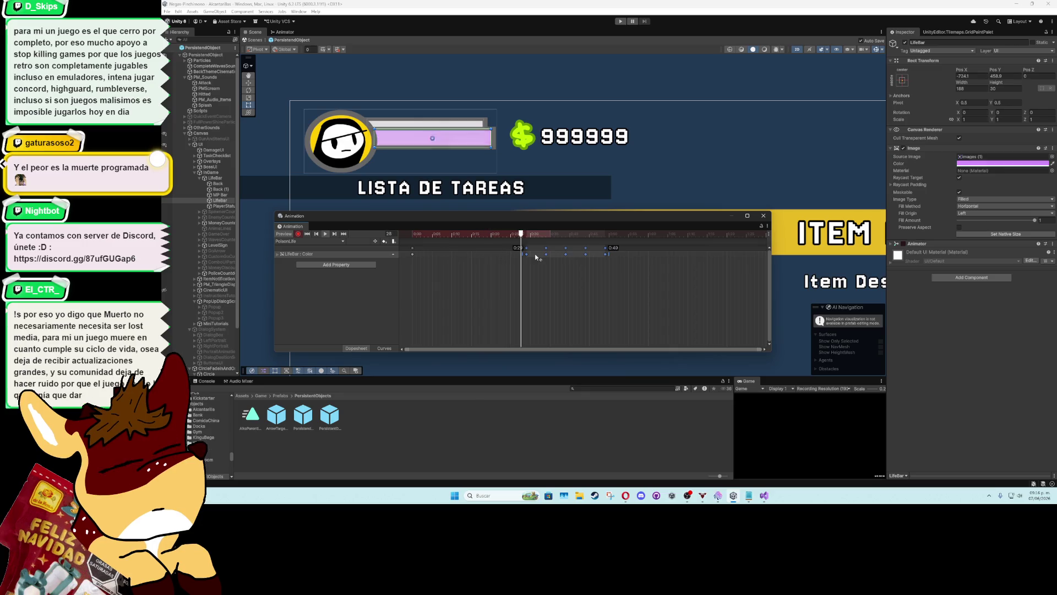
left_click(414, 254)
left_click(526, 233)
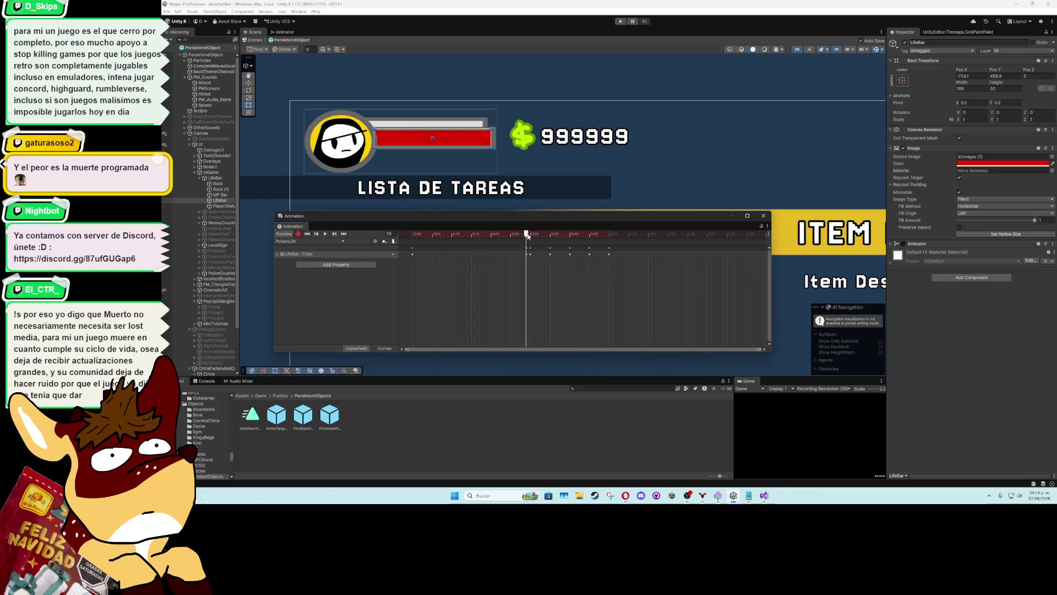
left_click(327, 234)
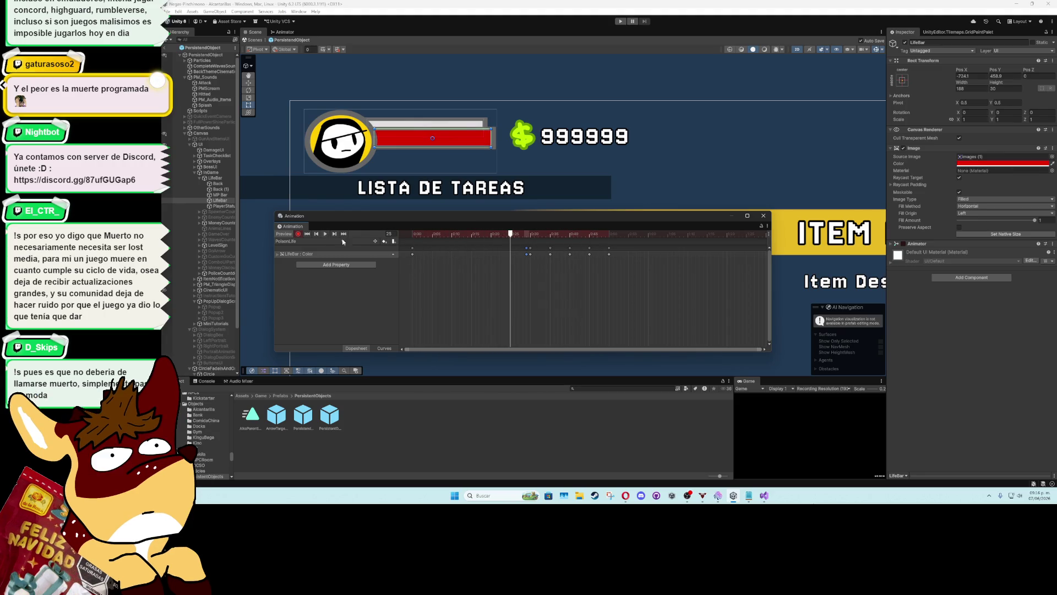
Move the keyframe near frame 30 earlier and scrub frames 30–34 to check the colours
left_click(531, 257)
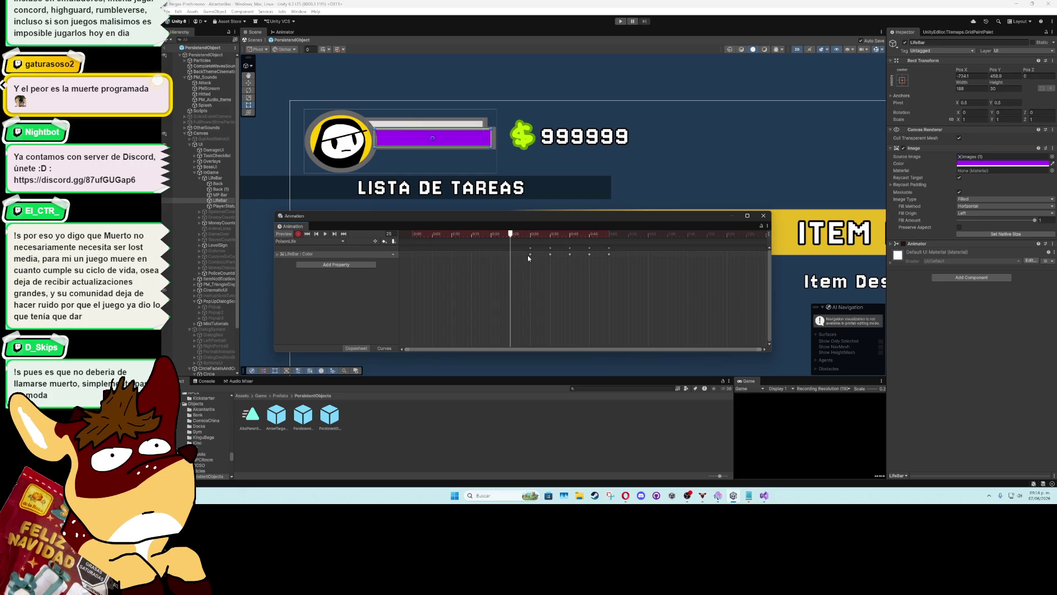
left_click(531, 254)
left_click_drag(423, 257, 414, 258)
left_click(530, 234)
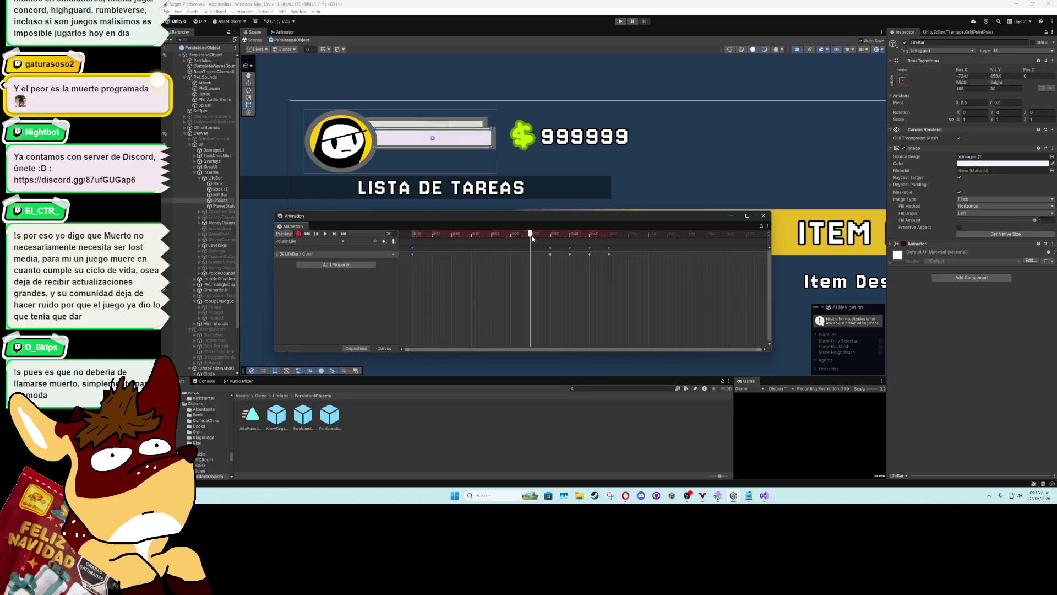
left_click_drag(532, 238, 549, 237)
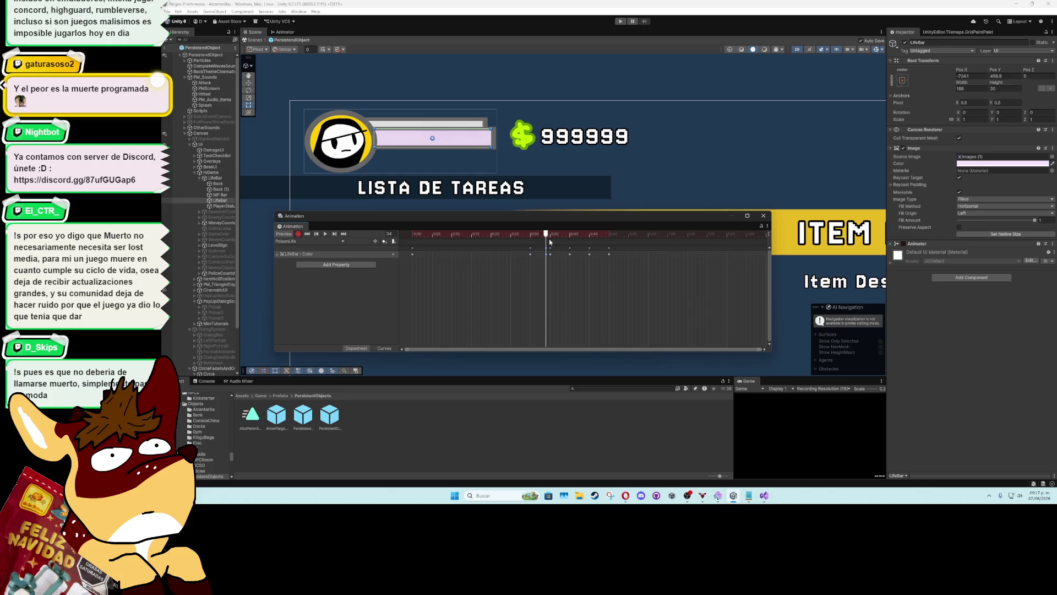
left_click(543, 235)
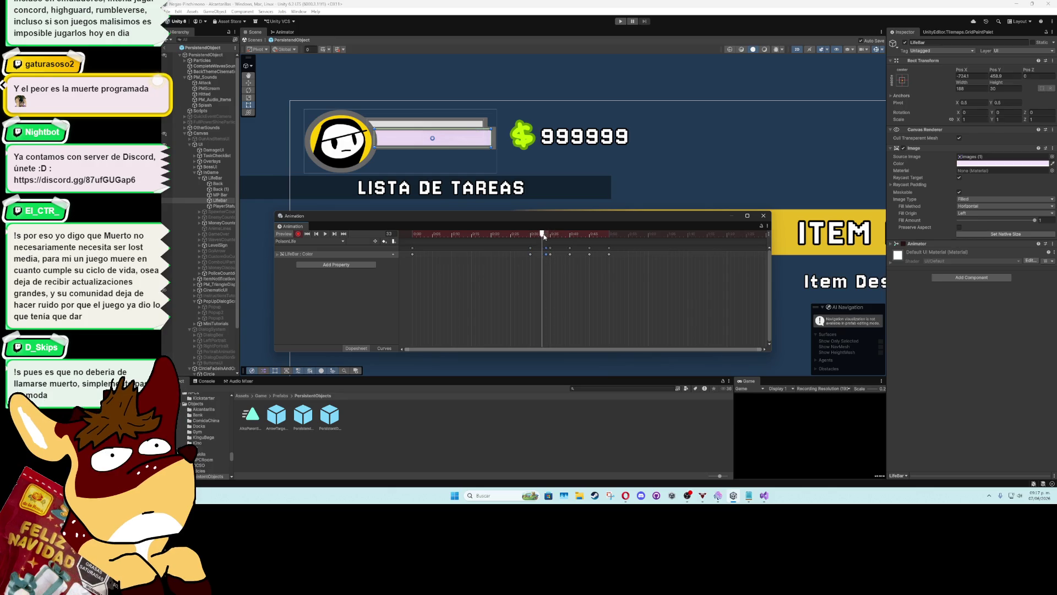
left_click_drag(543, 235, 530, 245)
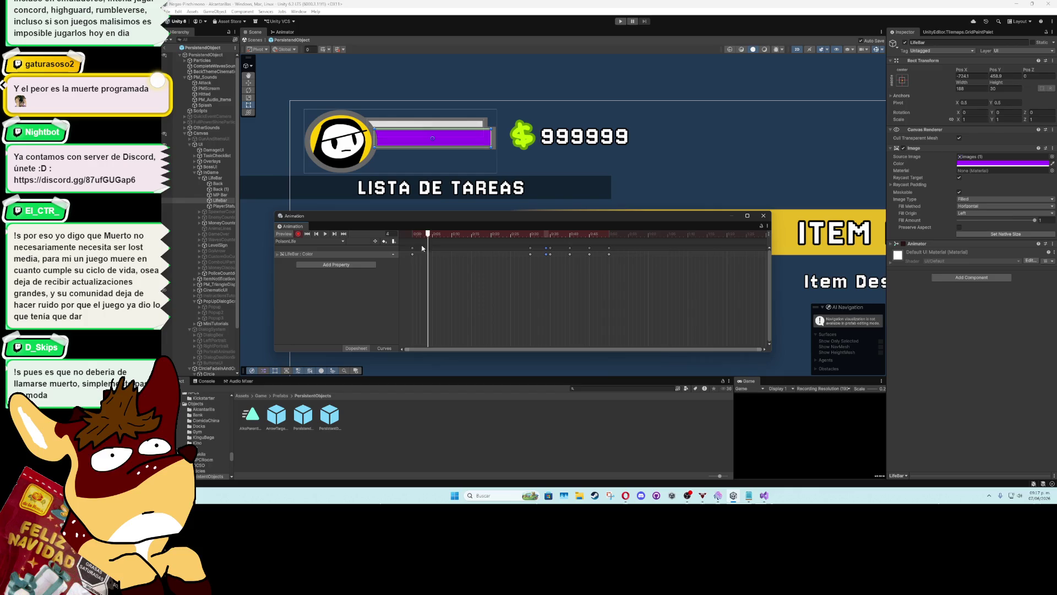
left_click(530, 254)
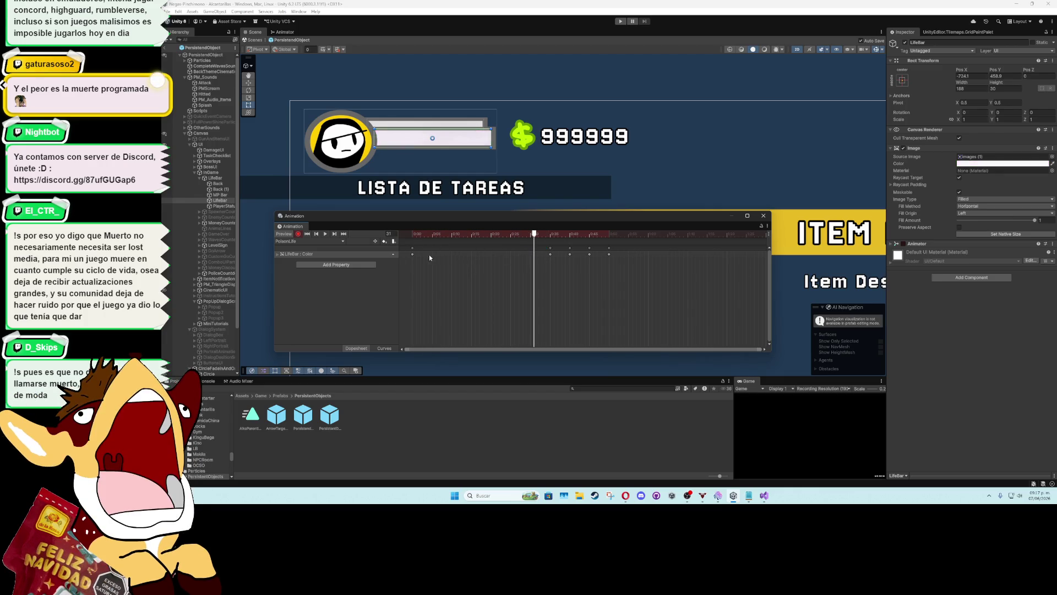
Add a light purple colour key at frame 35, then scrub to frame 40
left_click(413, 254)
key("period")
key("period")
key("period")
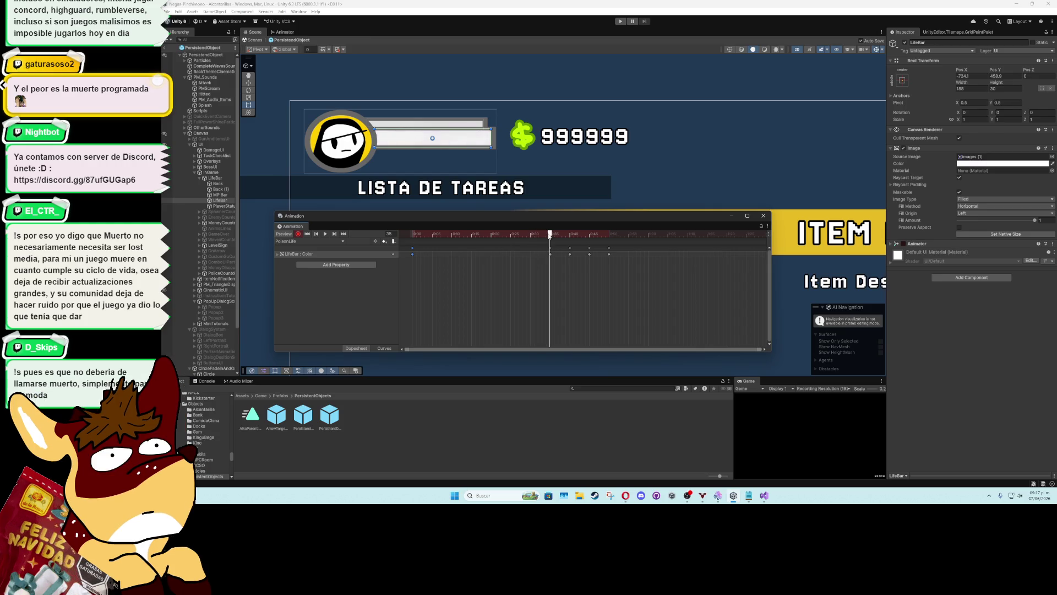
key("ctrl+v")
left_click(553, 235)
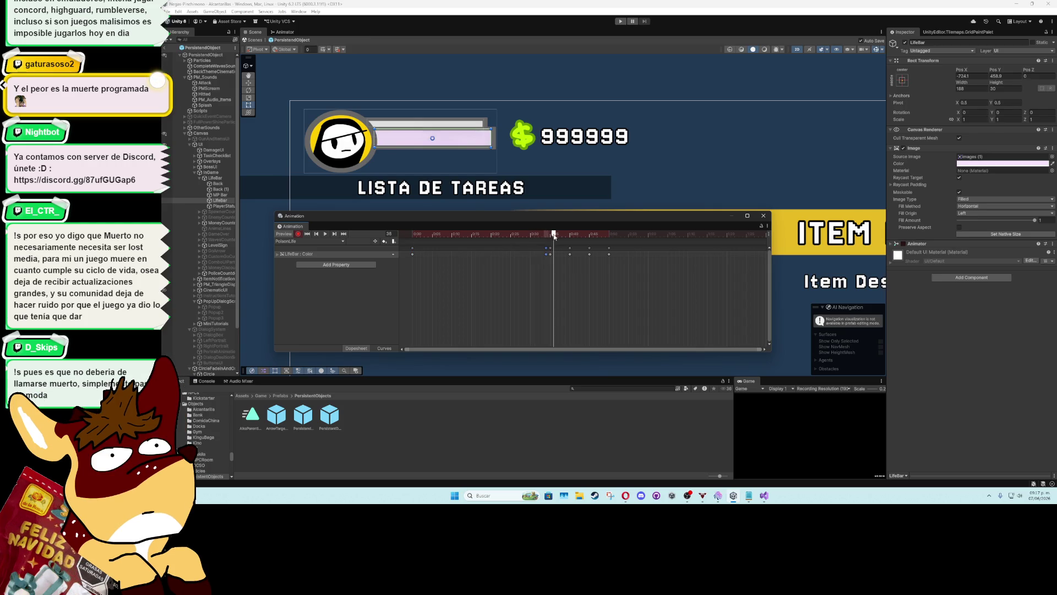
left_click_drag(554, 235, 617, 237)
Play and stop the LifeBar colour preview several times, selecting the keys from 0:30 to 0:50
left_click(326, 234)
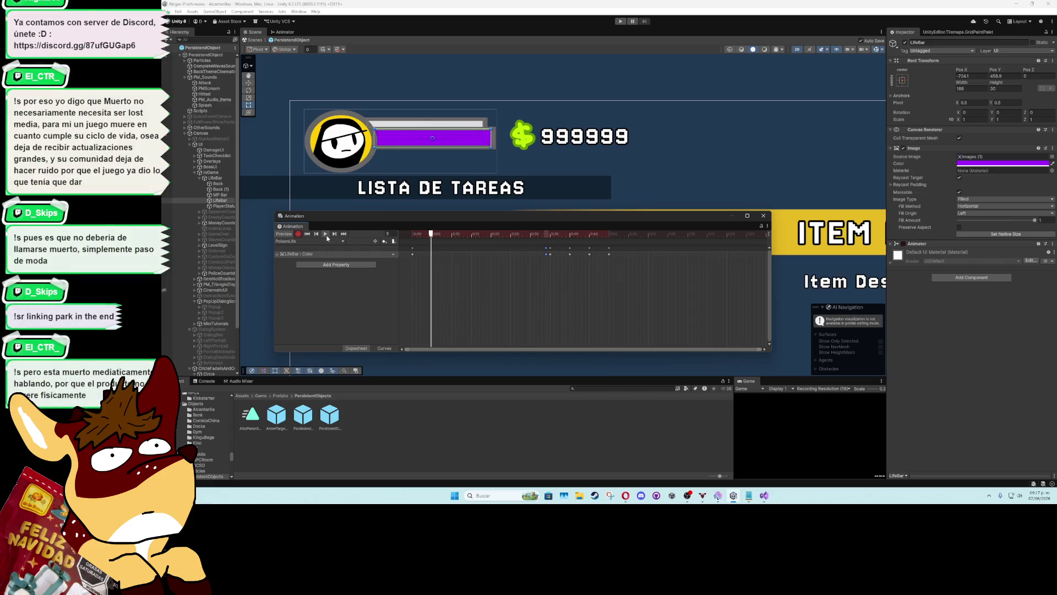
left_click(326, 234)
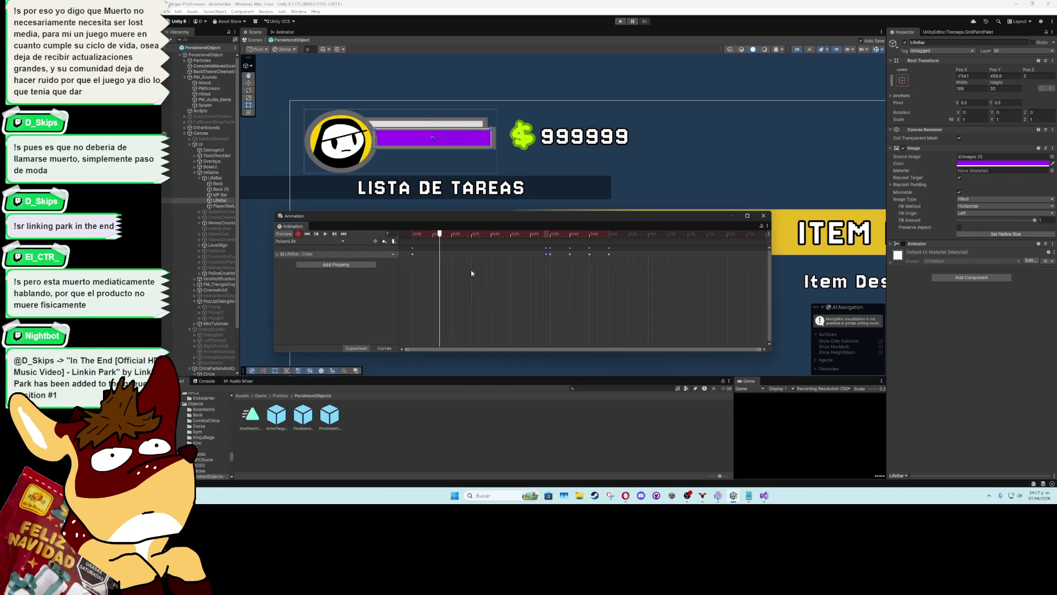
left_click(325, 235)
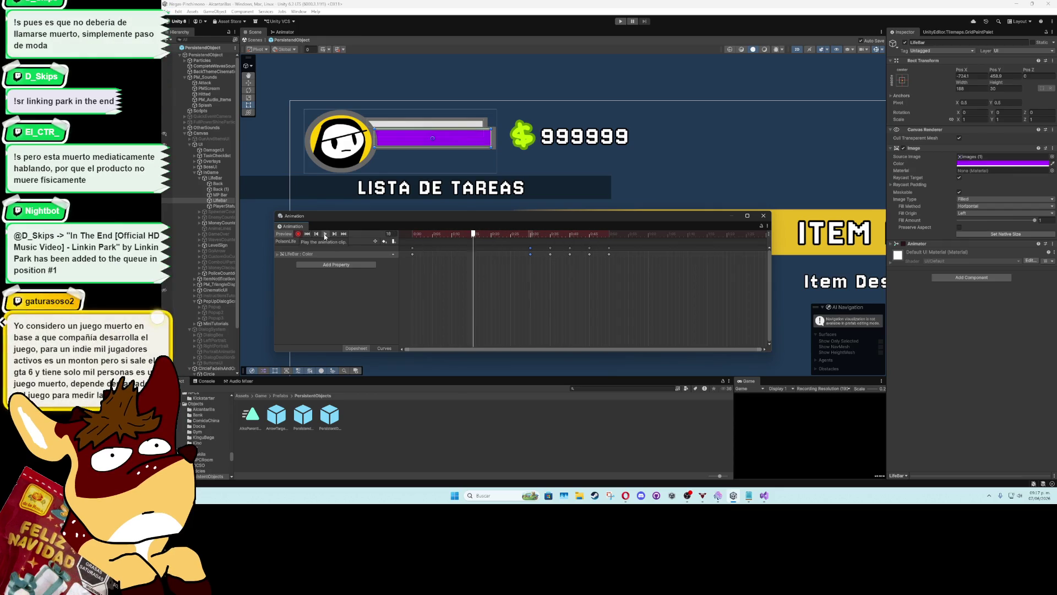
left_click(325, 234)
left_click_drag(645, 289, 526, 245)
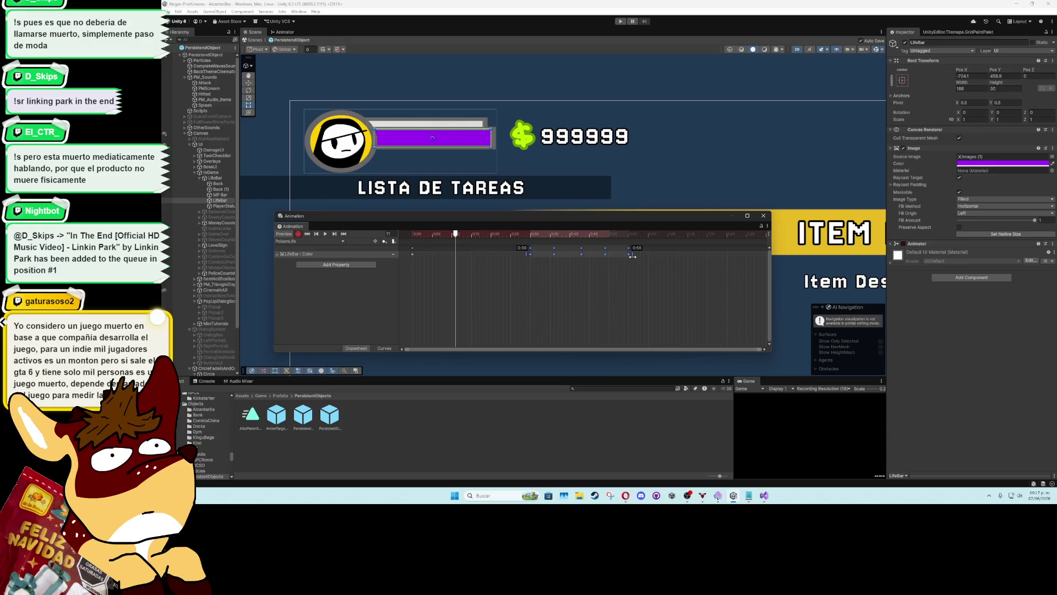
left_click(325, 235)
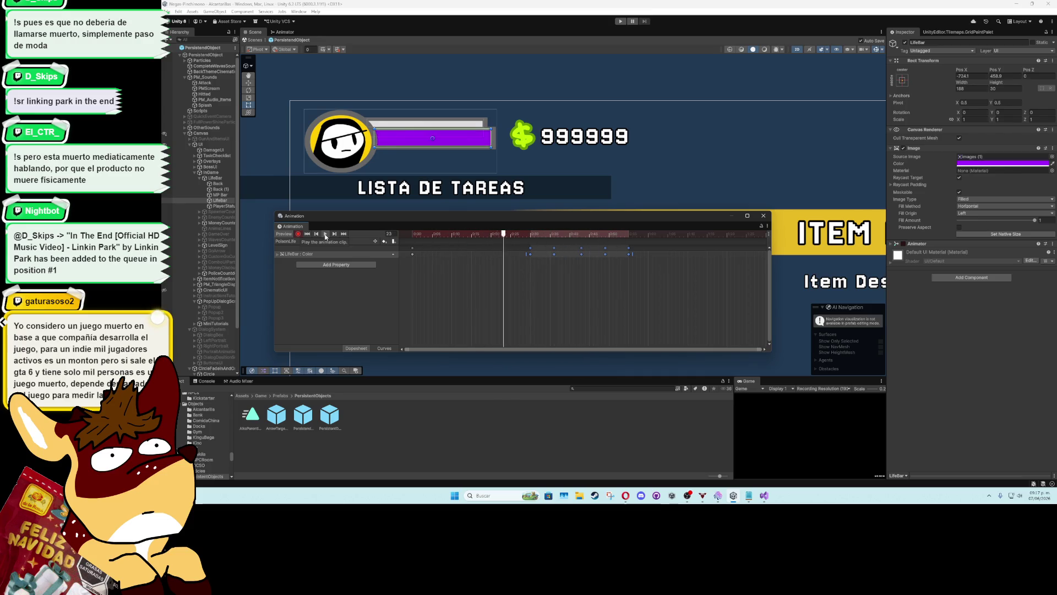
left_click(325, 234)
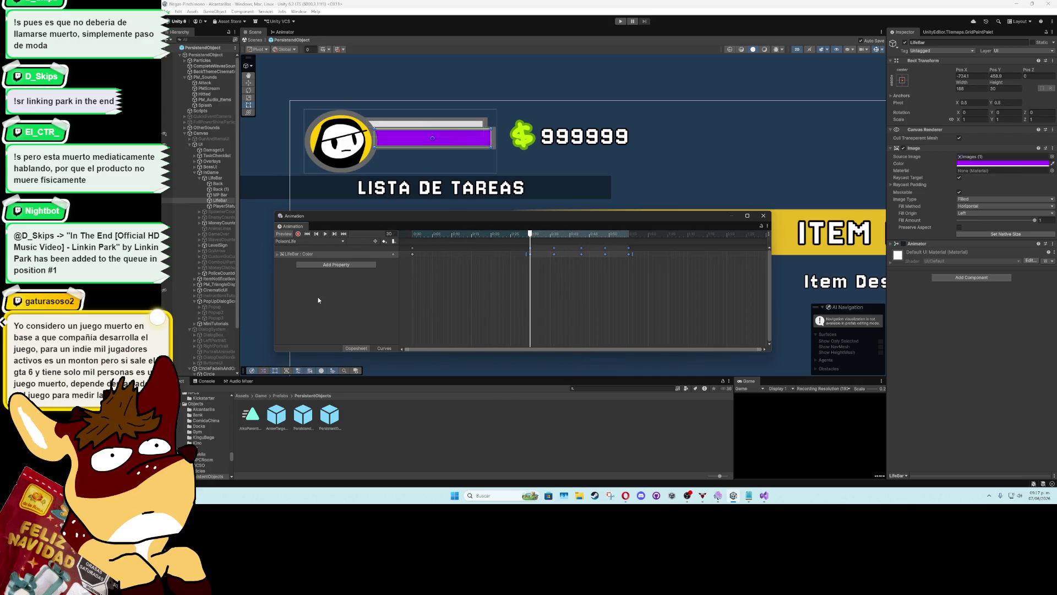
Close the Animation window and open PersistentObject's Scene References script
left_click(764, 215)
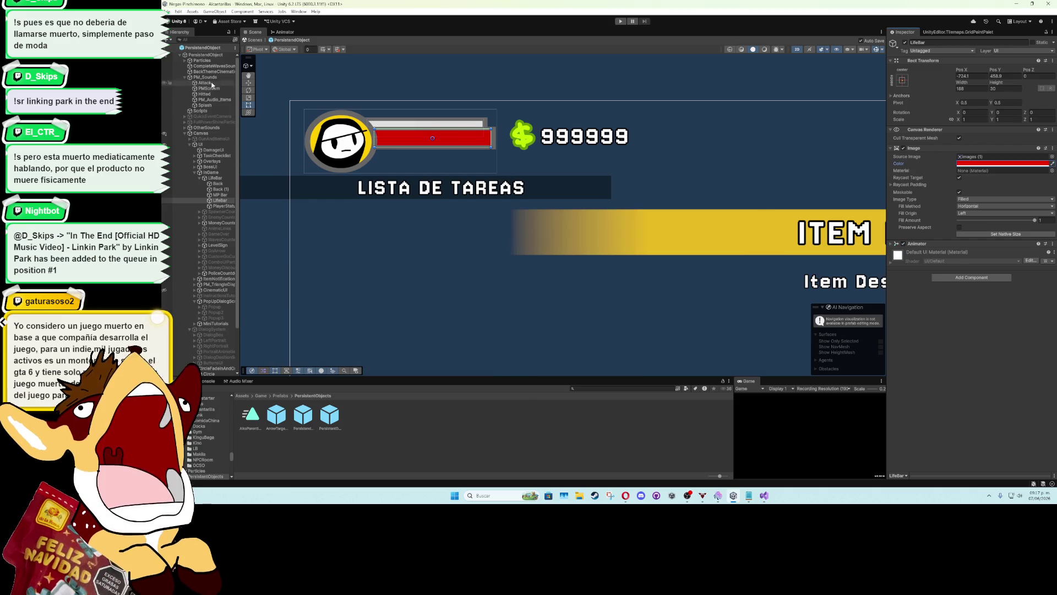
double_click(212, 55)
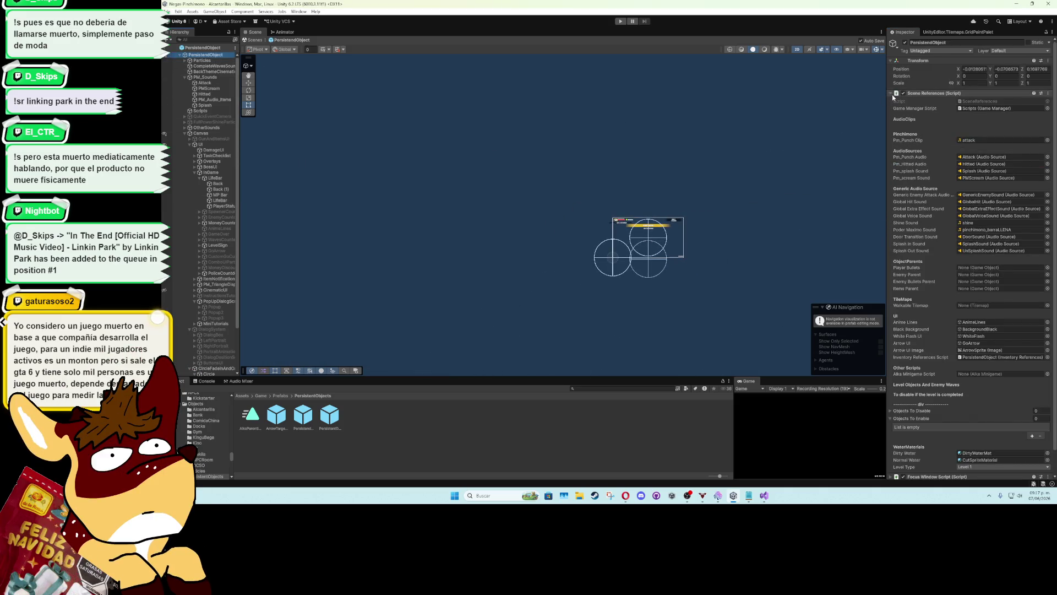
left_click(1038, 95)
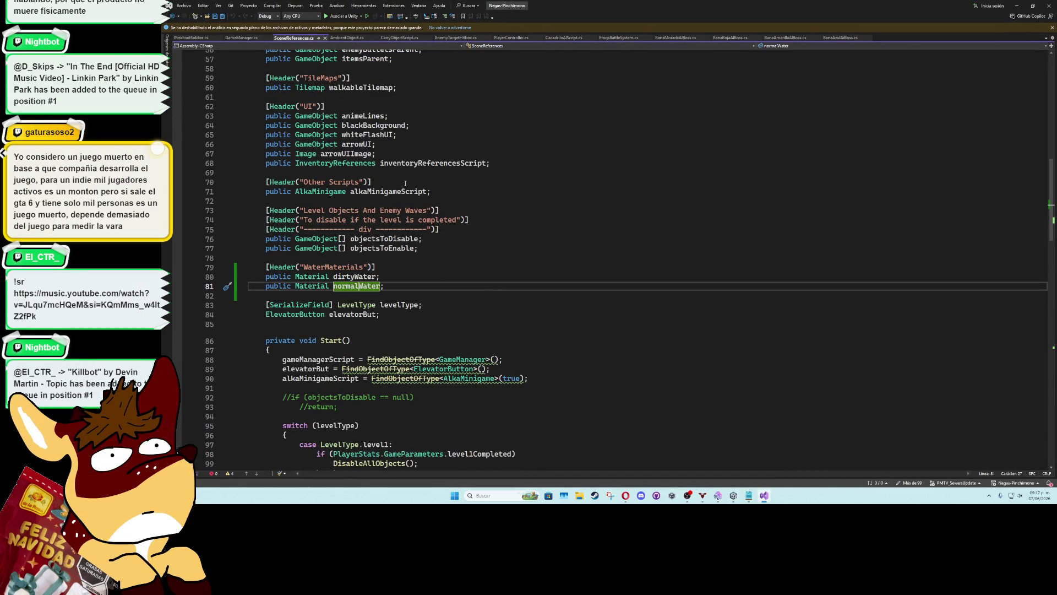
Add a 'public Animator lifeAnimator;' field to SceneReferences and save
left_click(493, 157)
left_click(513, 163)
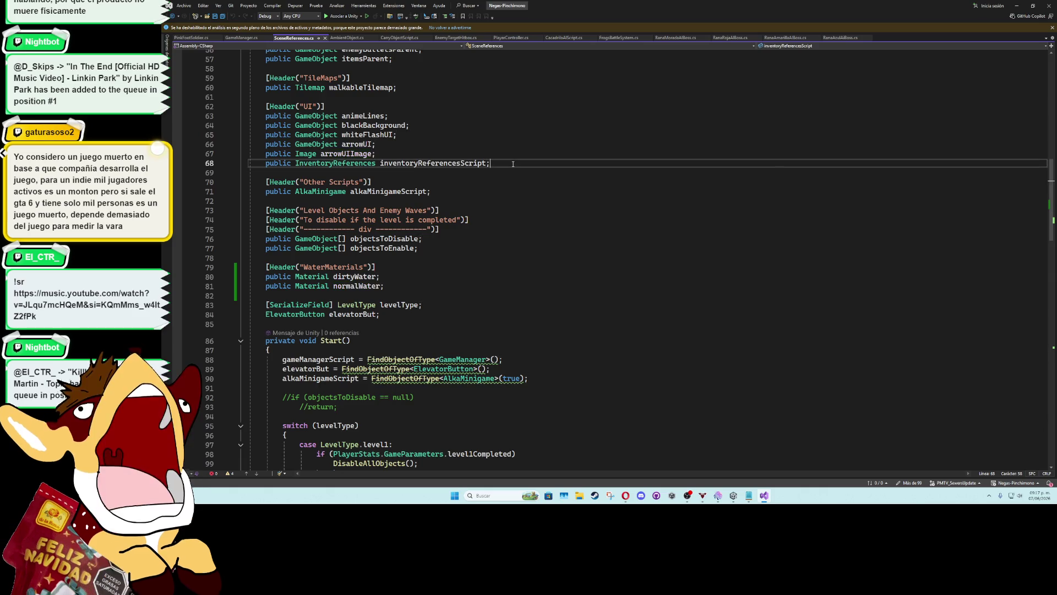
key("Return")
type("p")
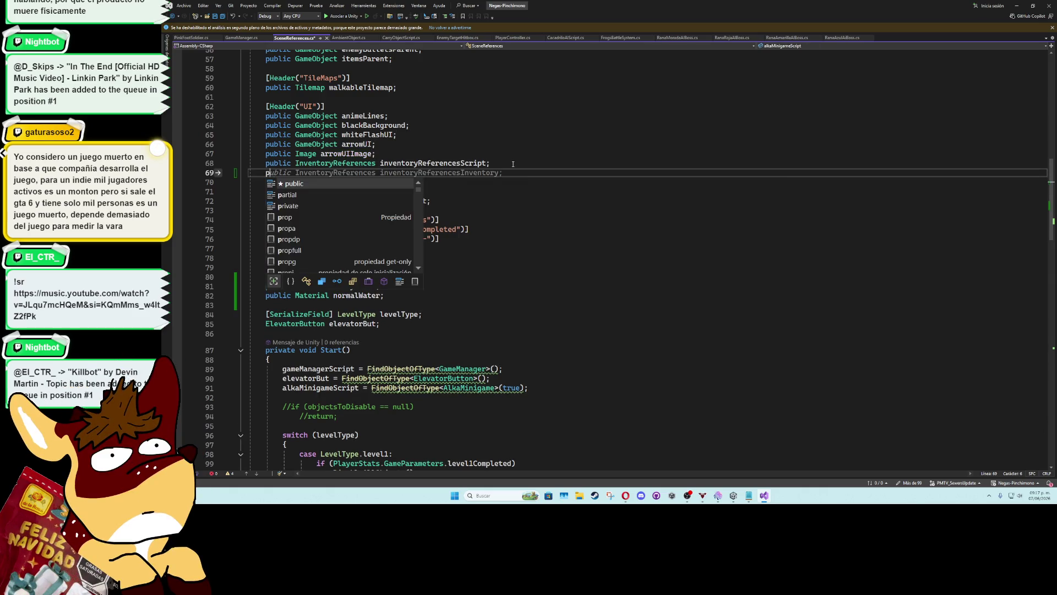
type("ublic animator ")
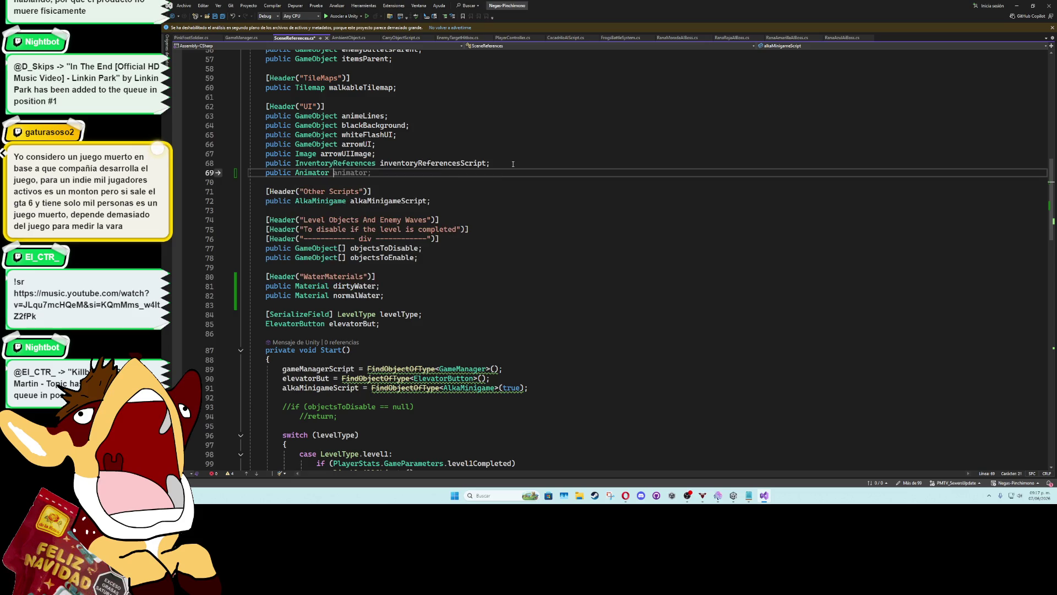
type("lifeA")
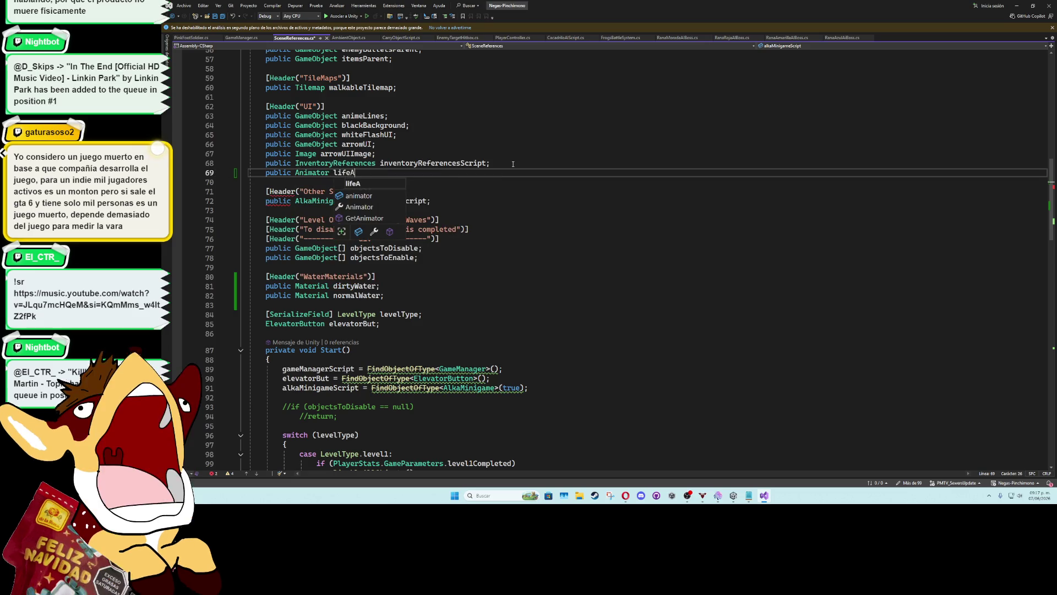
type("nimator;")
key("ctrl+s")
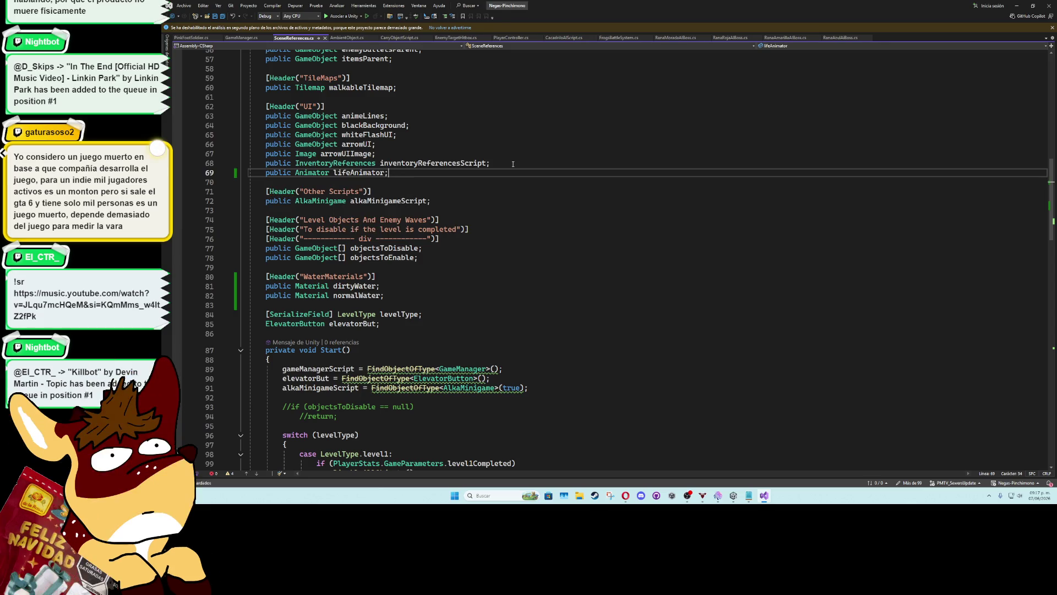
double_click(359, 172)
left_click(424, 151)
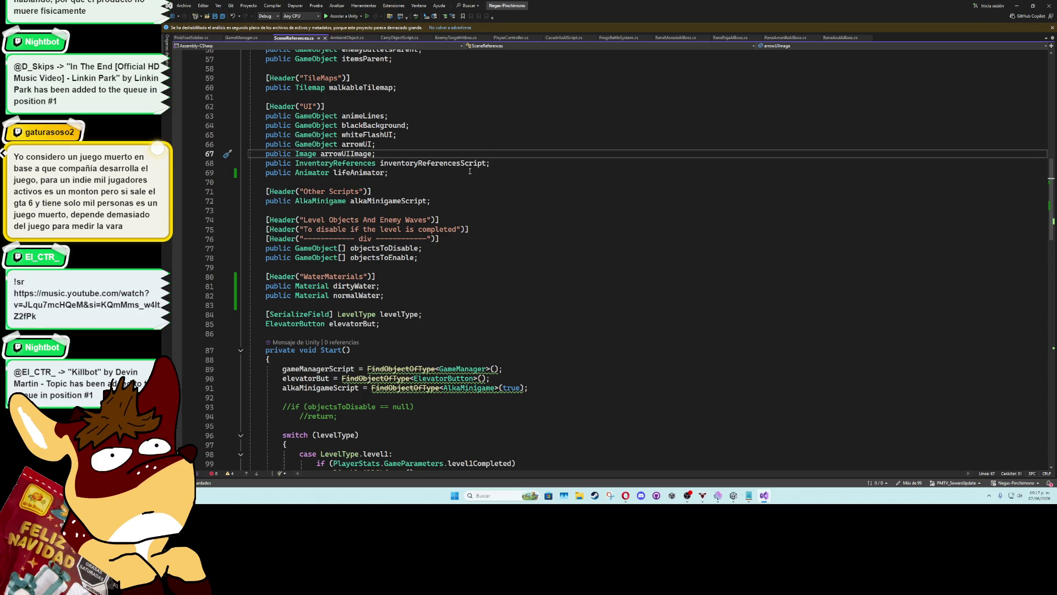
Call lifeAnimator.Play("NormalLife") at the top of Start() and save the script
scroll(466, 187, "down", 5)
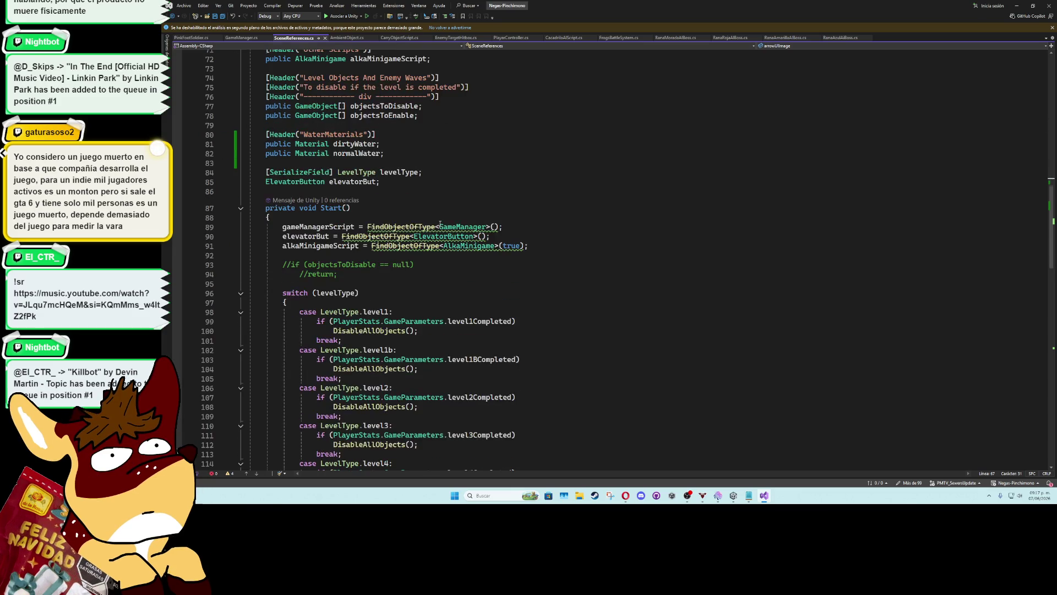
left_click(402, 218)
key("Return")
type("lifeAnimator.Play(\"NormalLife\");")
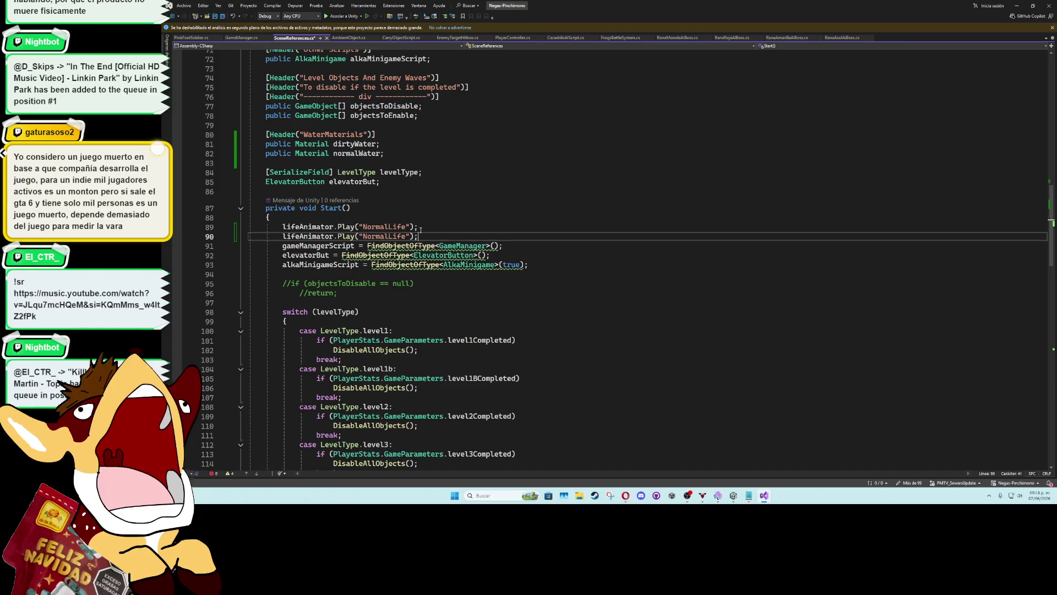
left_click(418, 236)
key("ctrl+s")
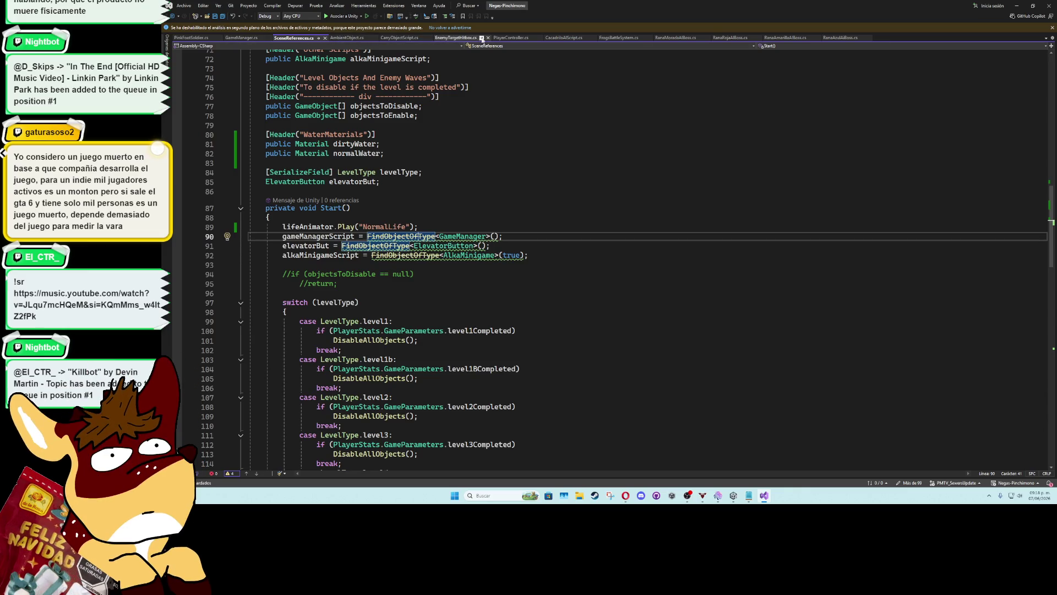
left_click(510, 37)
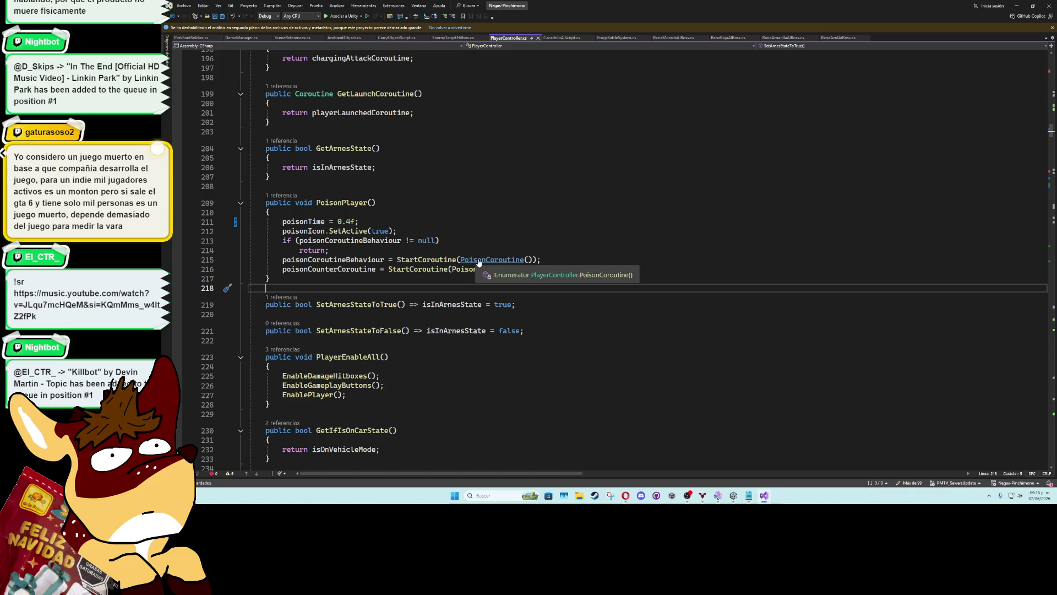
Insert referencesScript.lifeAnimator.Play("PoisonLife") at the start of PoisonCoroutine's body
left_click(478, 262, "ctrl")
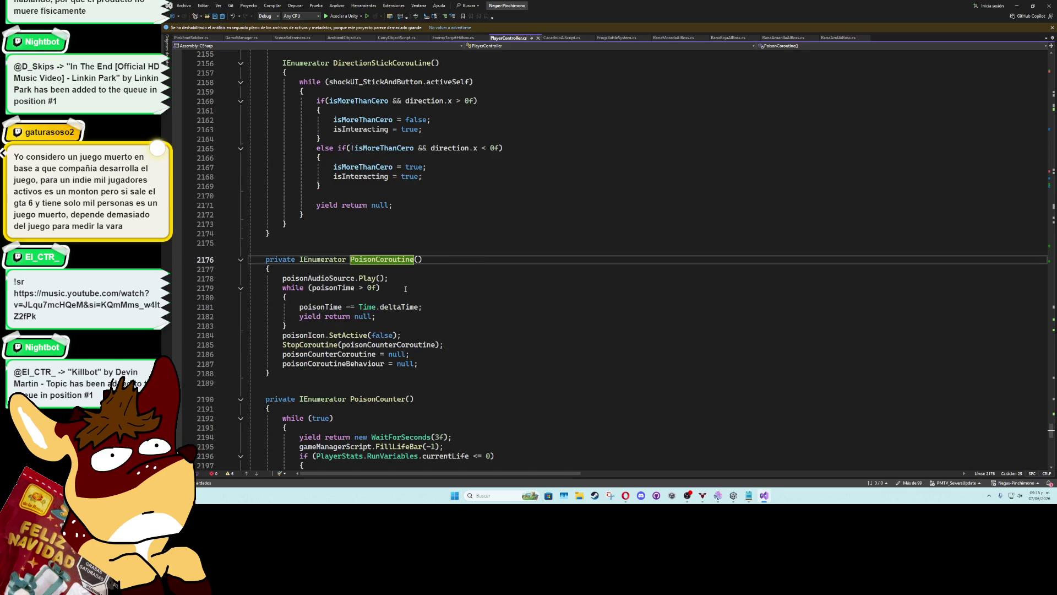
scroll(405, 289, "down", 1)
left_click(472, 249)
key("Return")
type("lifeAnimator.Play(\"NormalLife\");")
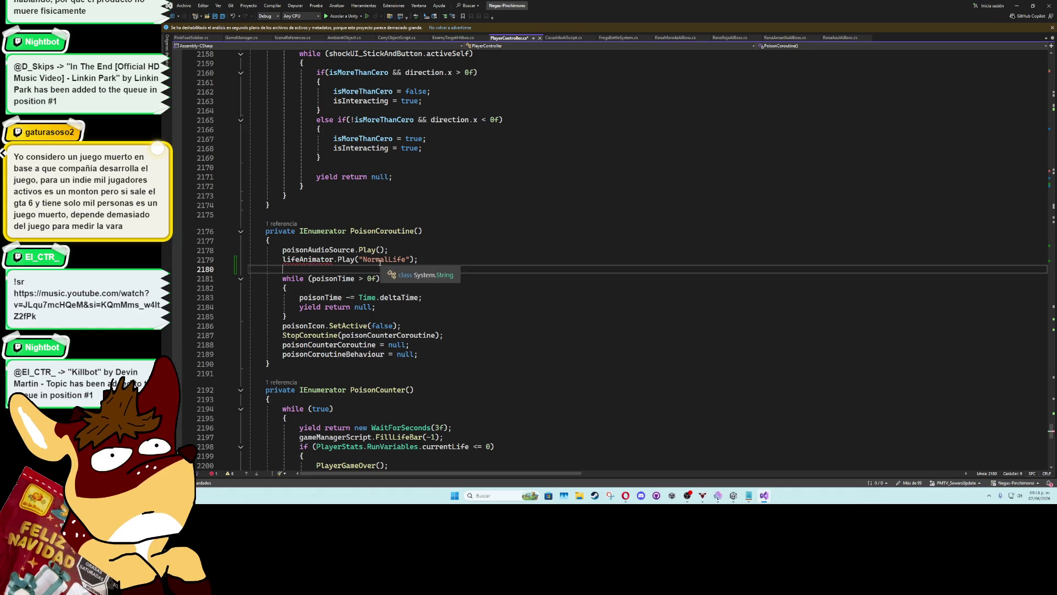
left_click(284, 260)
type("_ ")
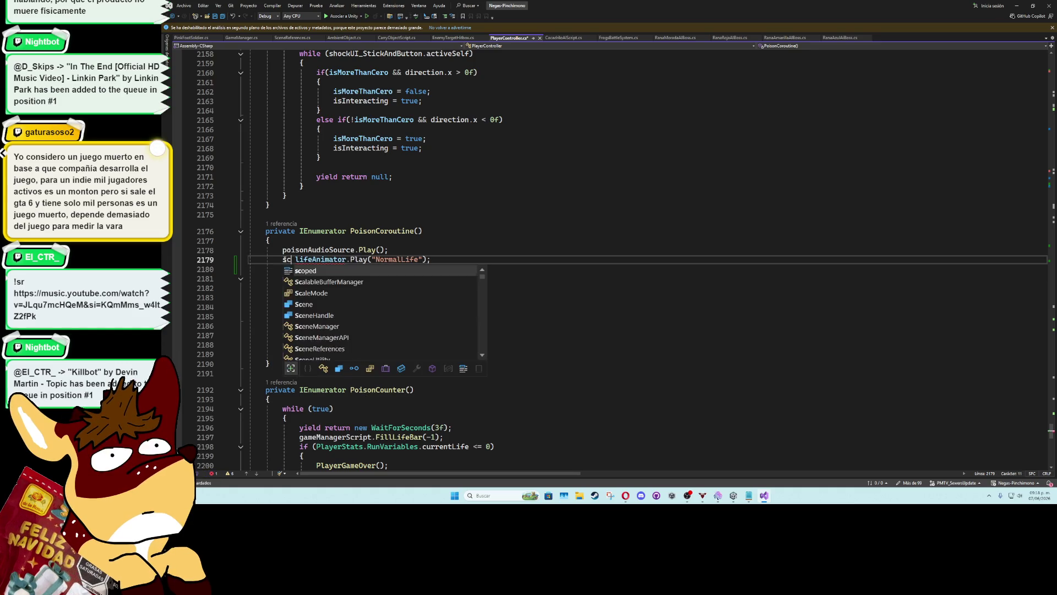
type("efer")
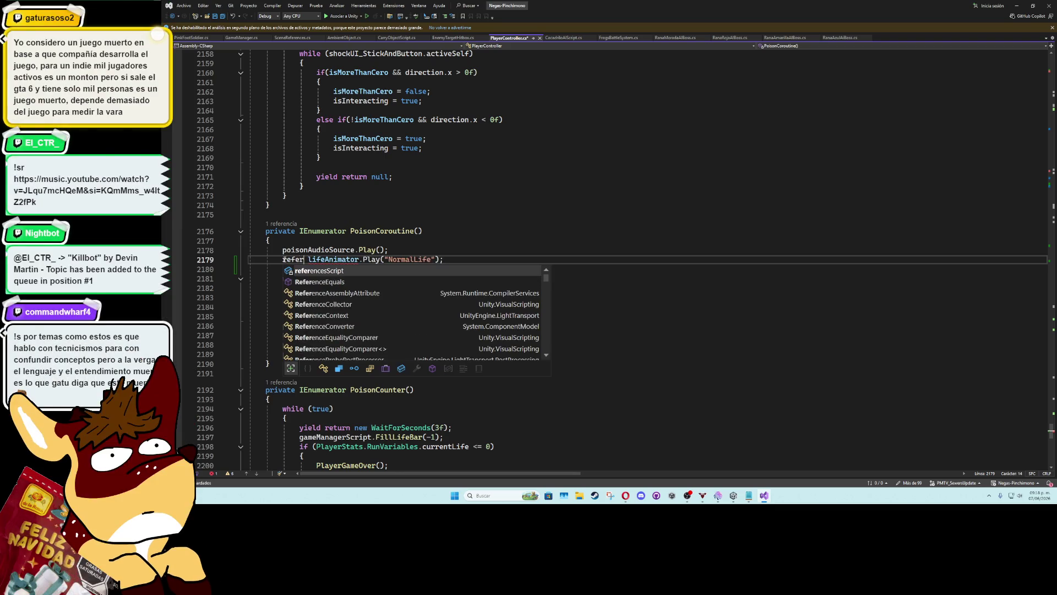
key("Tab")
type(".")
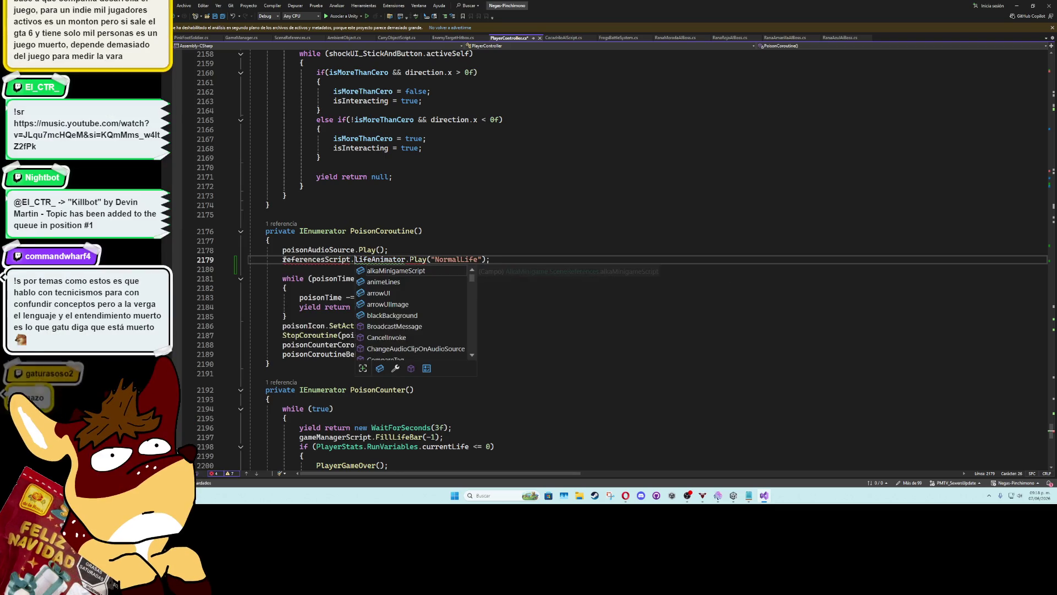
left_click_drag(460, 259, 439, 259)
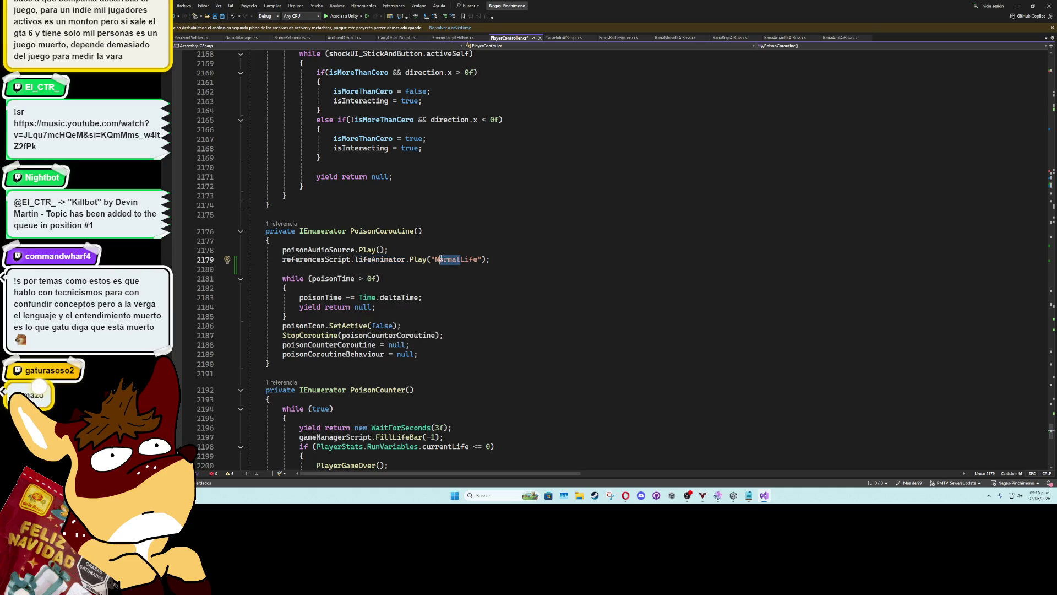
type("Poison")
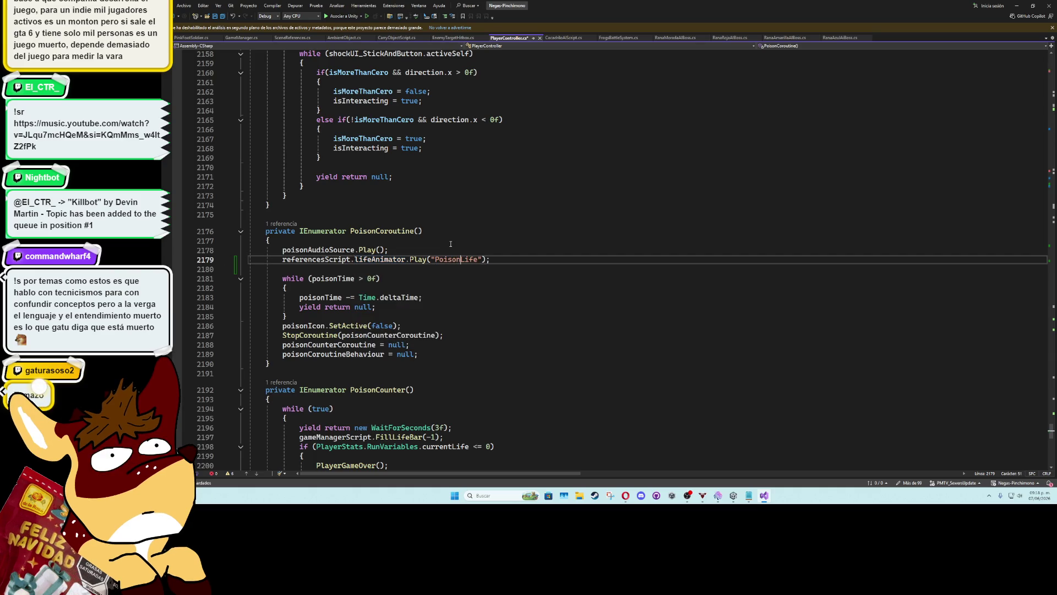
Add referencesScript.lifeAnimator.Play("NormalLife") after poisonIcon.SetActive(false) and save the script
left_click(426, 315)
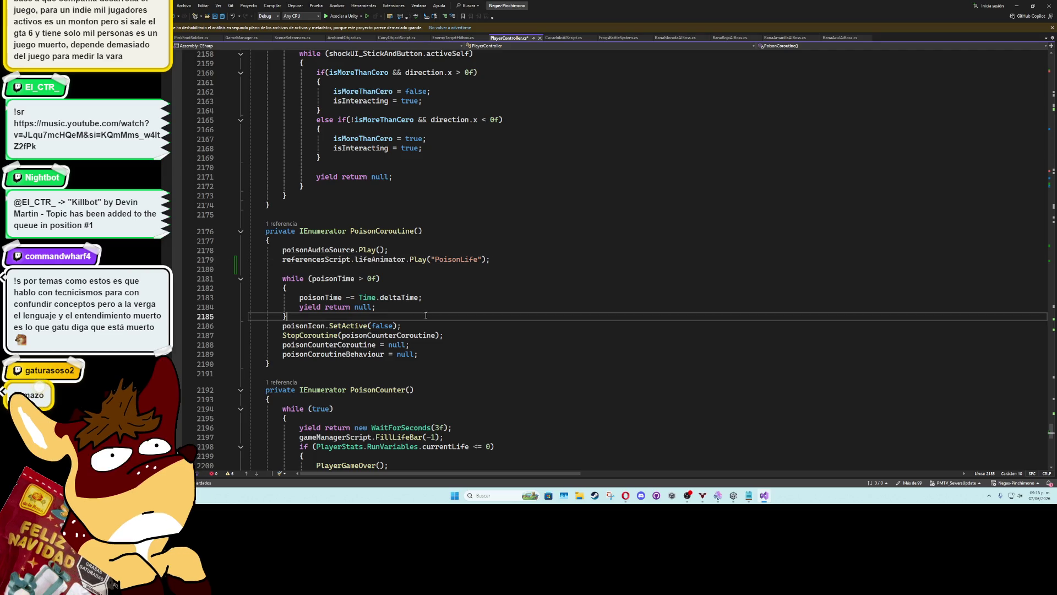
left_click(431, 325)
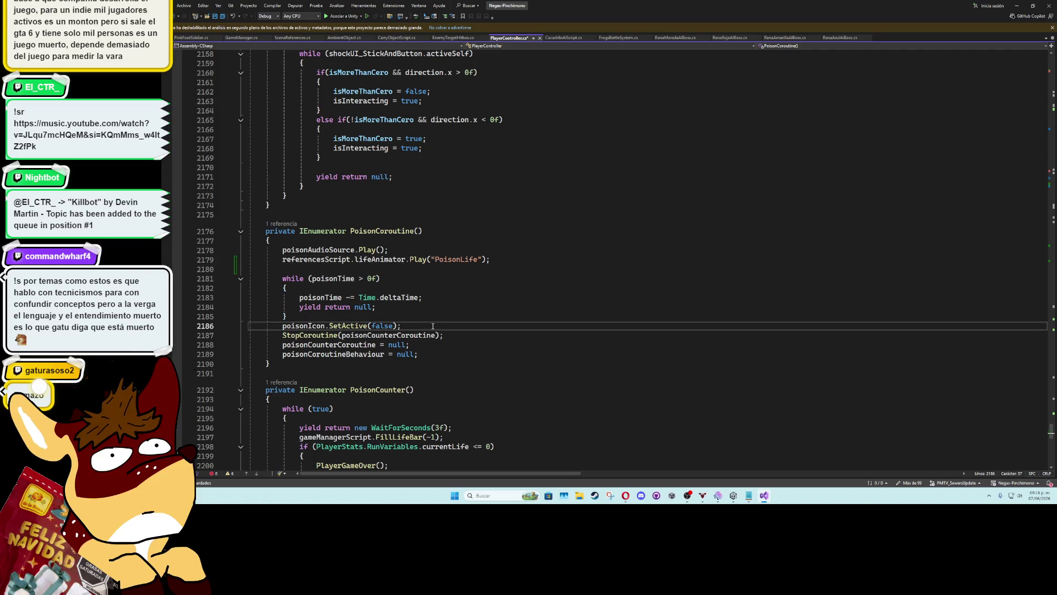
key("Return")
type("lifeAnimator.Play(\"NormalLife\");")
key("Return")
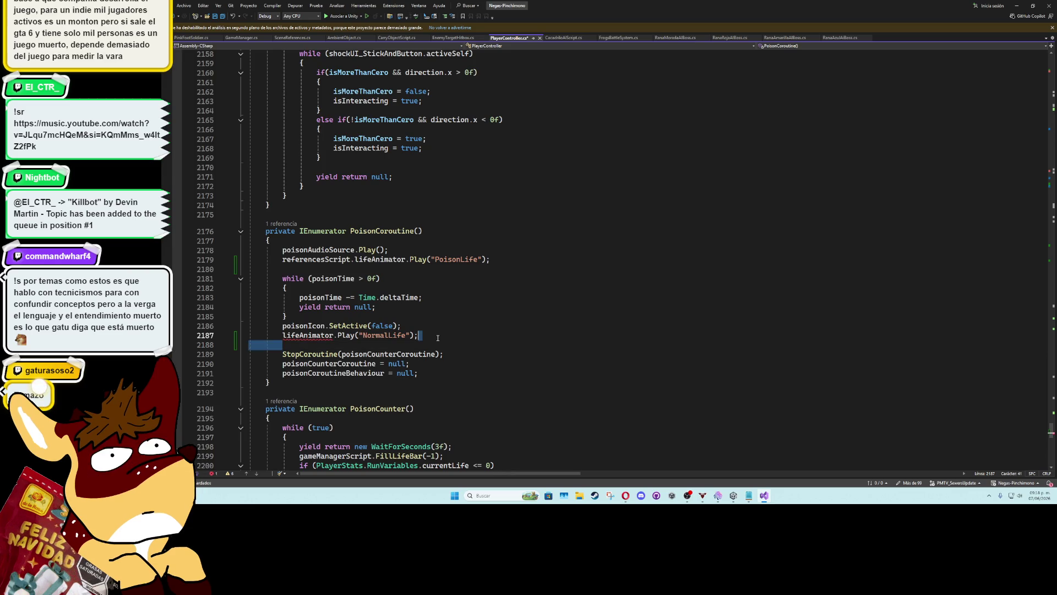
key("BackSpace")
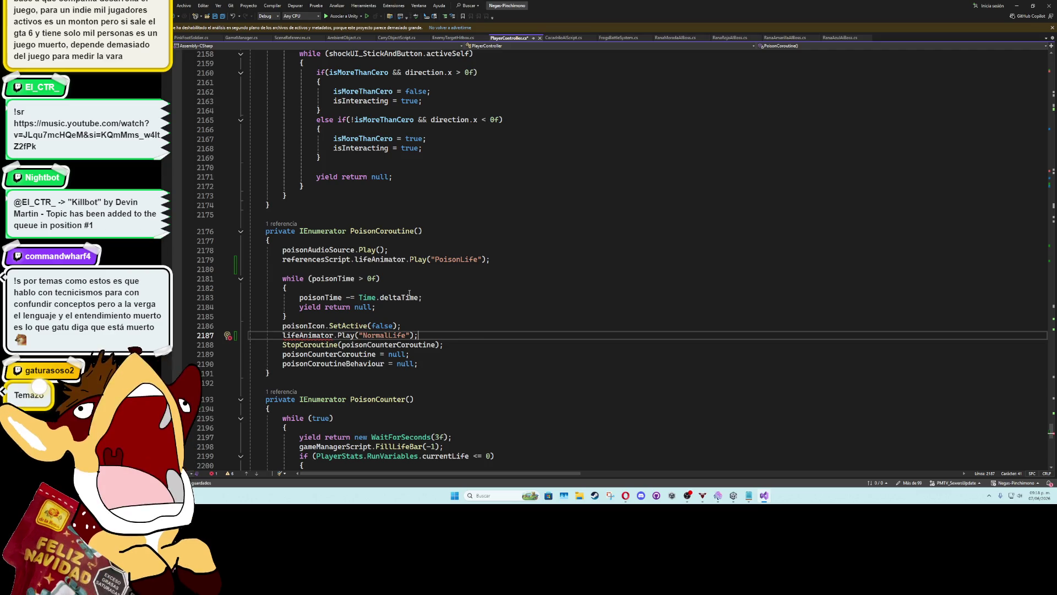
left_click_drag(283, 258, 406, 262)
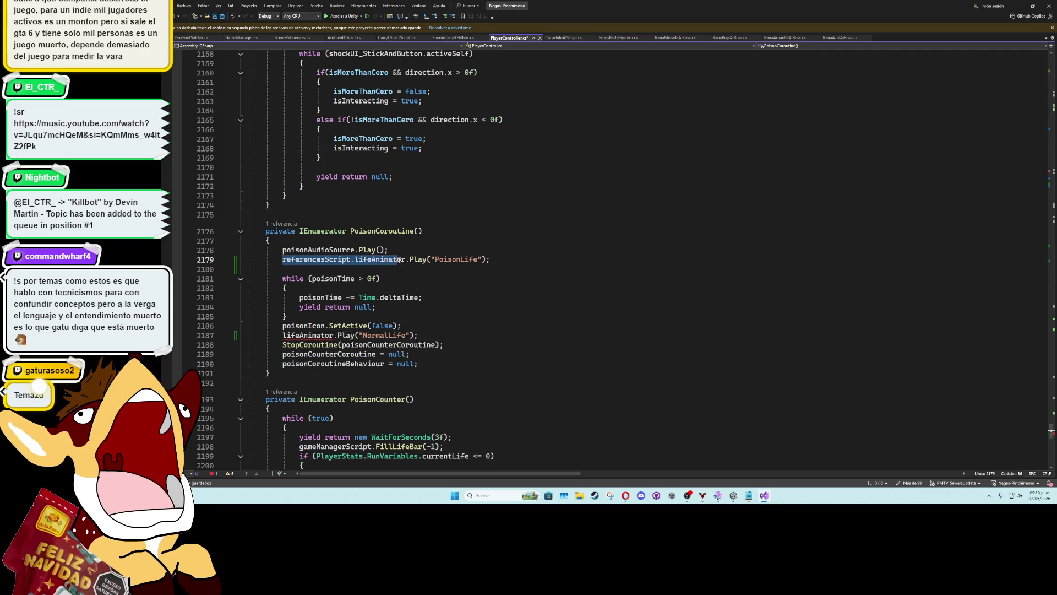
left_click(282, 337)
key("ctrl+v")
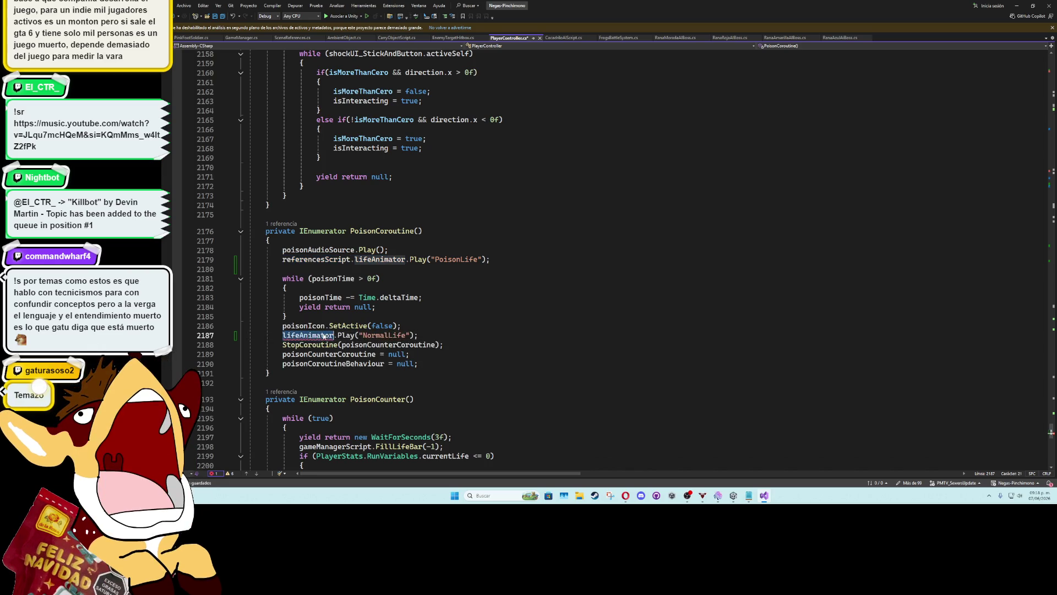
left_click(470, 317)
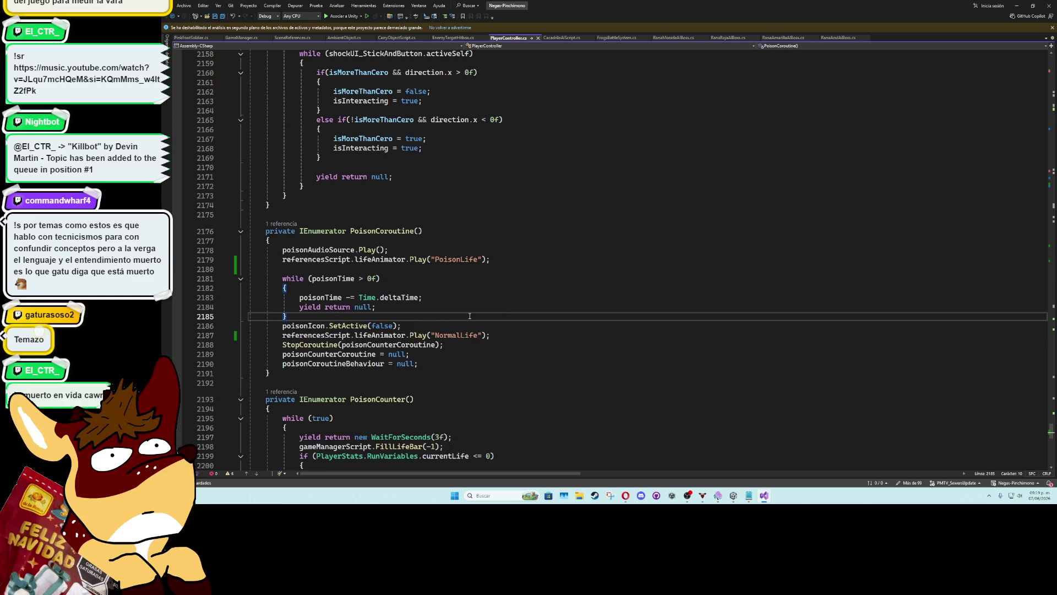
key("Return")
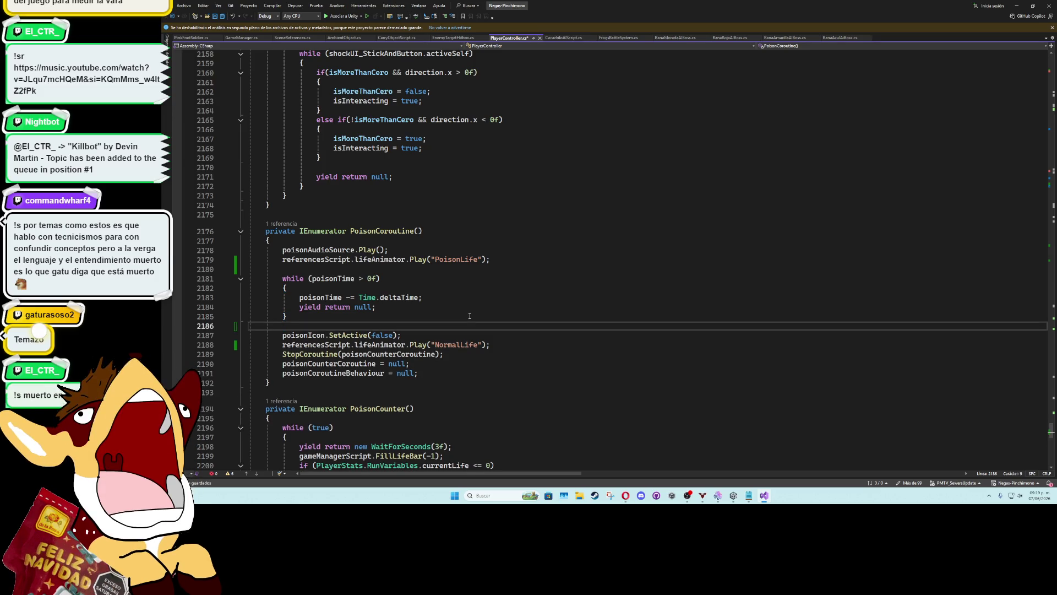
key("ctrl+s")
Tidy the blank lines around the NormalLife call and collapse the PoisonCoroutine method
left_click(469, 316)
left_click(453, 268)
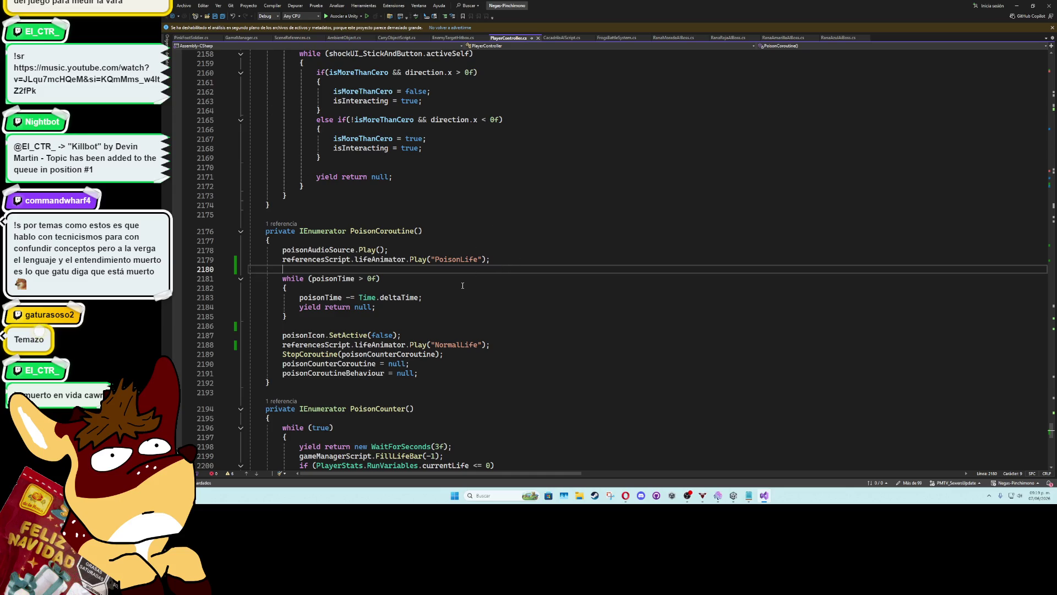
left_click(380, 228)
scroll(496, 283, "up", 7)
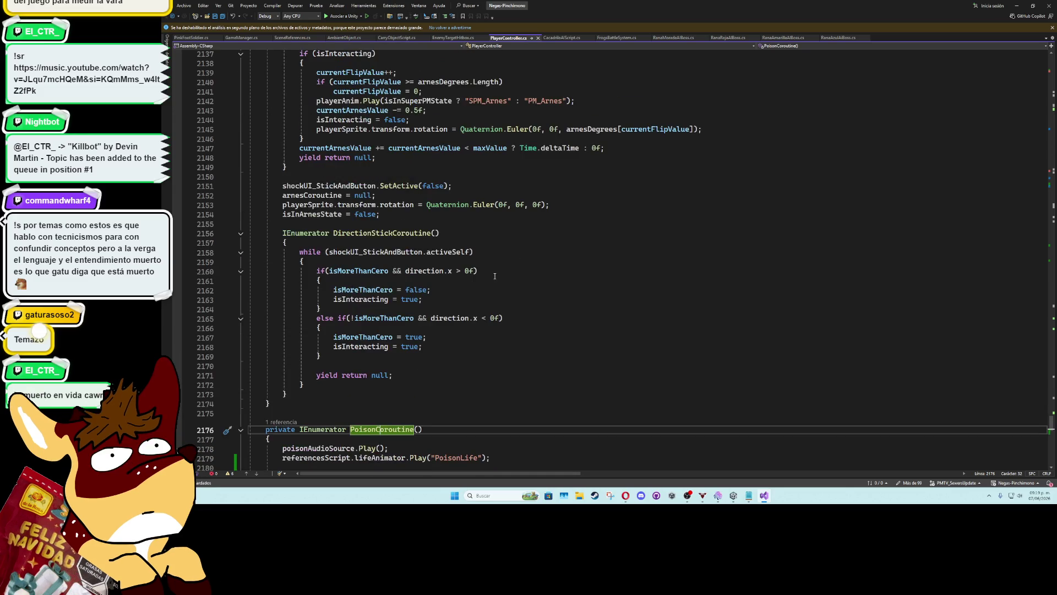
scroll(496, 283, "down", 6)
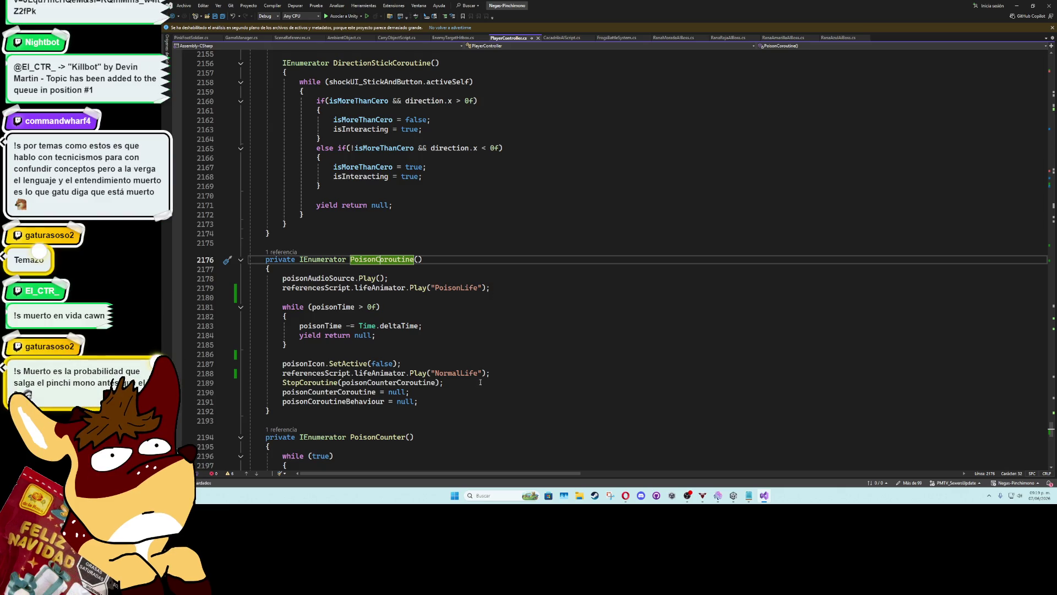
left_click(491, 373)
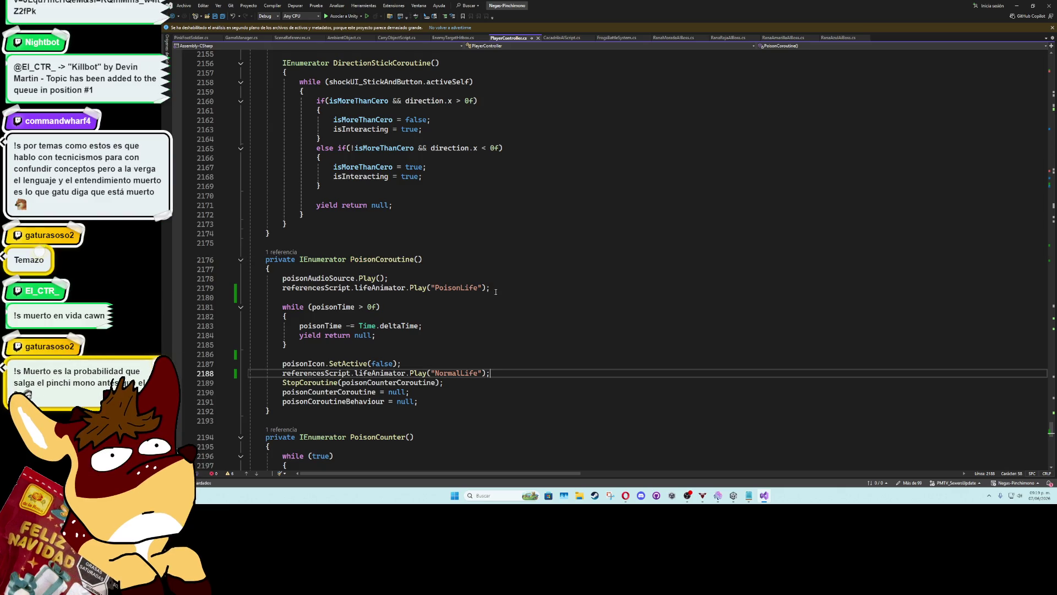
key("Return")
key("BackSpace")
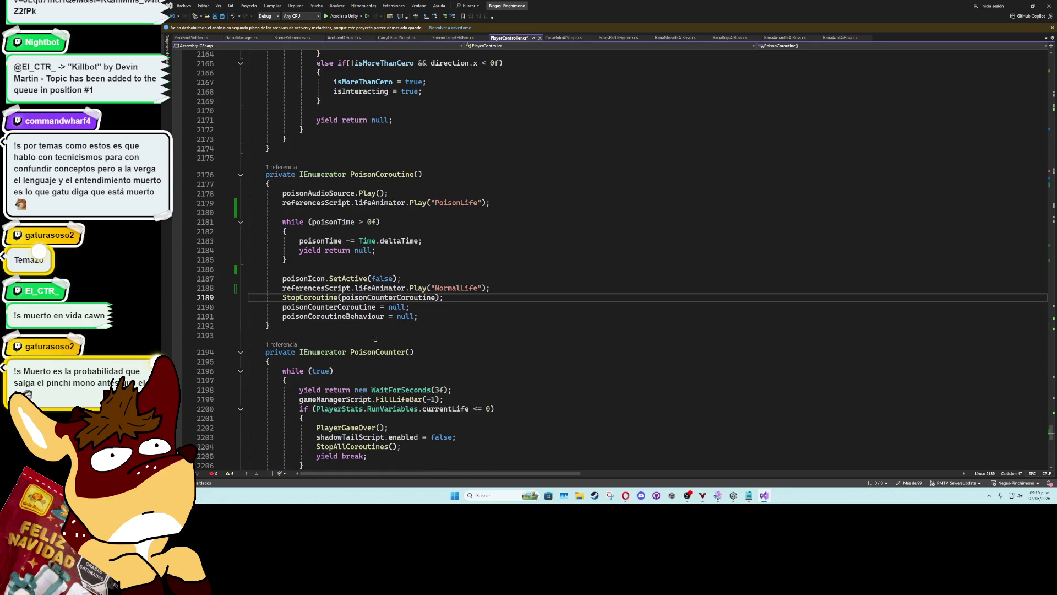
key("Down")
scroll(287, 358, "down", 6)
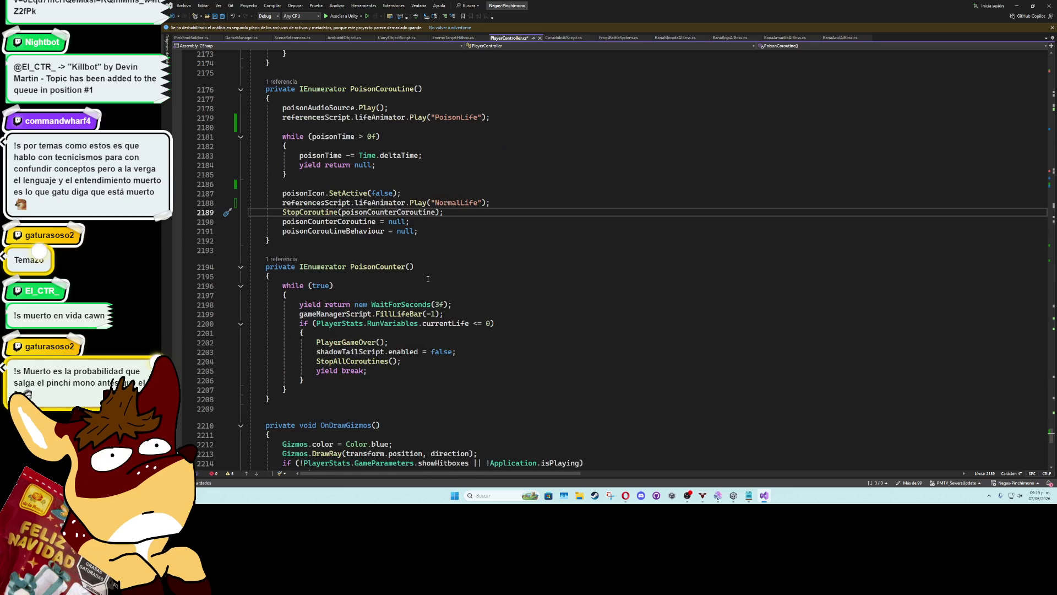
scroll(428, 279, "up", 2)
left_click(453, 279)
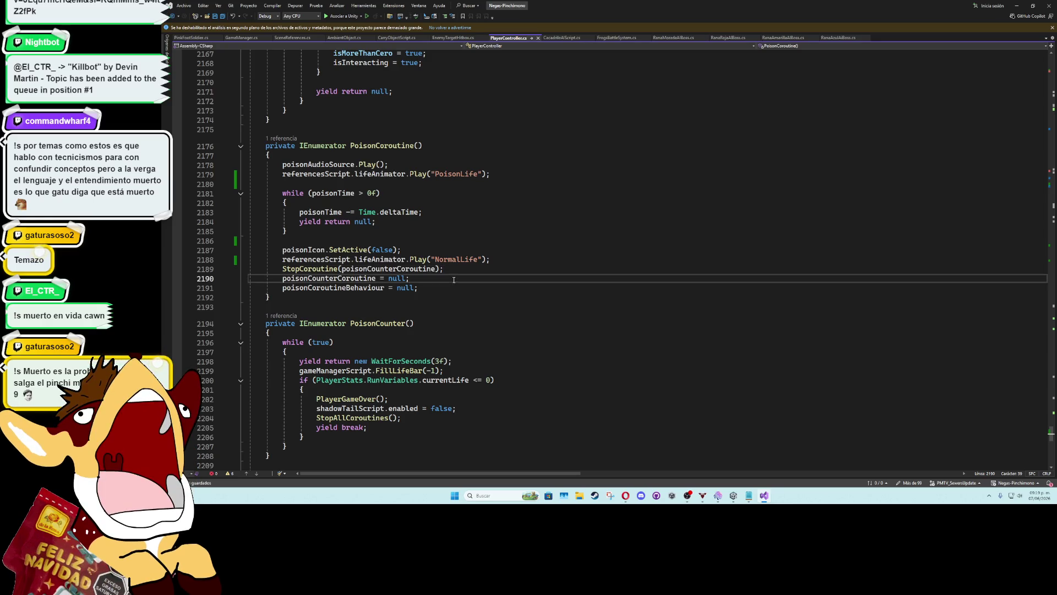
scroll(454, 279, "up", 6)
left_click(241, 318)
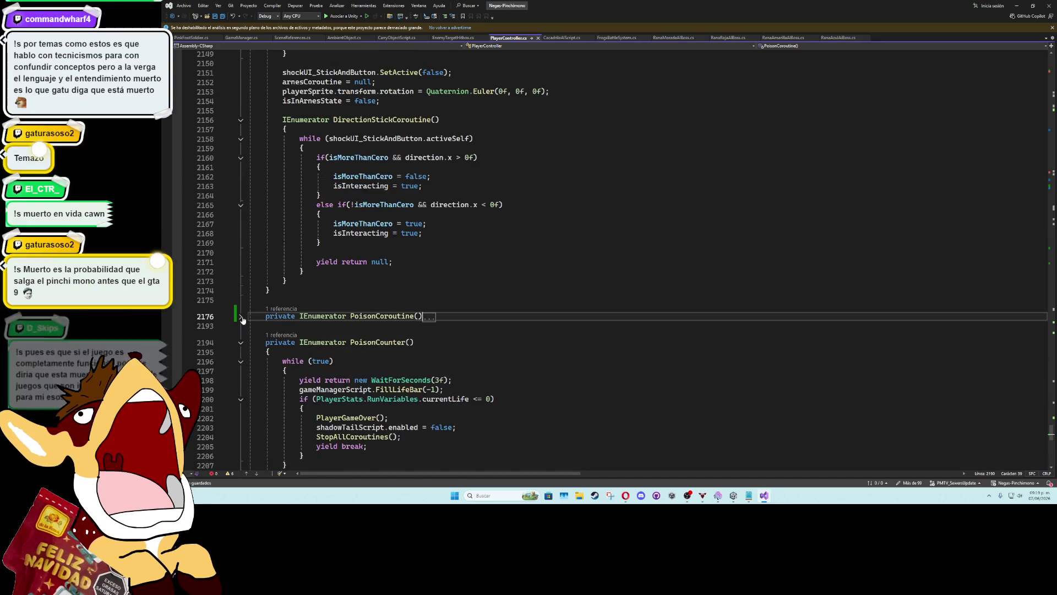
scroll(276, 288, "up", 7)
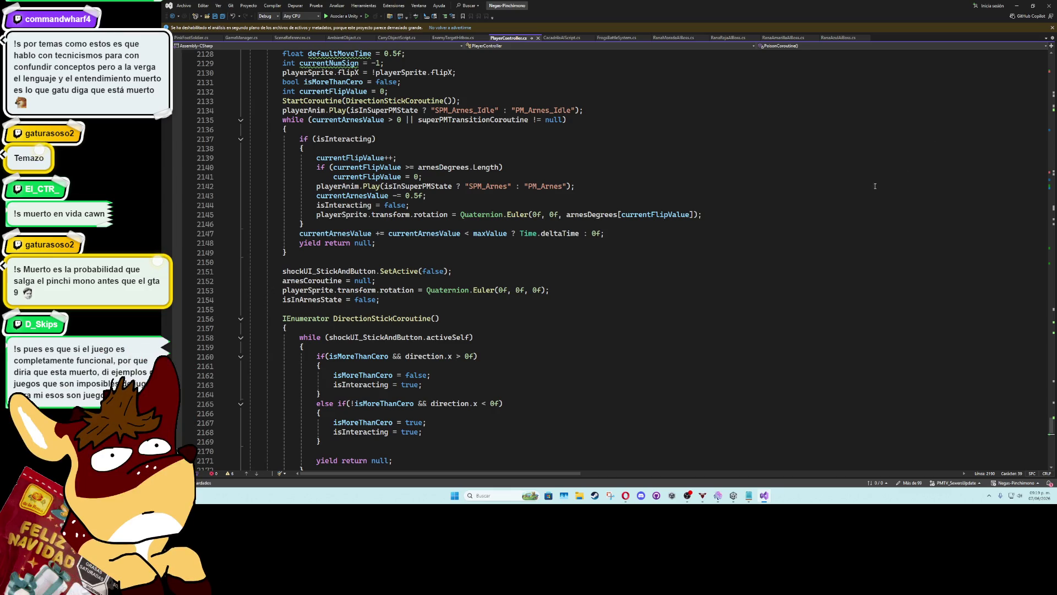
Drag LifeBar into PersistendObject's Life Animator field, then exit to the Alcantarillas scene
left_click(1017, 5)
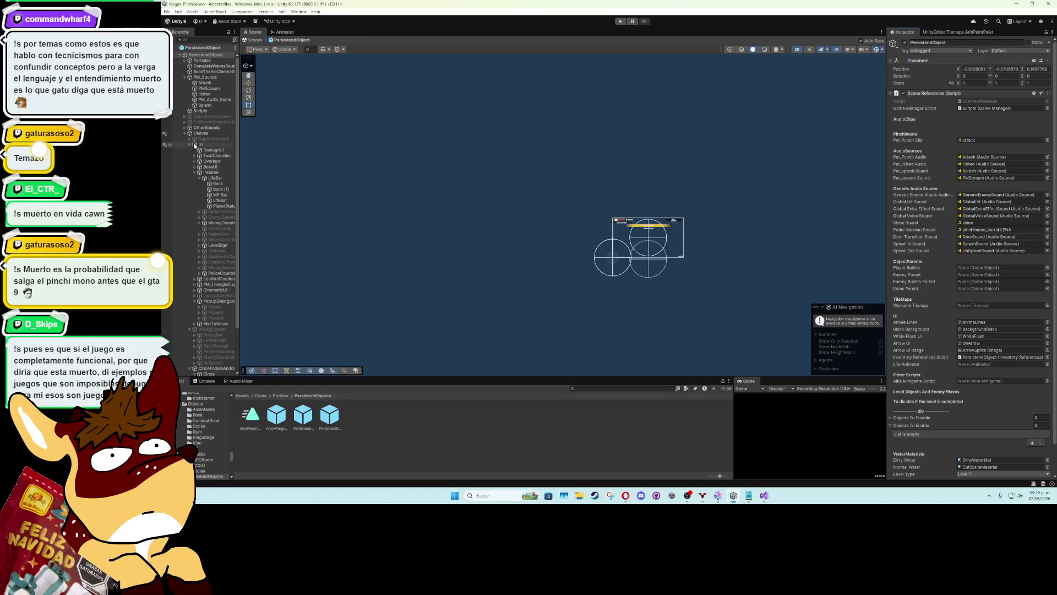
left_click(205, 55)
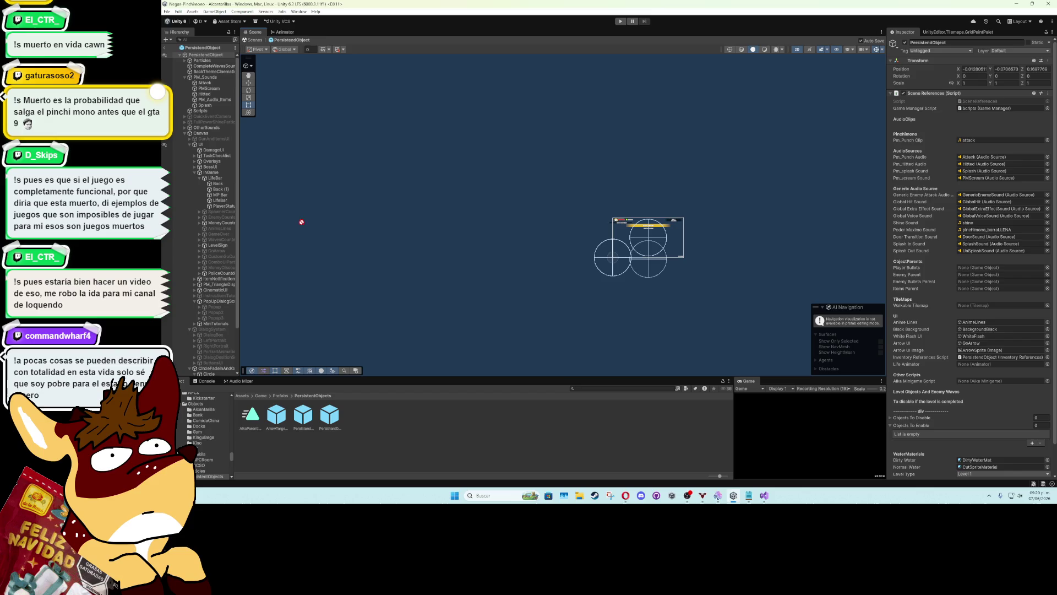
left_click_drag(978, 382, 978, 365)
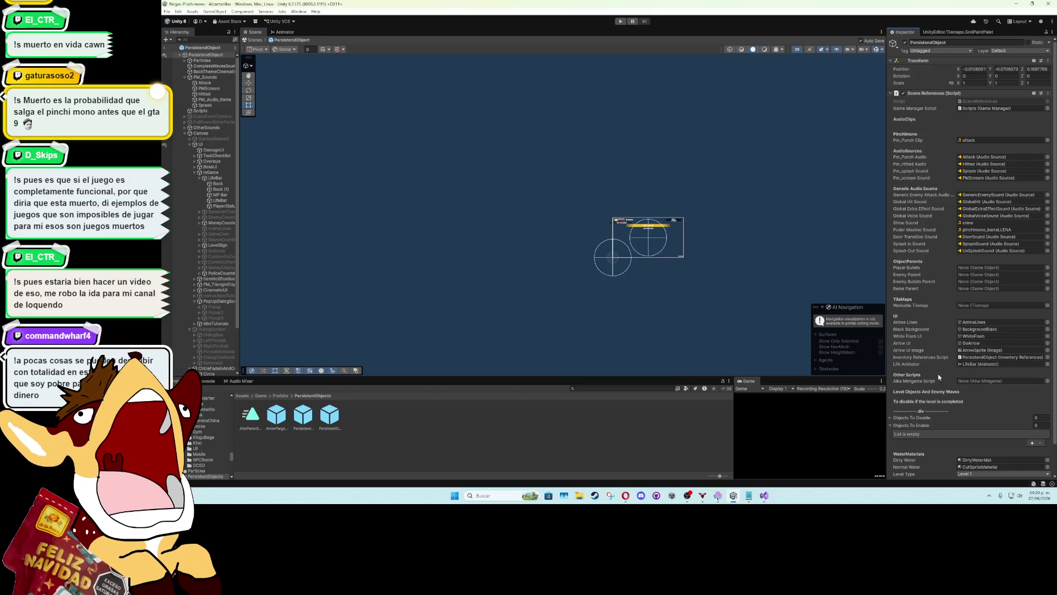
left_click(165, 47)
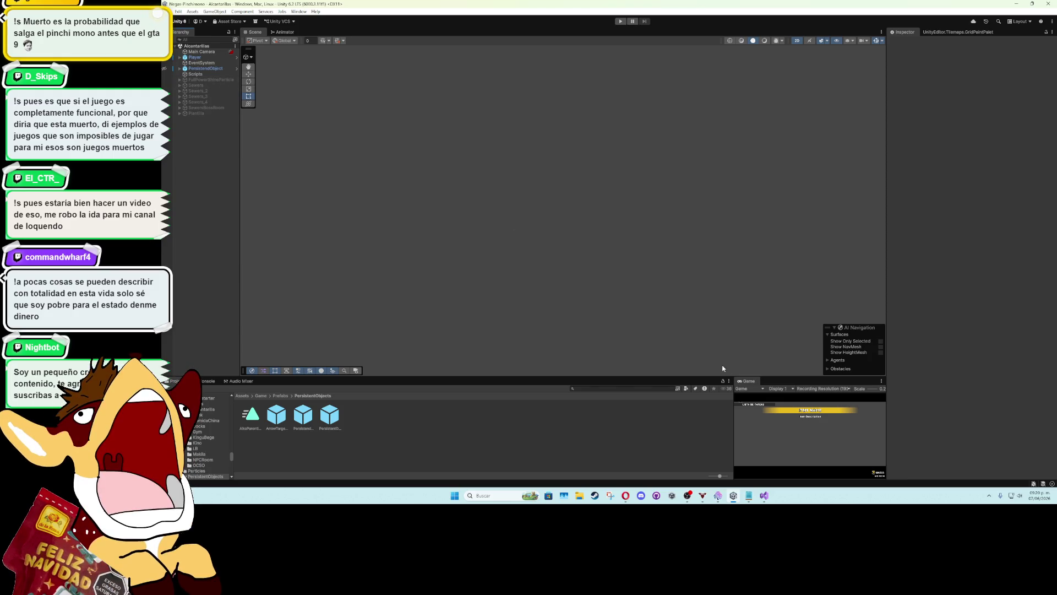
Activate the Sewers_2 room and start Play mode with the Game view maximized
double_click(745, 382)
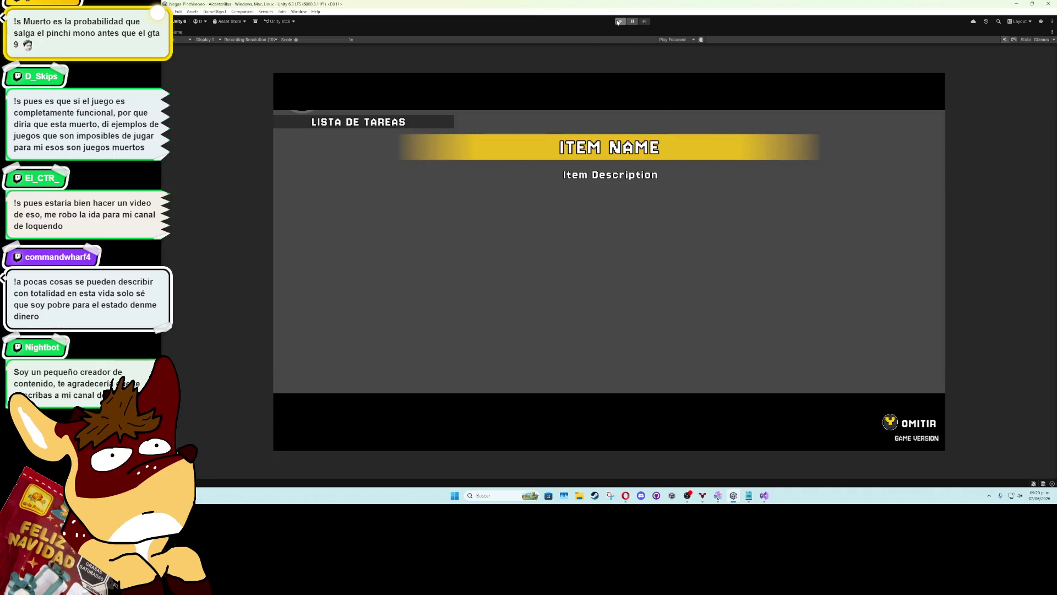
double_click(176, 32)
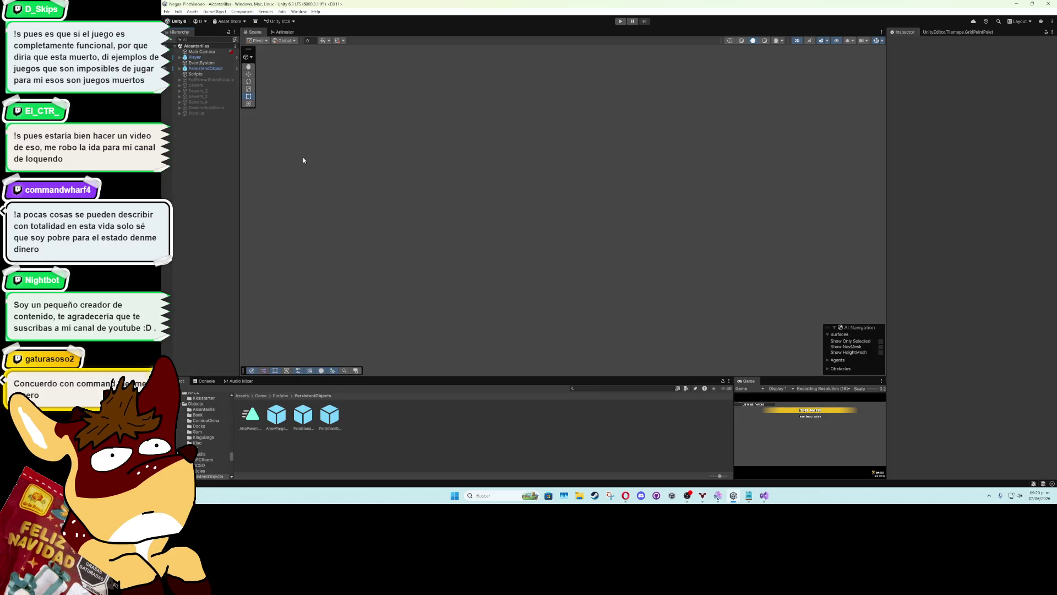
left_click(198, 91)
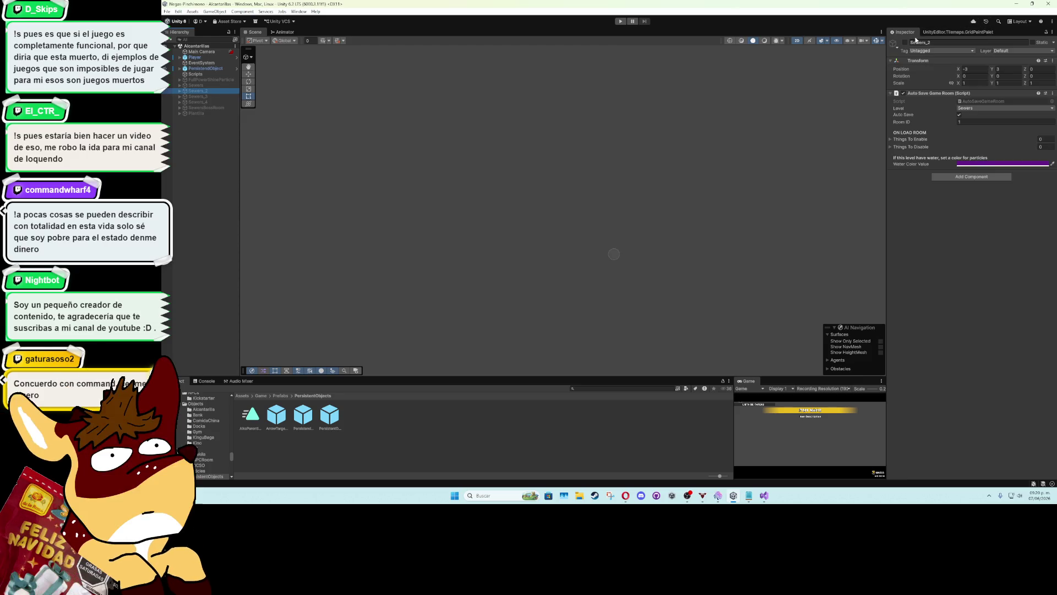
left_click(905, 43)
scroll(625, 225, "up", 10)
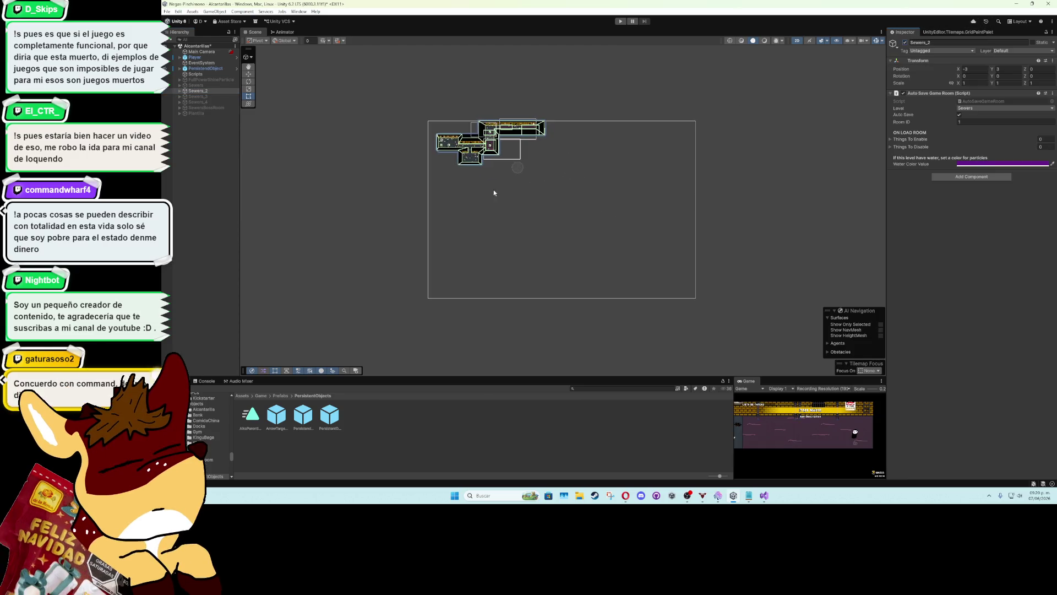
scroll(557, 242, "up", 8)
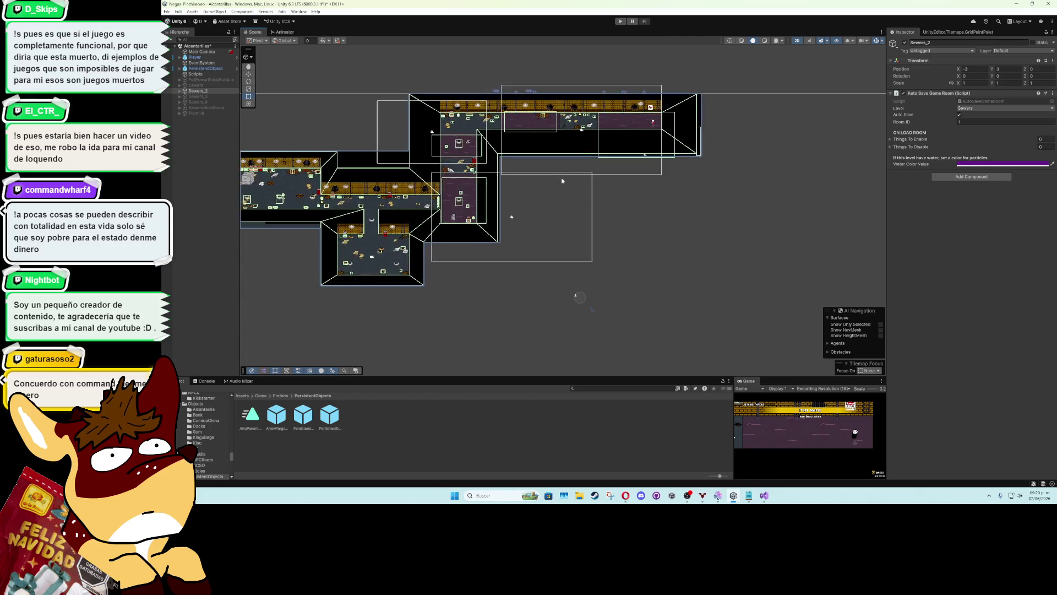
double_click(755, 382)
left_click(620, 21)
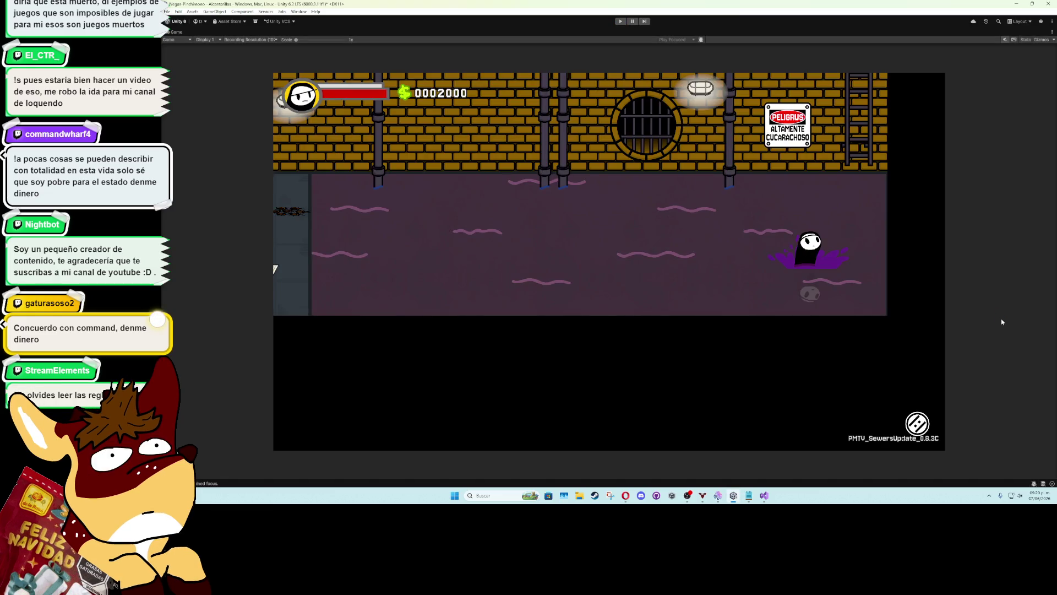
Restart the game and run and slide the character left and right through the sewer
key("ctrl+p")
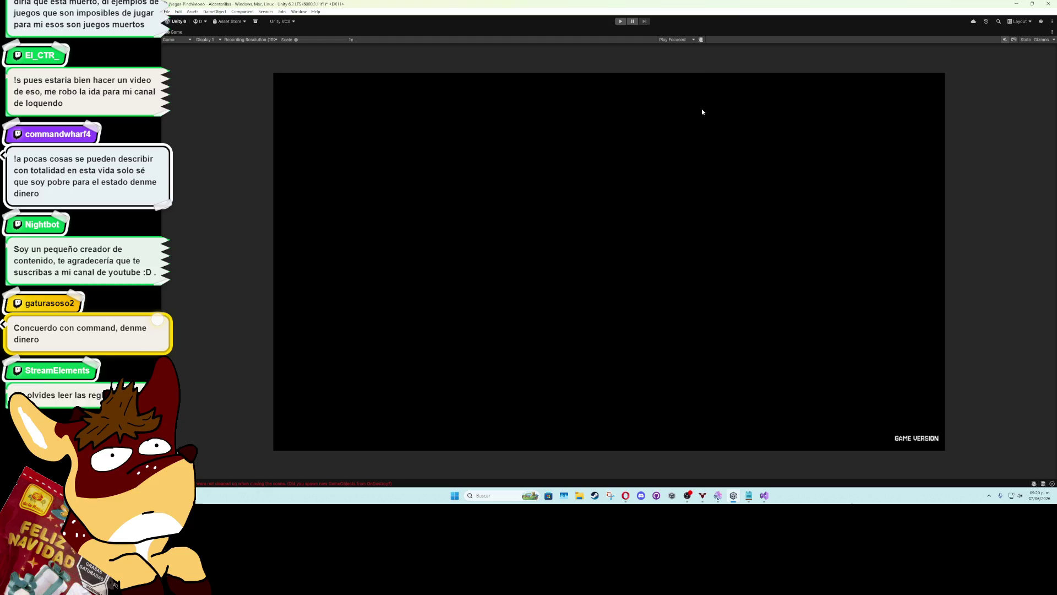
key("ctrl+p")
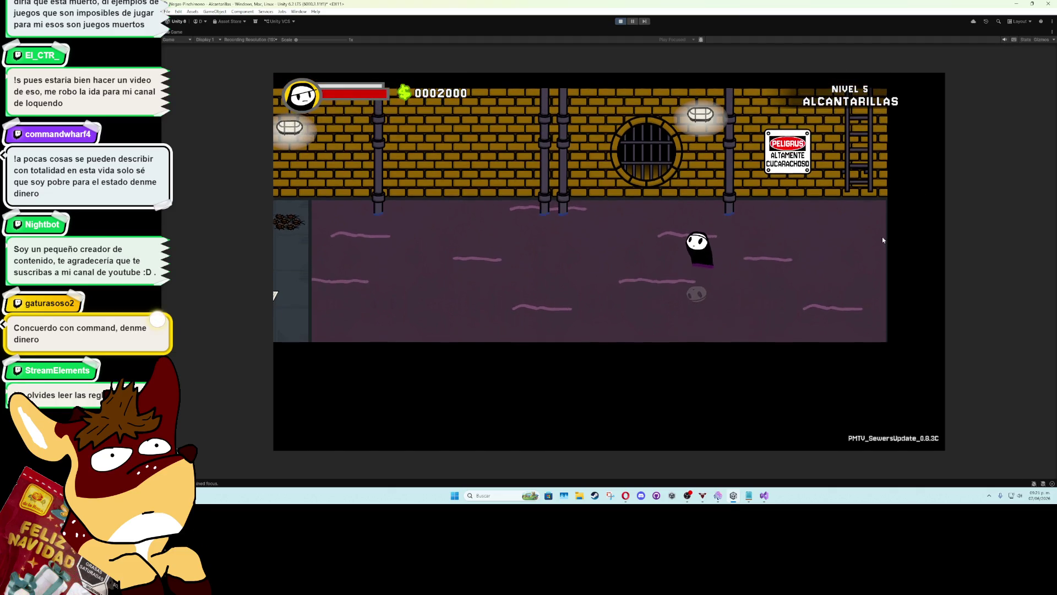
key("d")
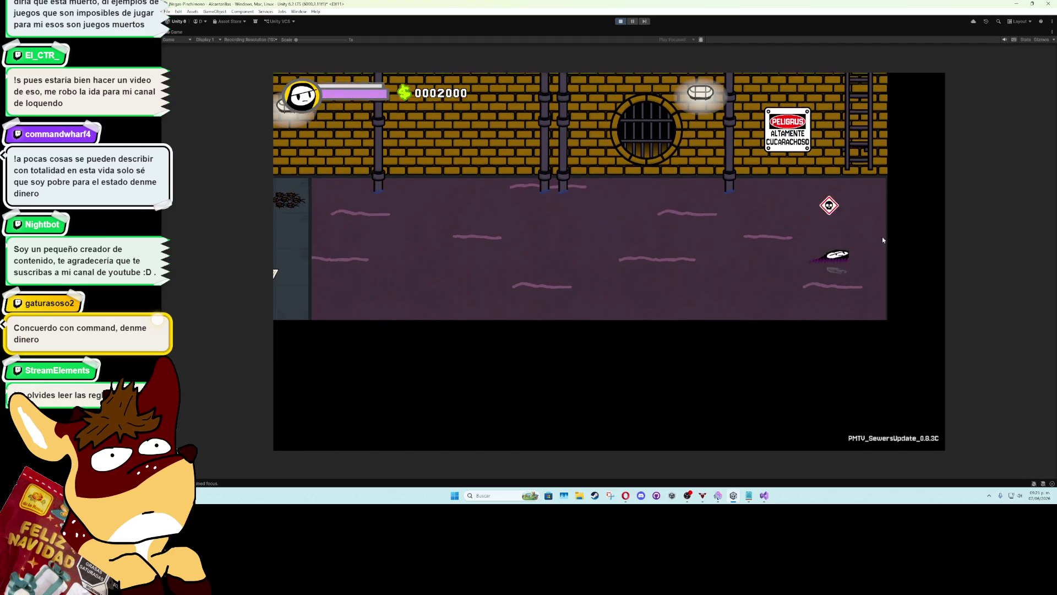
key("a")
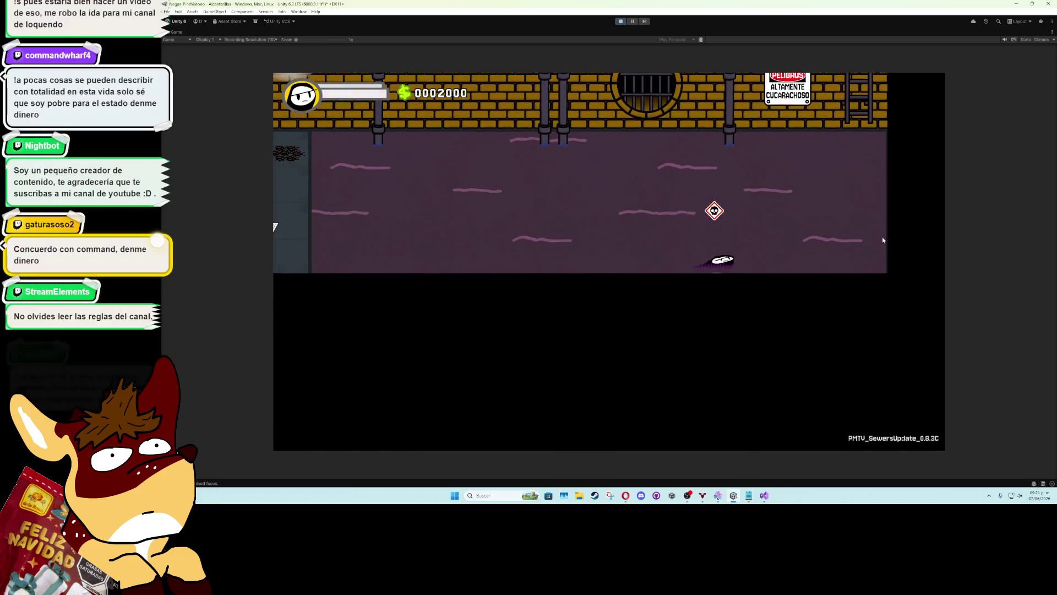
key("d")
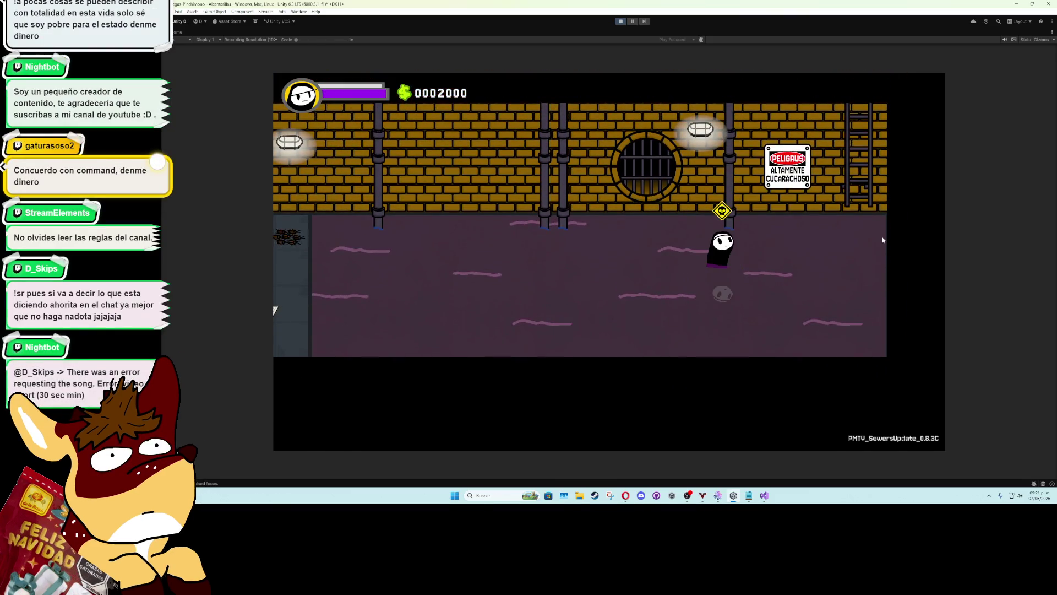
key("a")
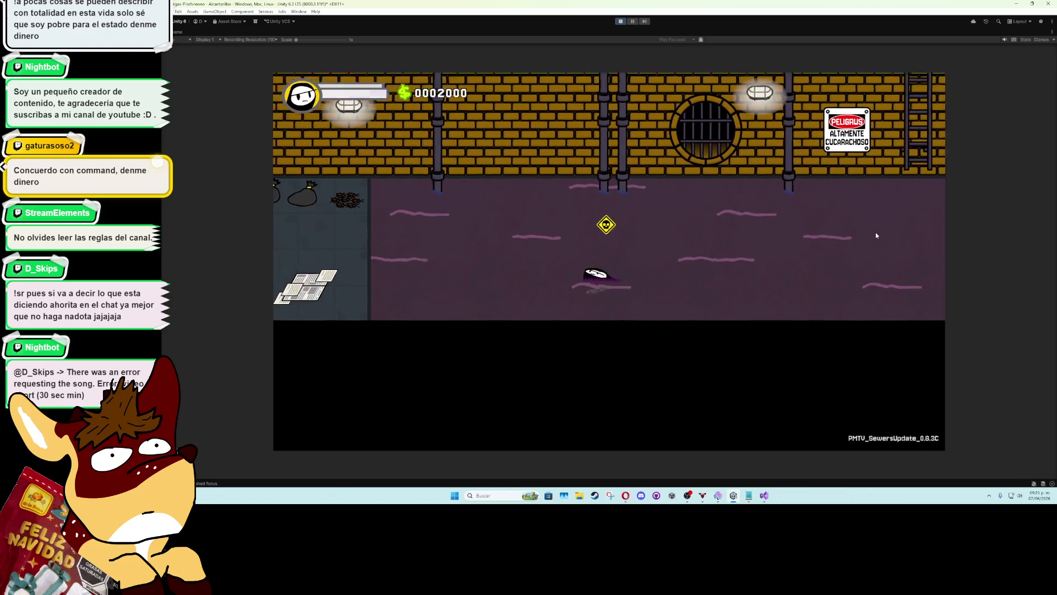
key("d")
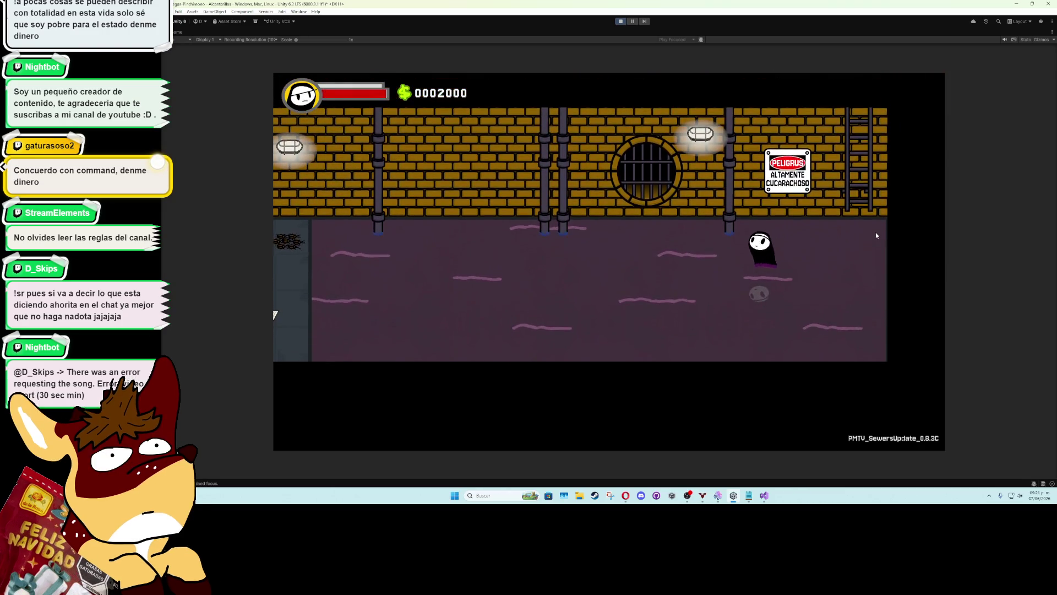
key("a")
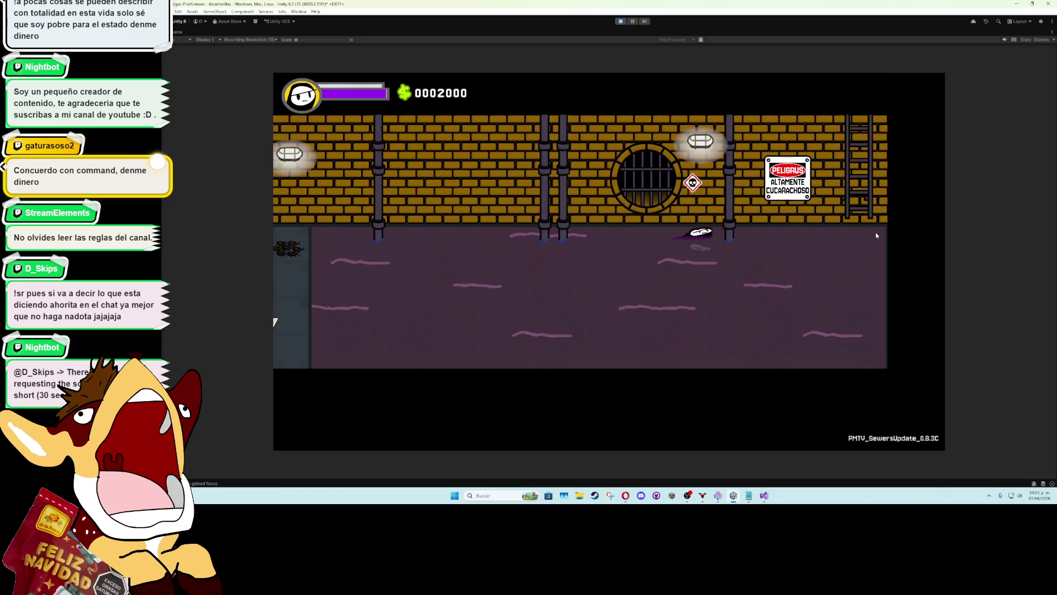
key("s")
key("a")
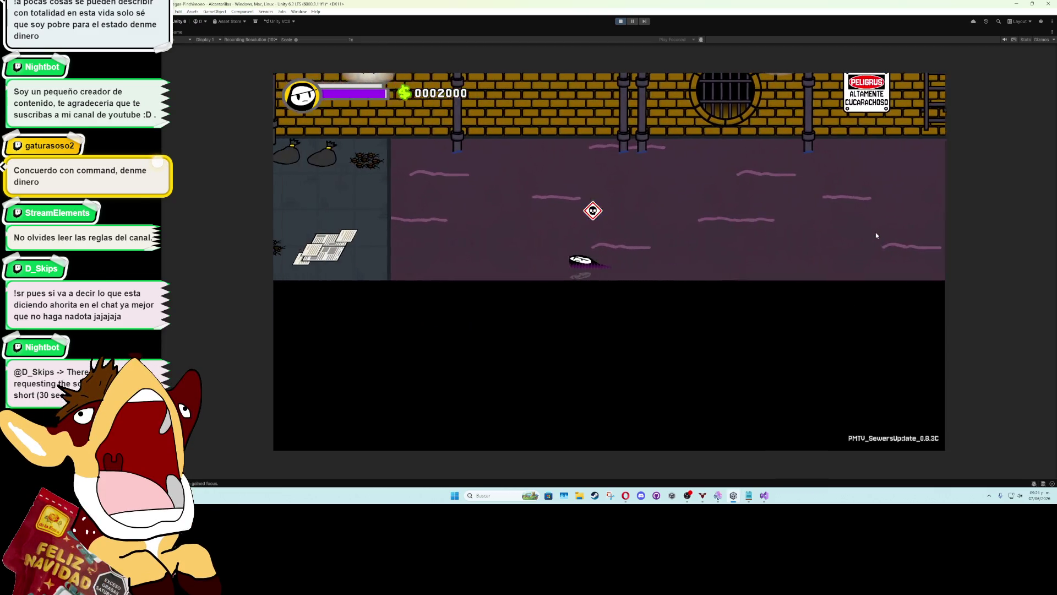
key("a")
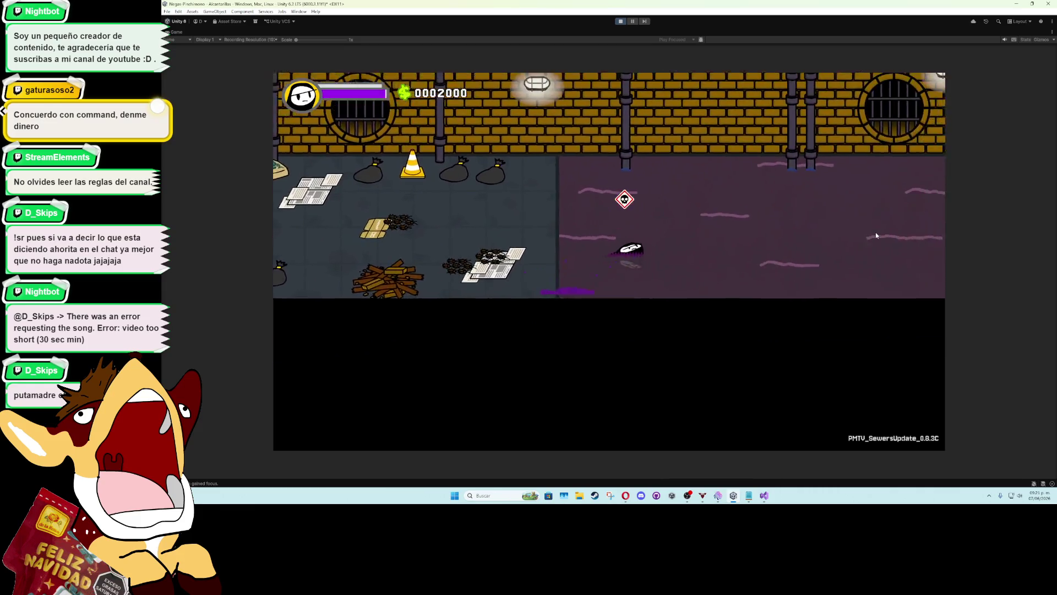
Move the character right, up and down through the sewer, then stop play mode
key("d")
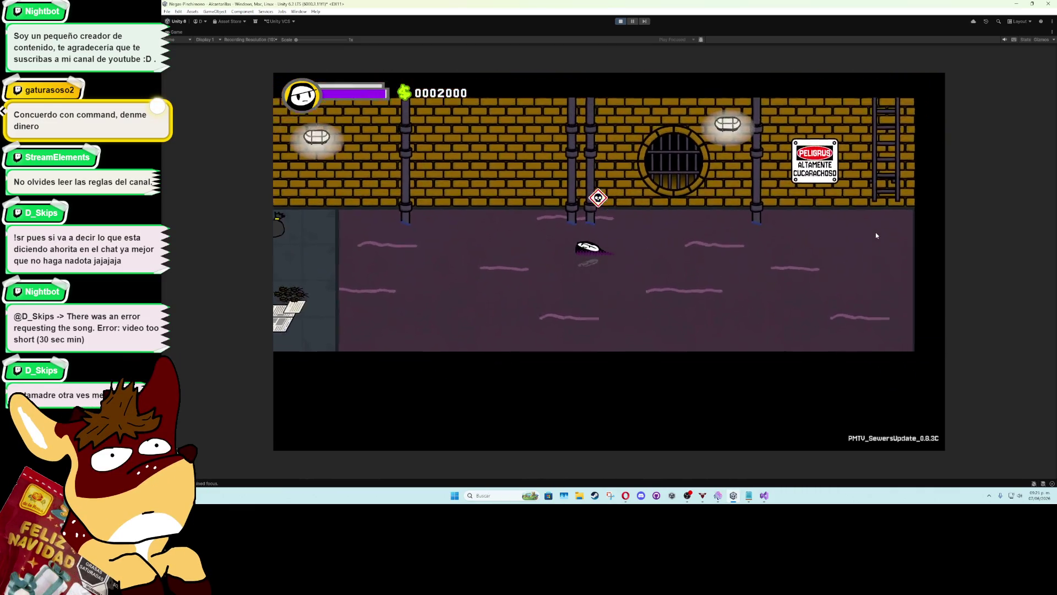
key("s")
key("d")
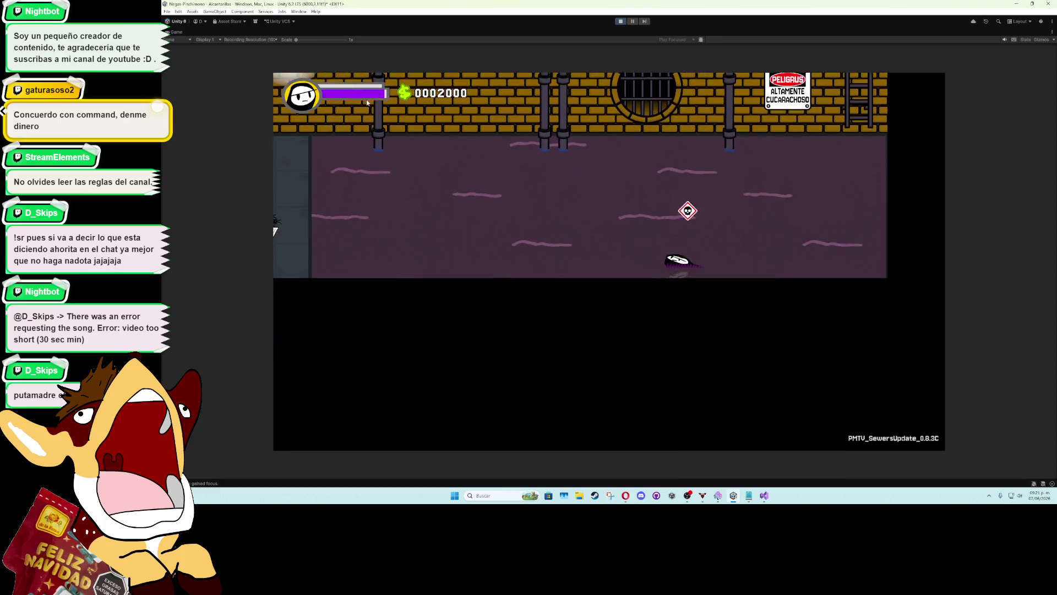
key("w")
key("d")
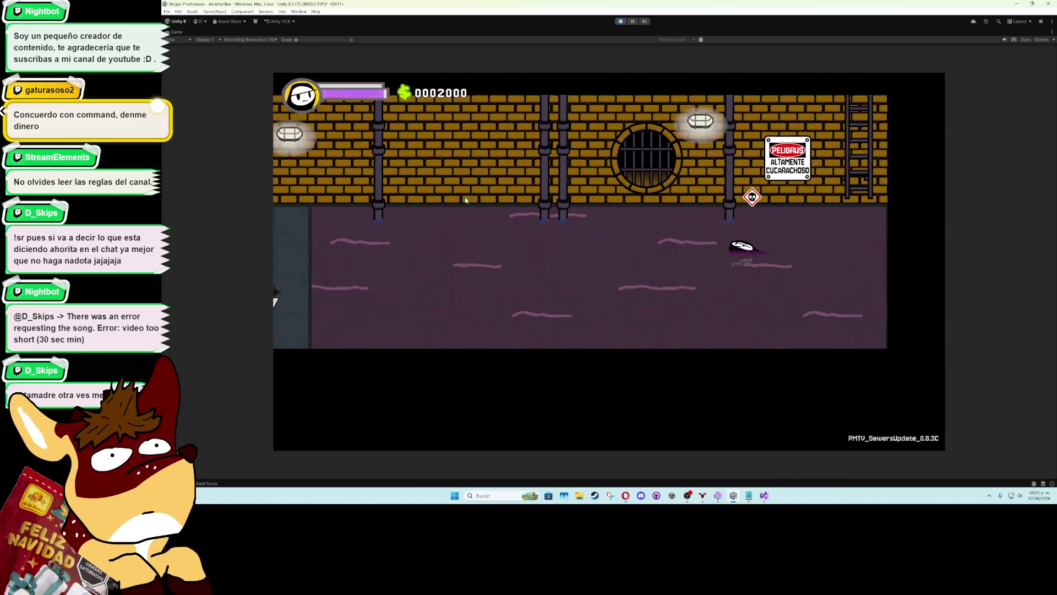
key("a")
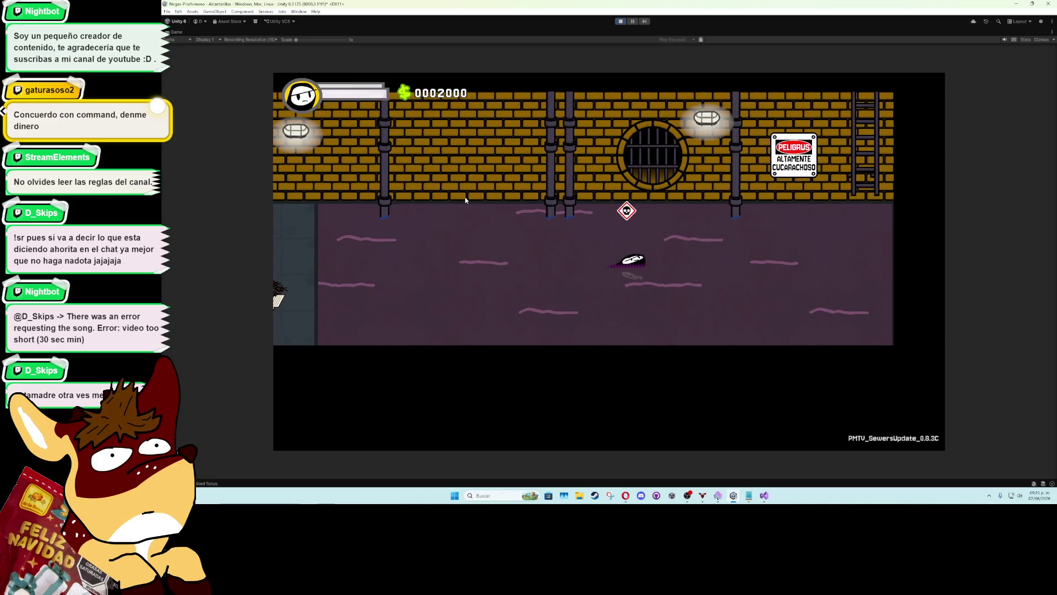
key("d")
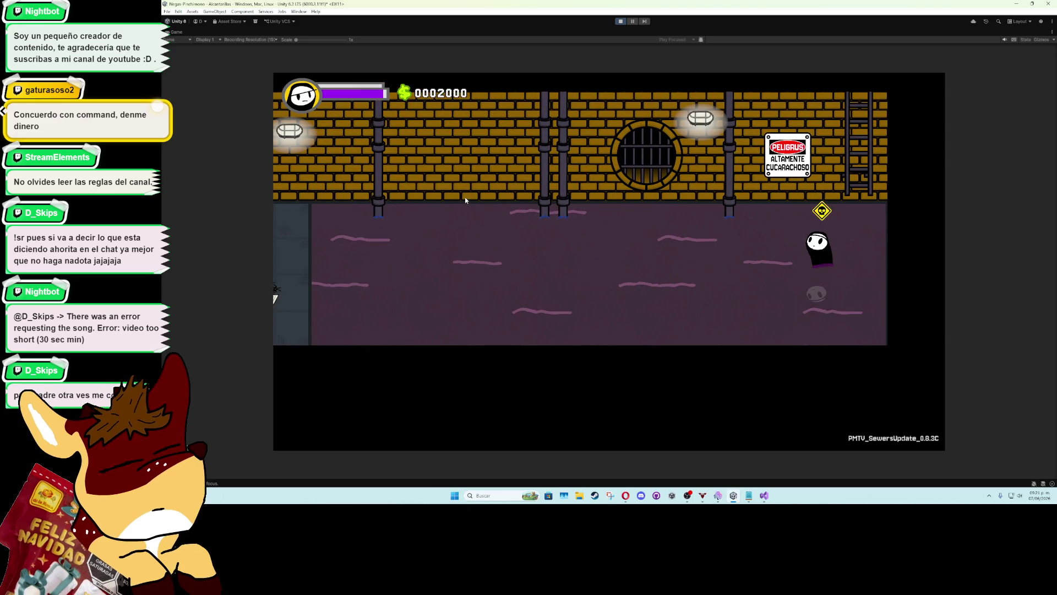
key("ctrl+p")
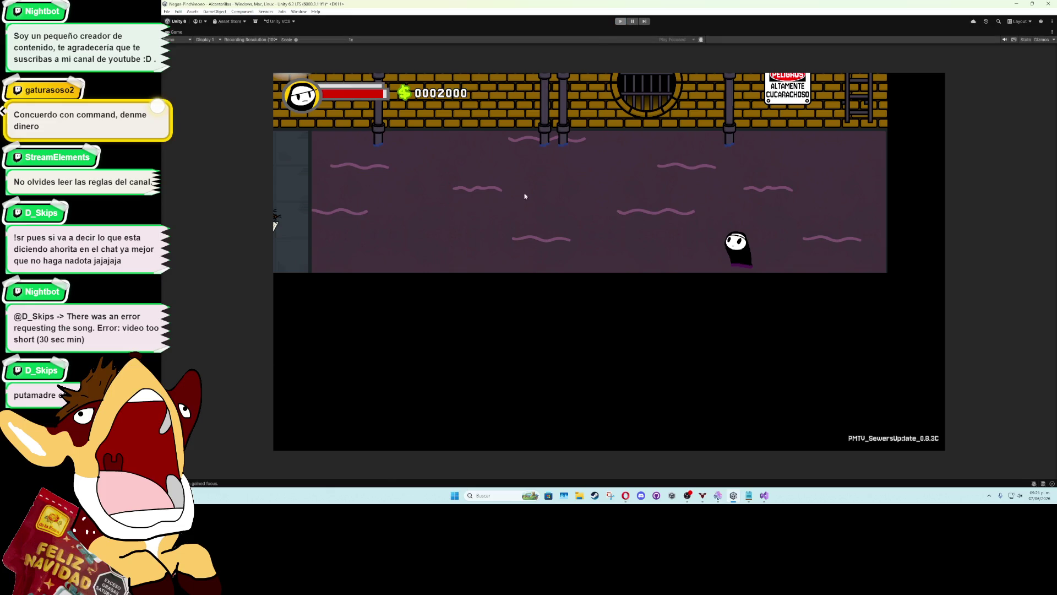
mouse_move(625, 495)
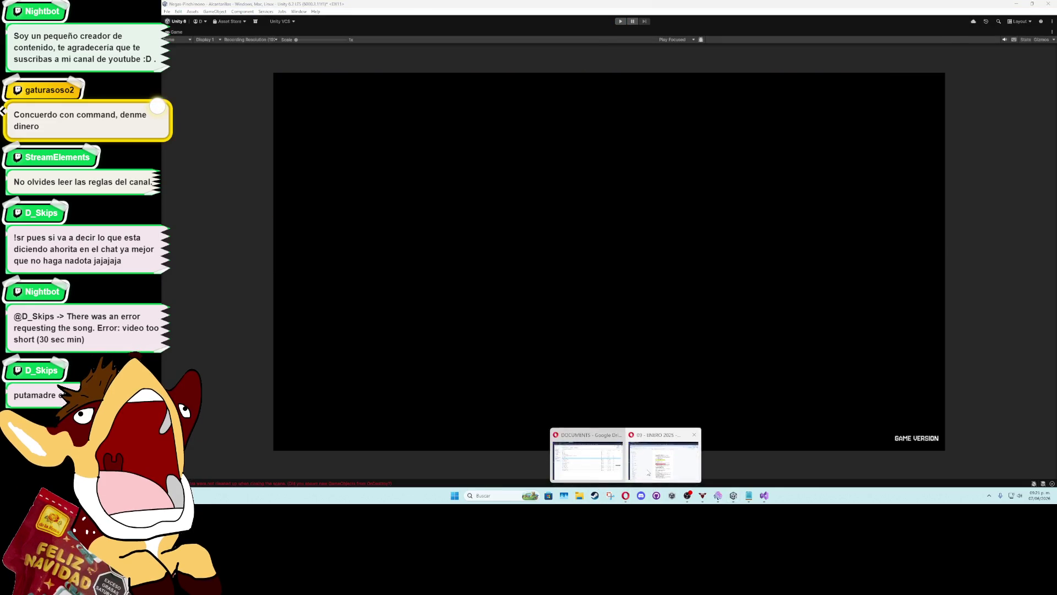
left_click(663, 457)
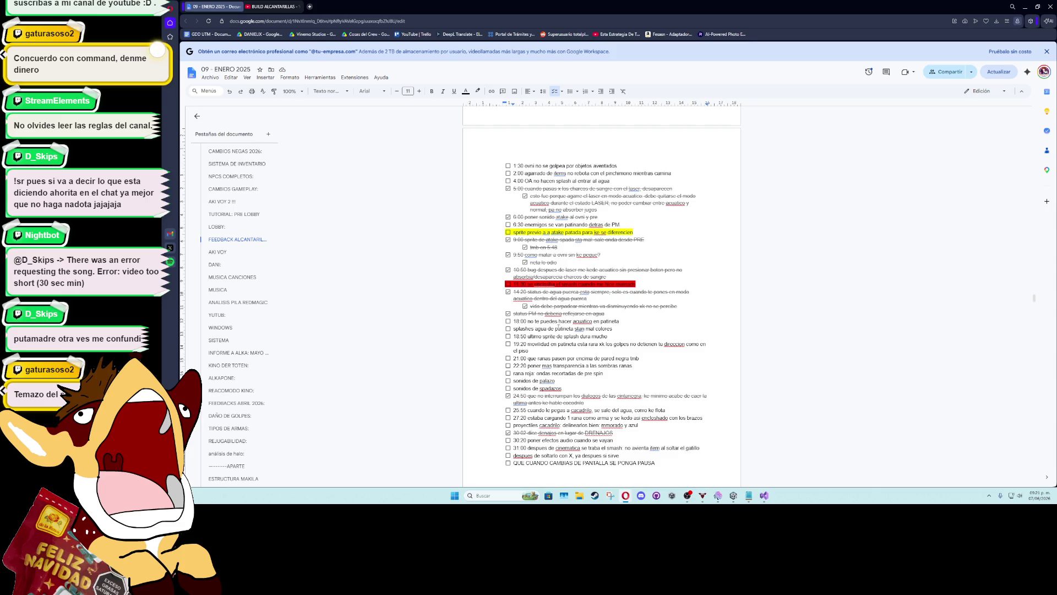
Tick the 18:00 checklist item and scroll back up through the feedback notes
left_click(508, 321)
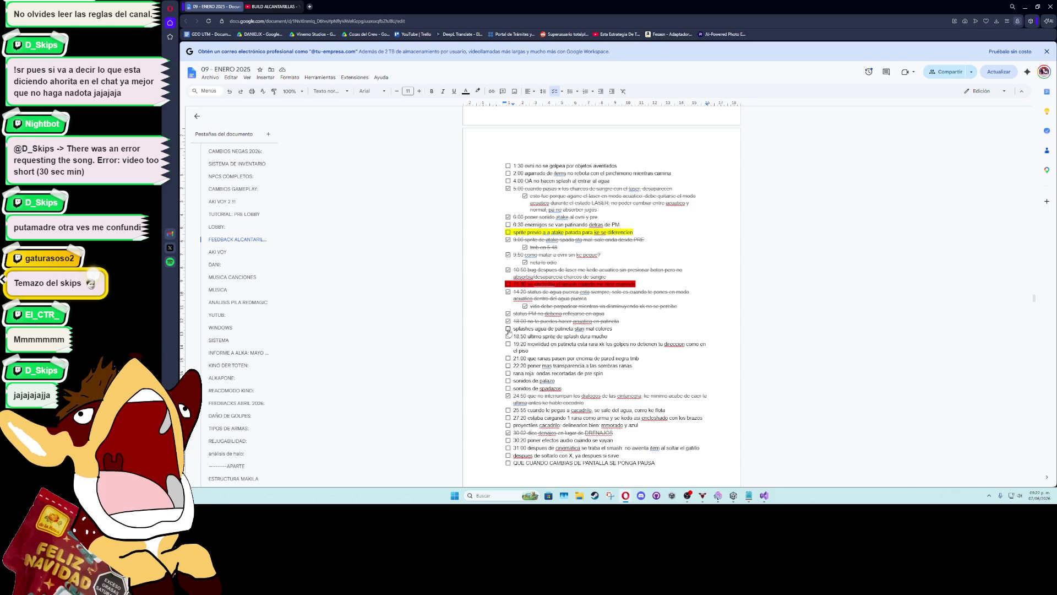
scroll(575, 356, "up", 10)
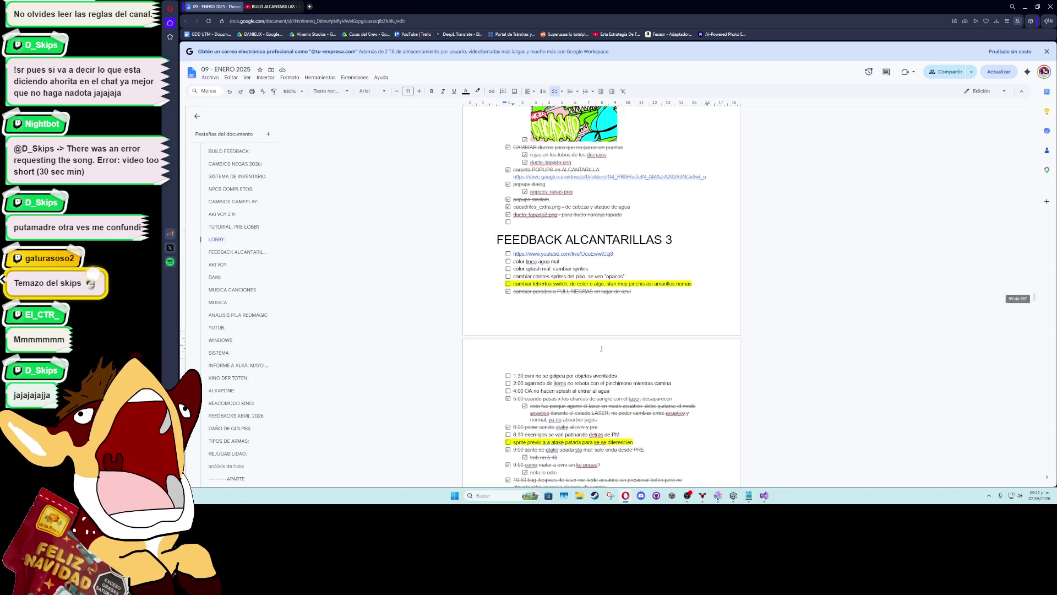
scroll(575, 356, "up", 5)
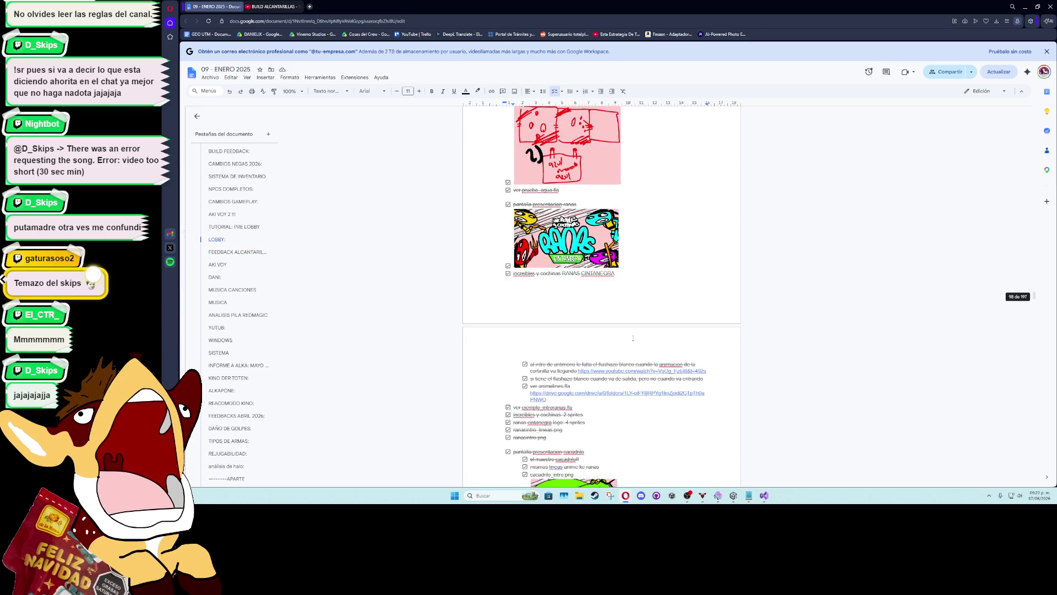
scroll(633, 338, "up", 10)
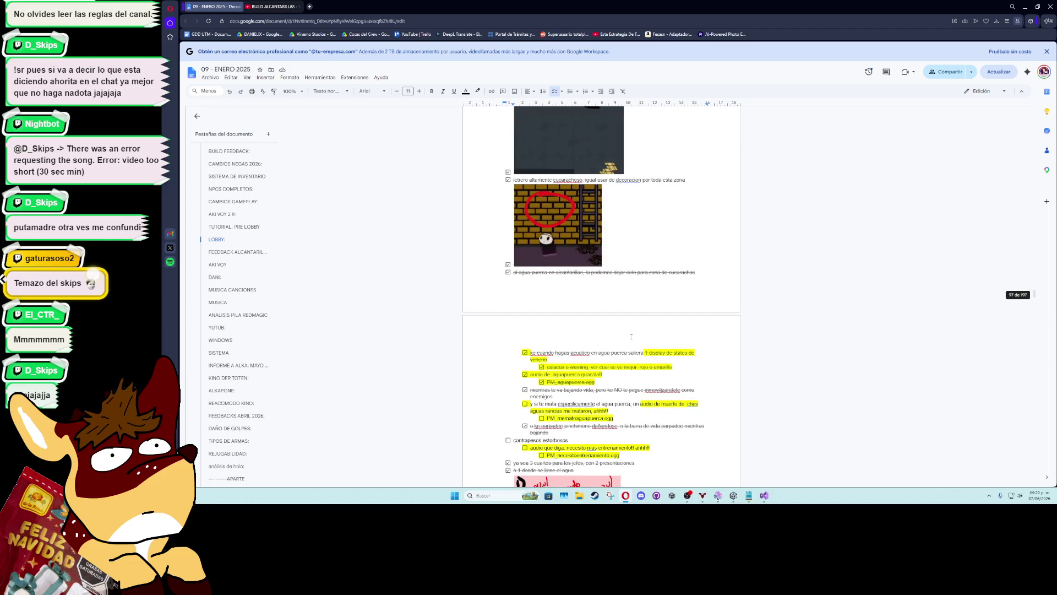
scroll(631, 336, "up", 10)
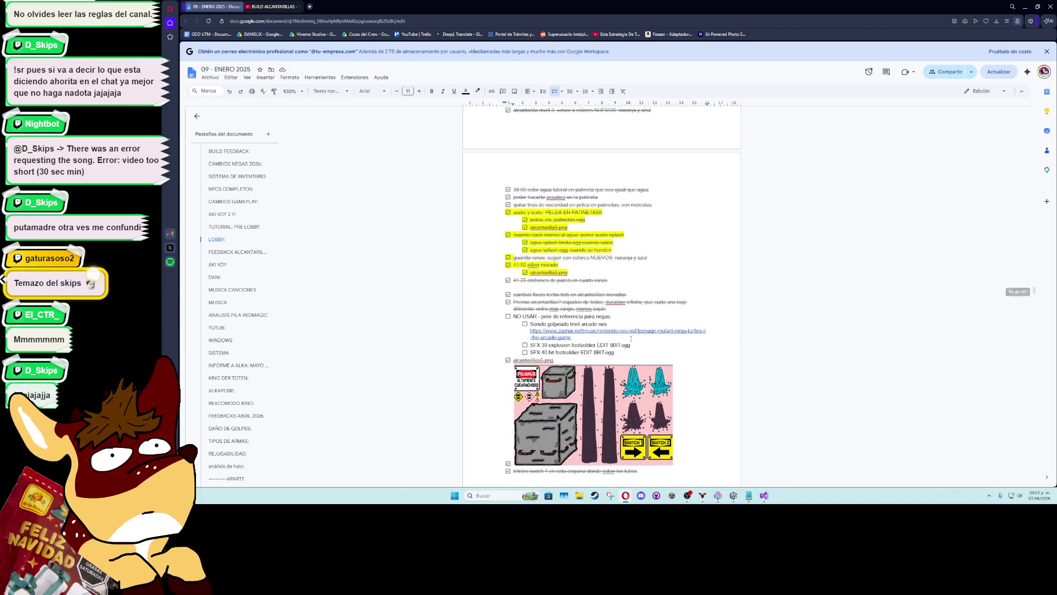
scroll(631, 338, "up", 4)
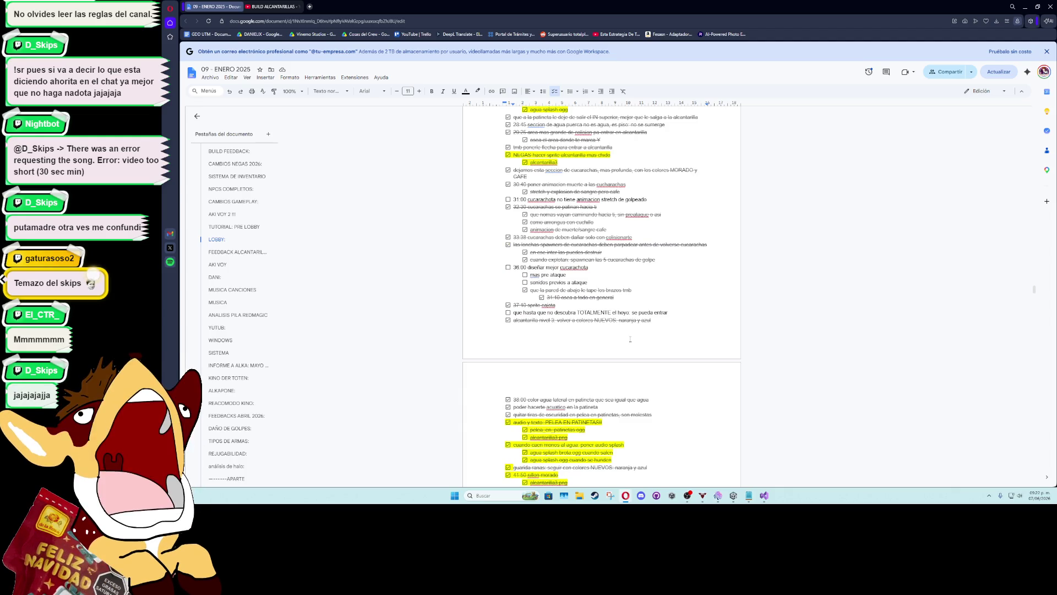
scroll(631, 338, "up", 5)
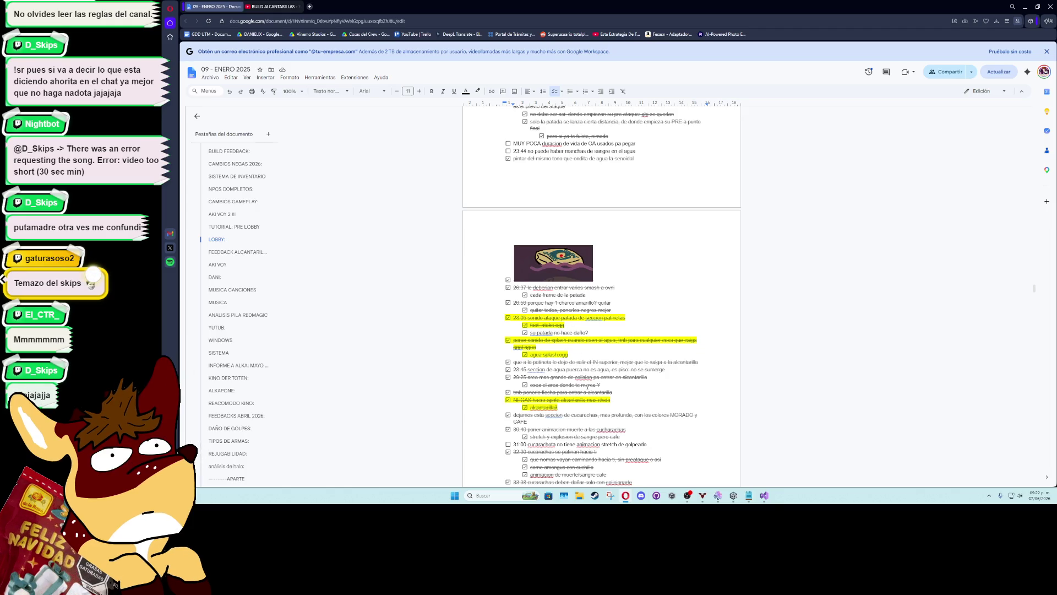
scroll(588, 387, "up", 4)
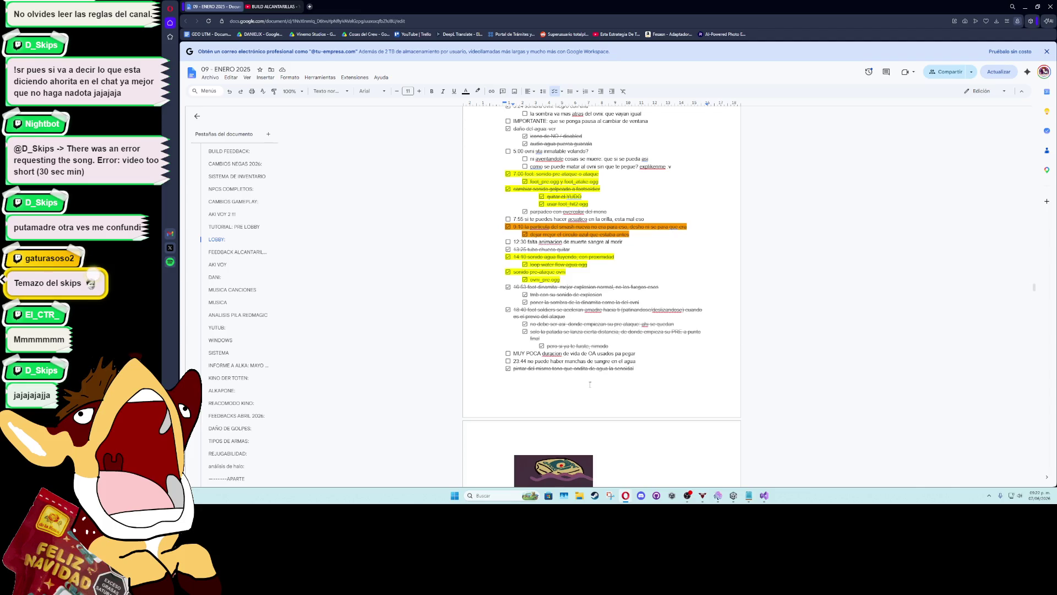
scroll(589, 384, "up", 10)
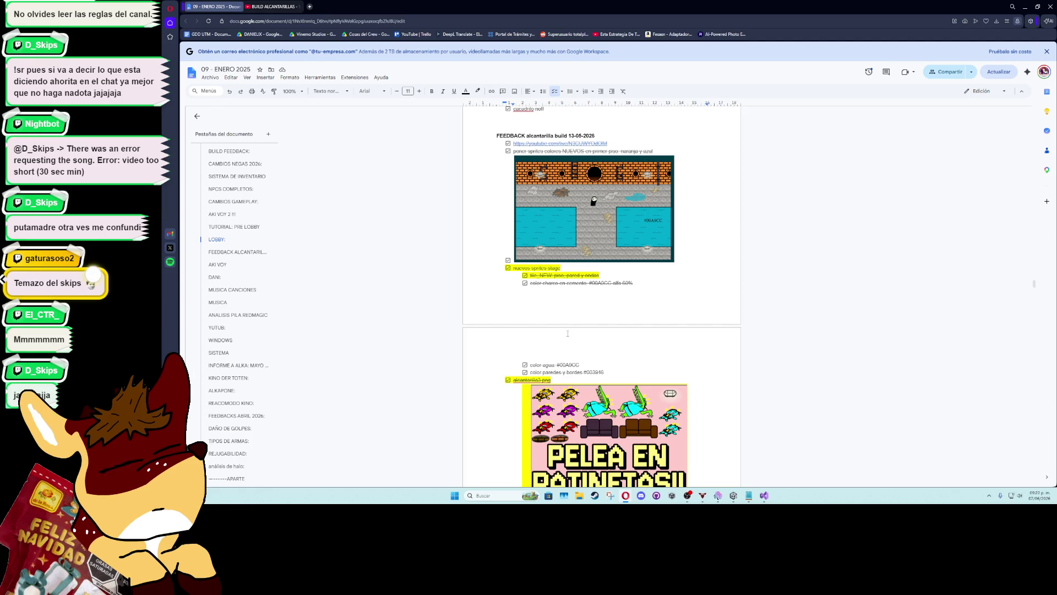
scroll(571, 338, "up", 4)
Tick the 18:50 splash-sprite item and bring up the section's stream link preview
scroll(570, 334, "down", 10)
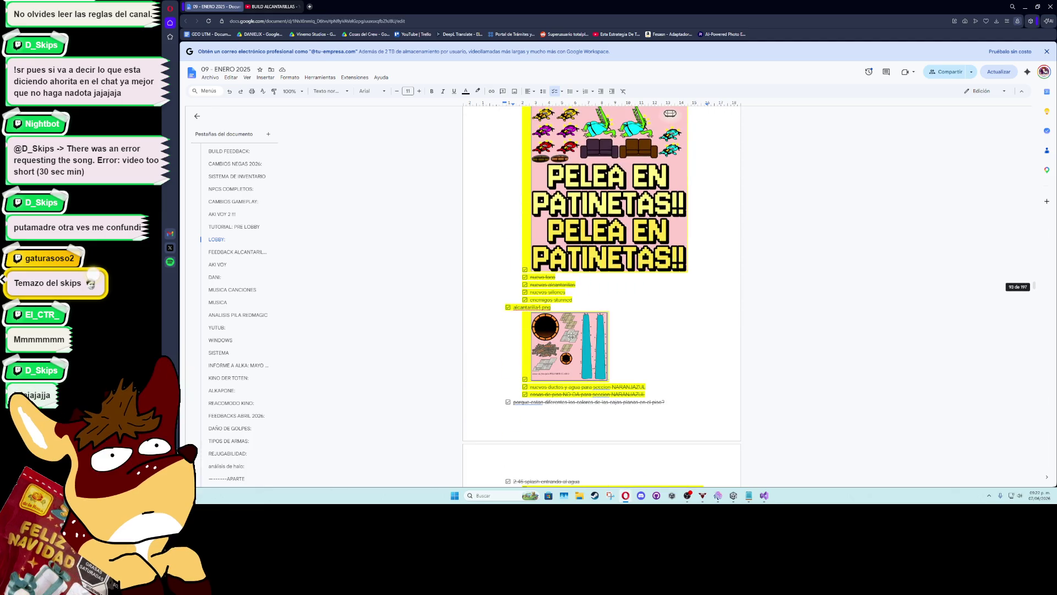
scroll(571, 336, "down", 3)
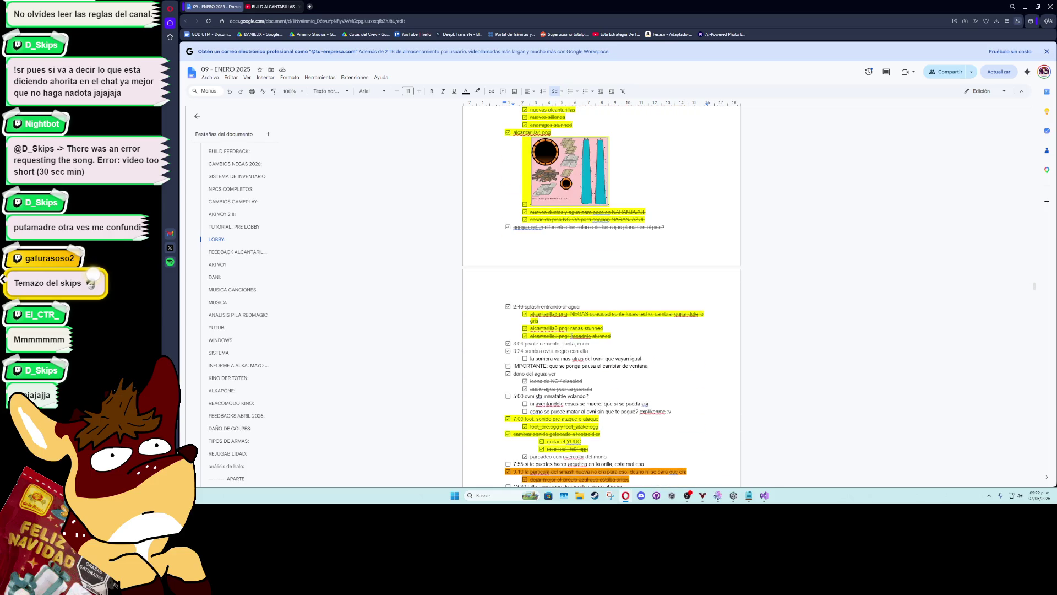
scroll(572, 335, "down", 4)
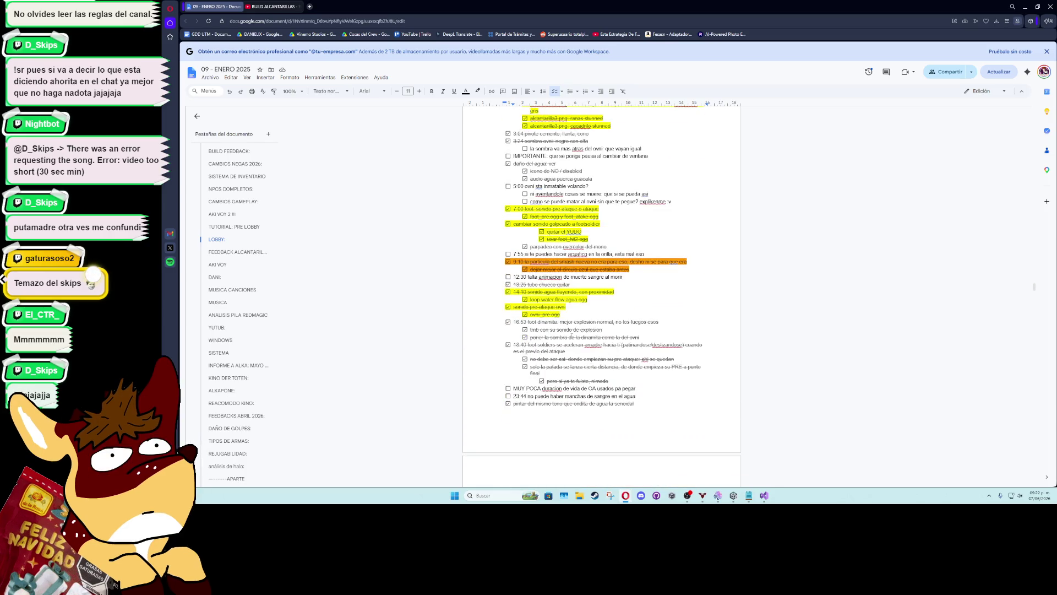
scroll(571, 335, "down", 5)
scroll(572, 335, "down", 5)
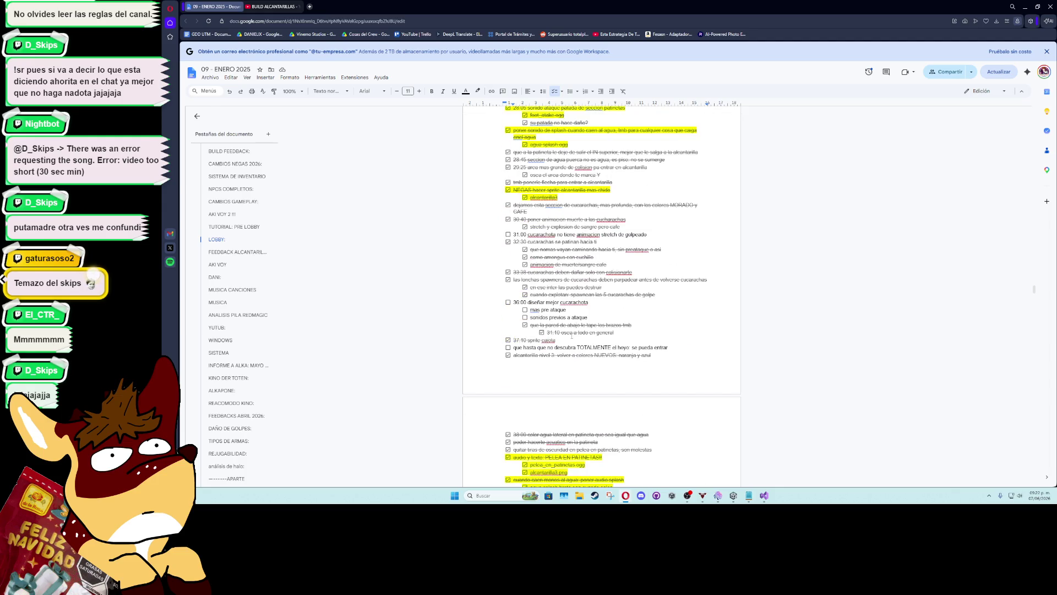
scroll(571, 336, "down", 20)
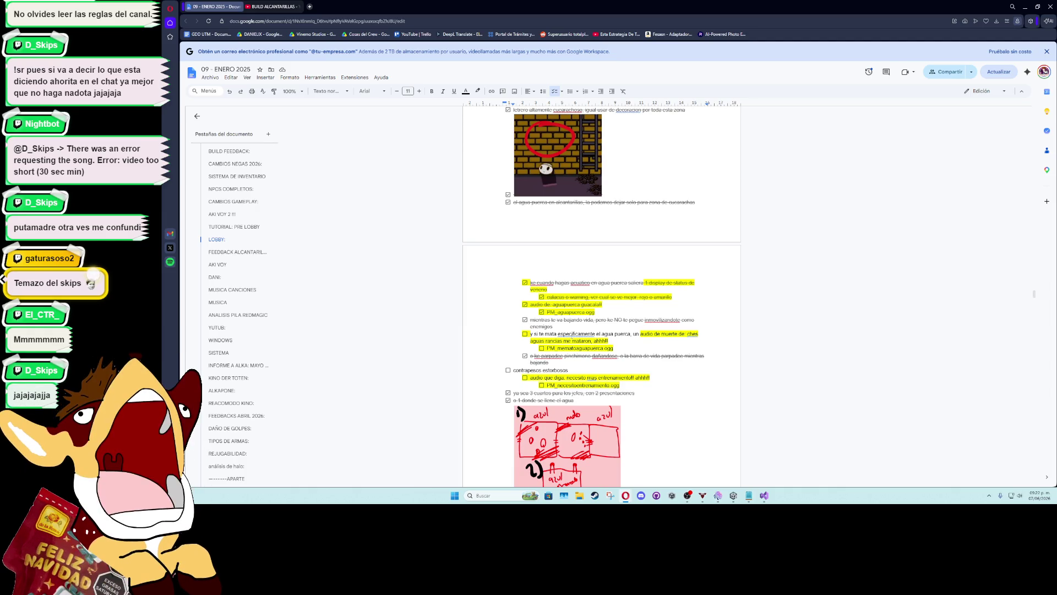
scroll(571, 327, "down", 15)
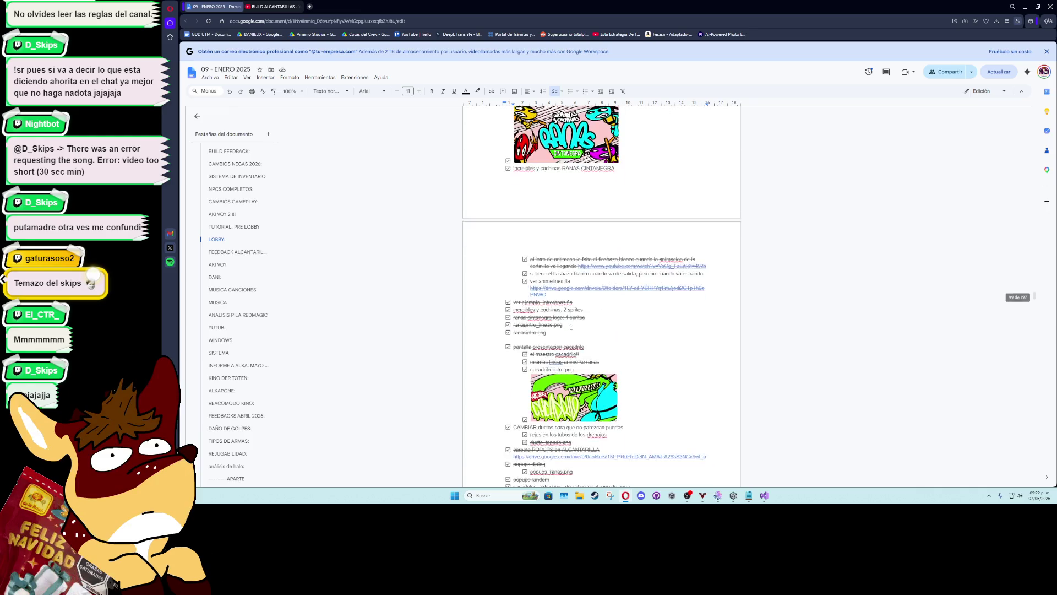
scroll(571, 327, "down", 3)
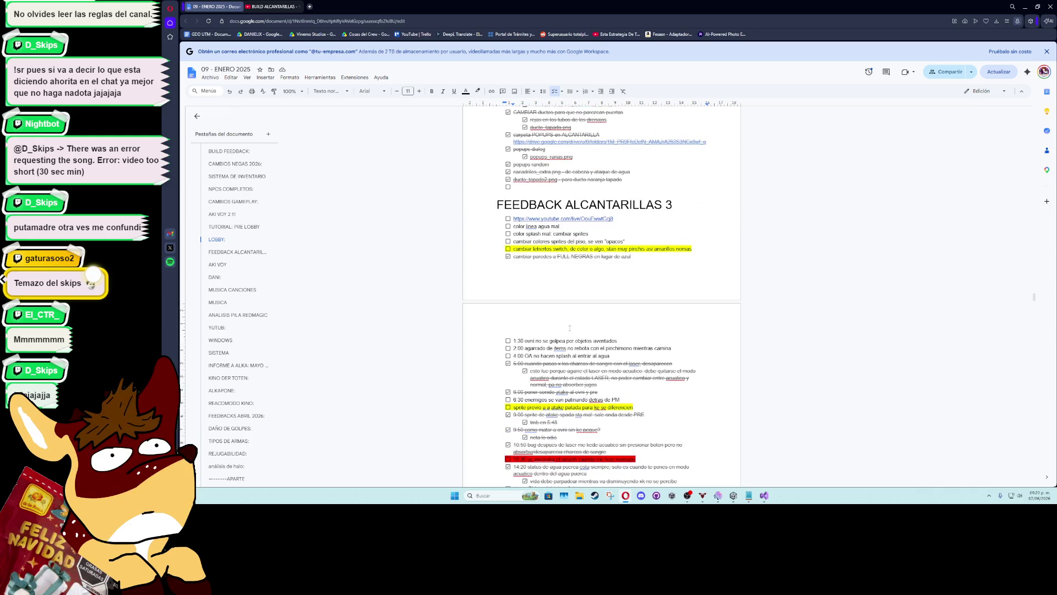
scroll(570, 328, "down", 4)
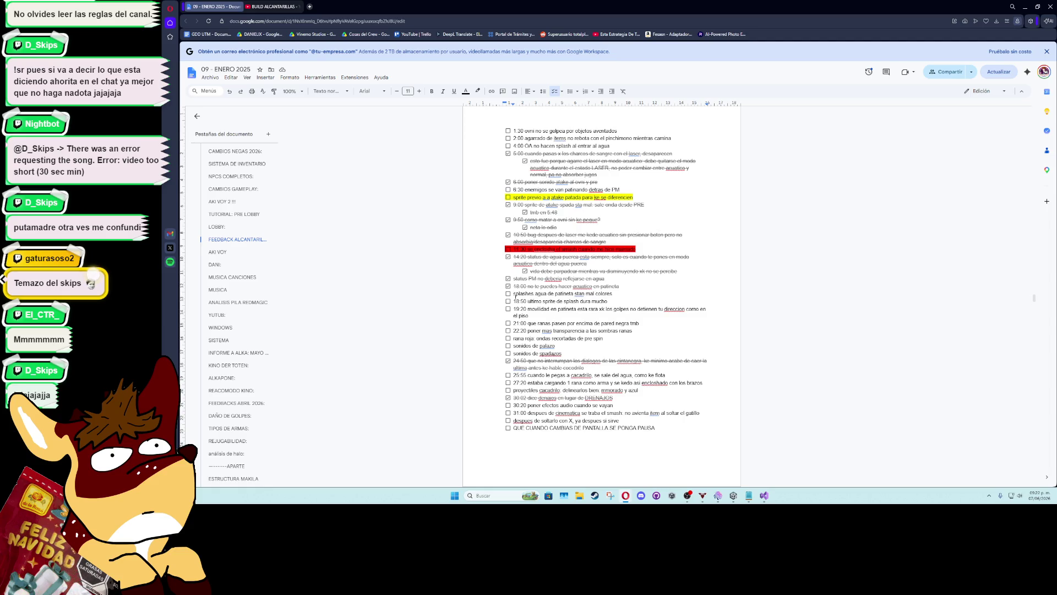
left_click(508, 302)
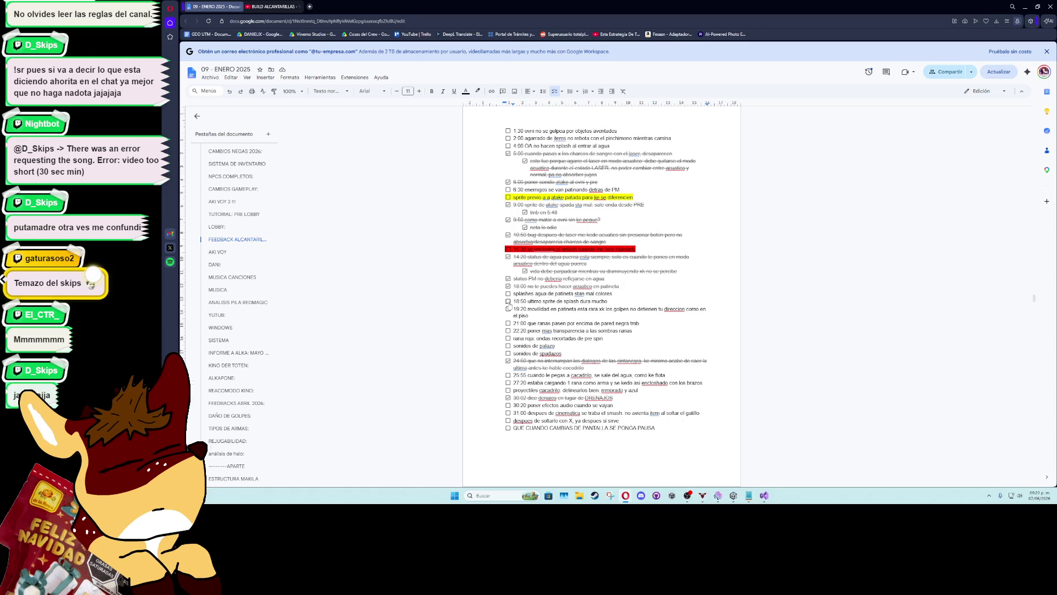
scroll(600, 298, "up", 5)
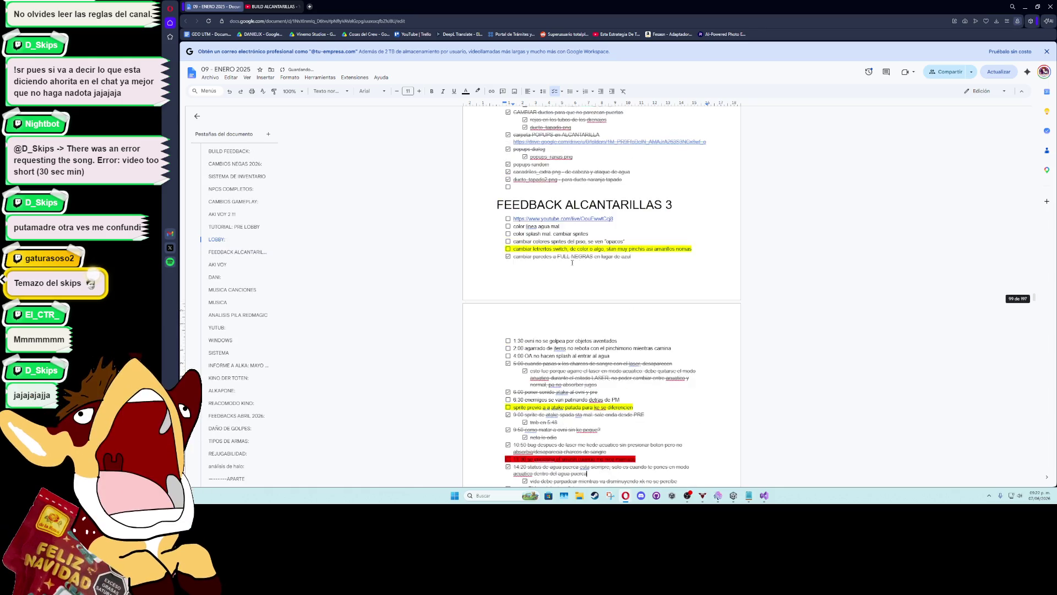
left_click(573, 254)
Open the BUILD ALCANTARILLAS stream, play it from 18:43, pause, and minimize the browser
left_click(577, 266)
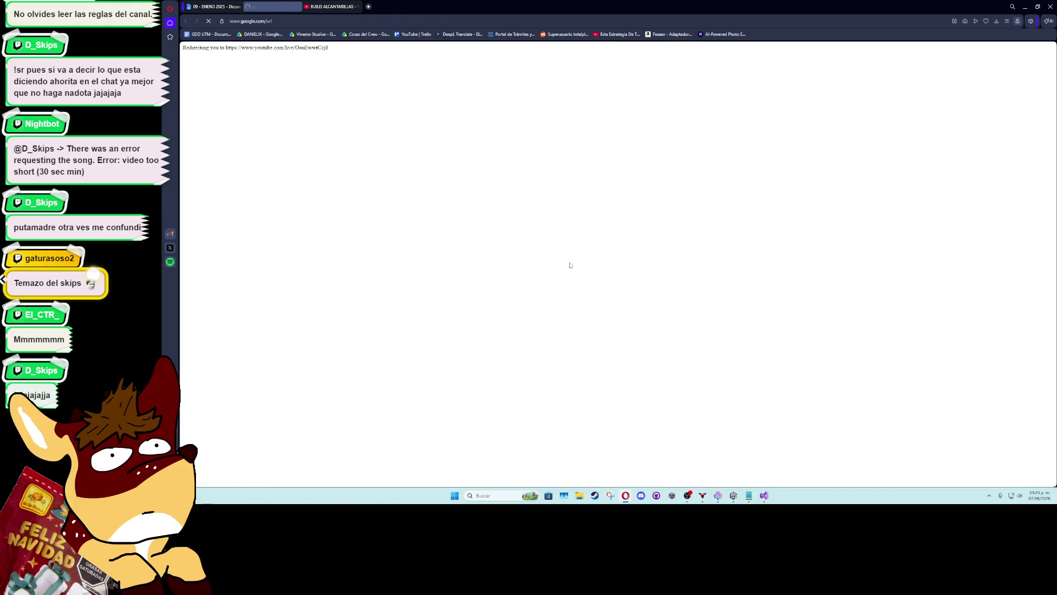
left_click(304, 6)
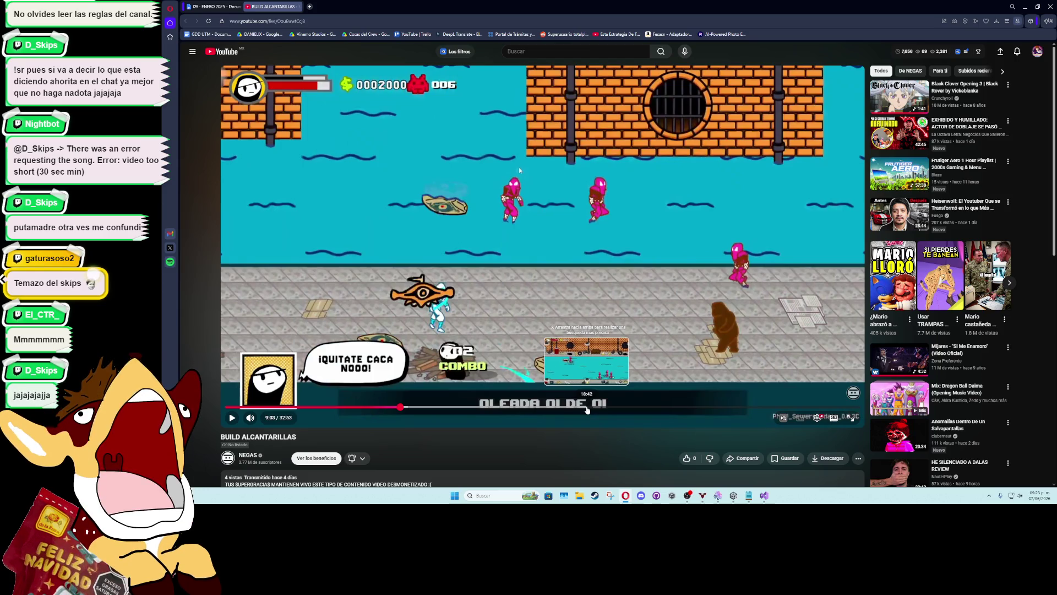
left_click(588, 409)
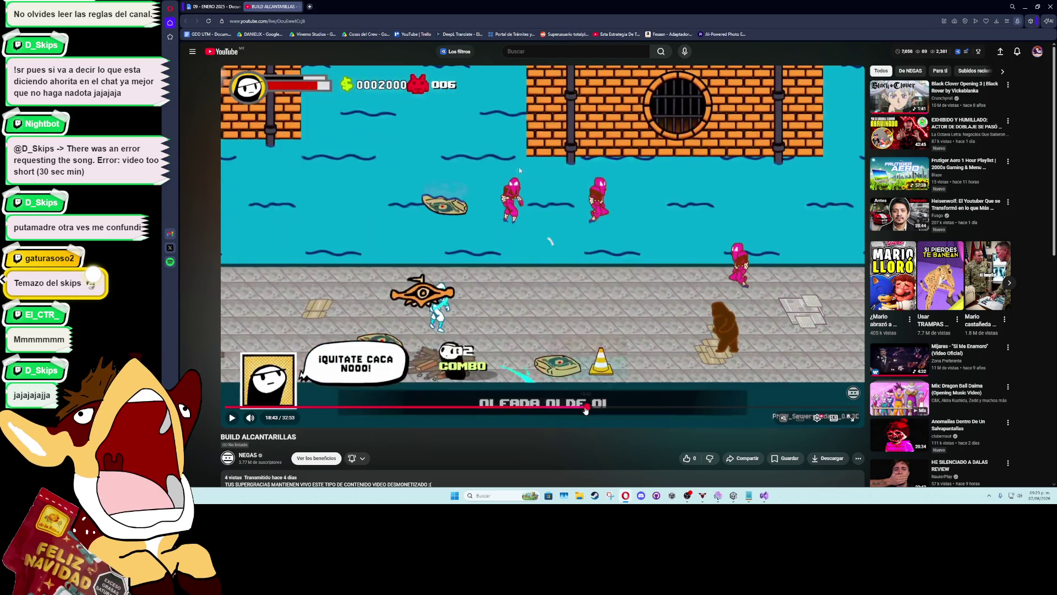
left_click(262, 352)
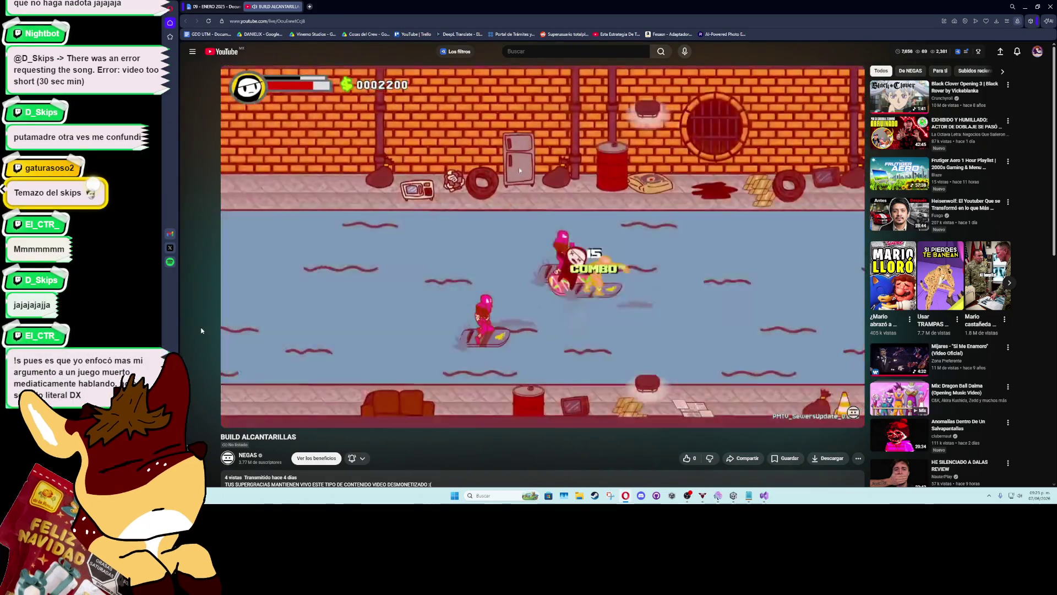
key("space")
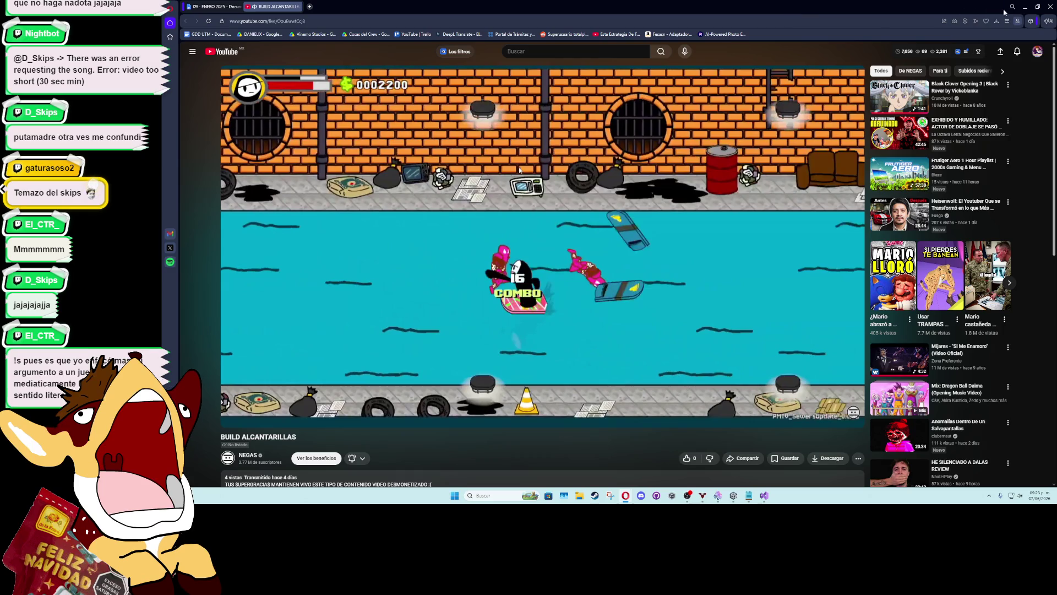
left_click(1025, 7)
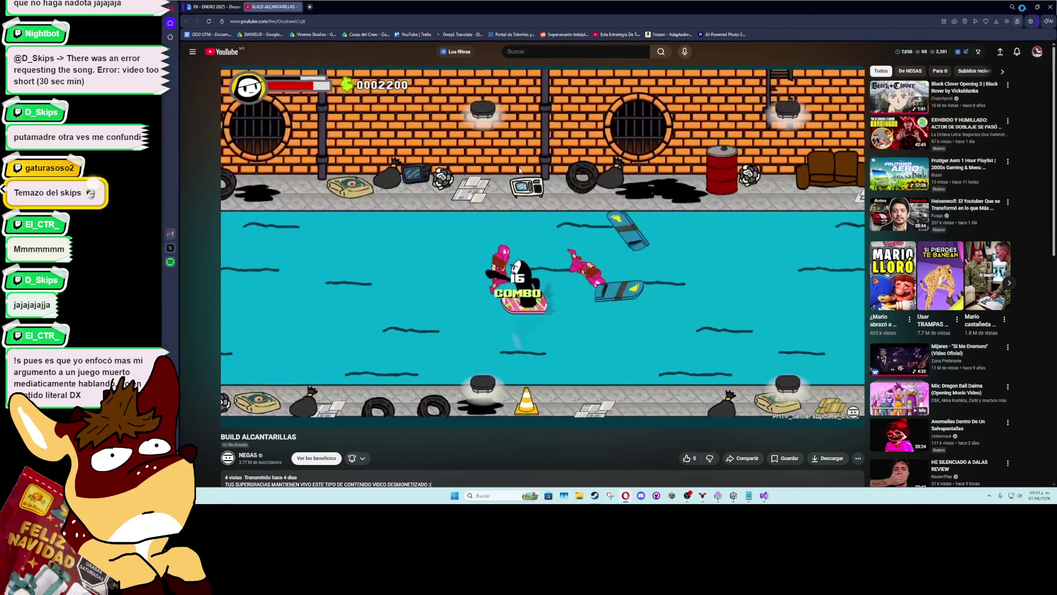
Search 'board' in the Project panel, open the BoardEnemy prefab and select its Board child
key("shift+space")
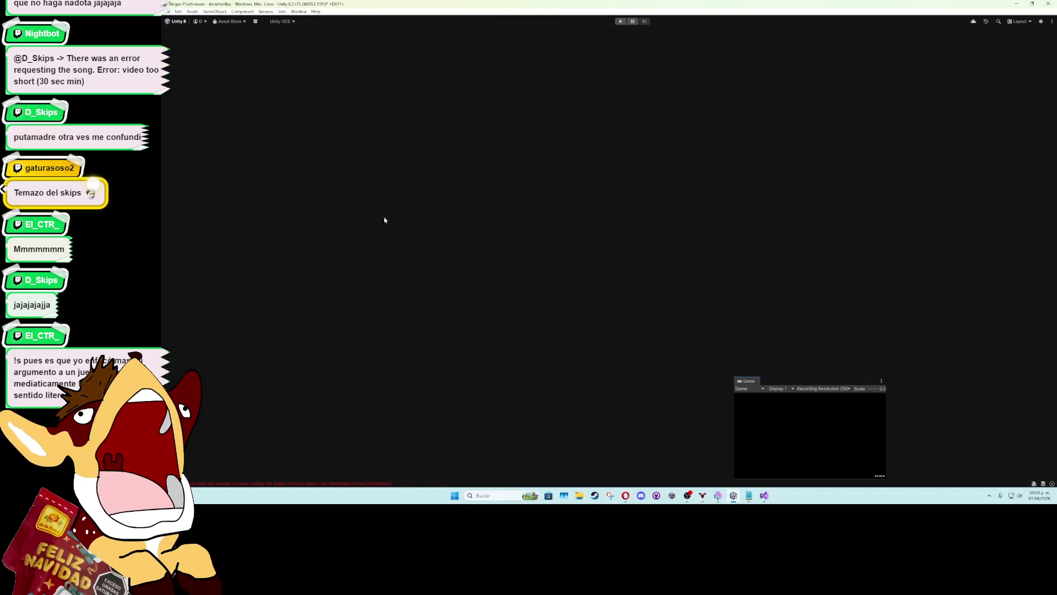
left_click(592, 389)
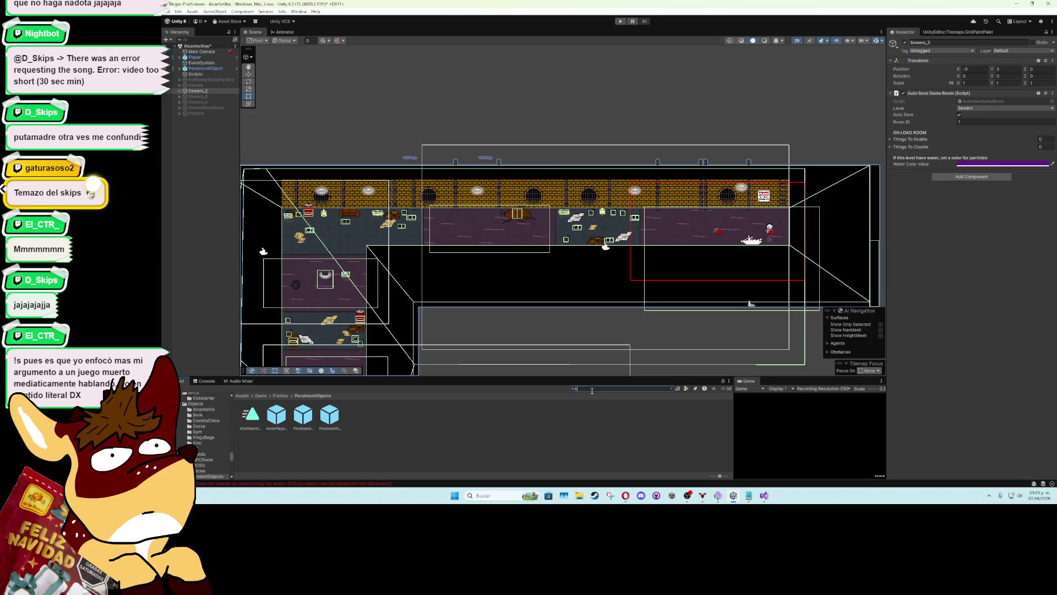
type("oard")
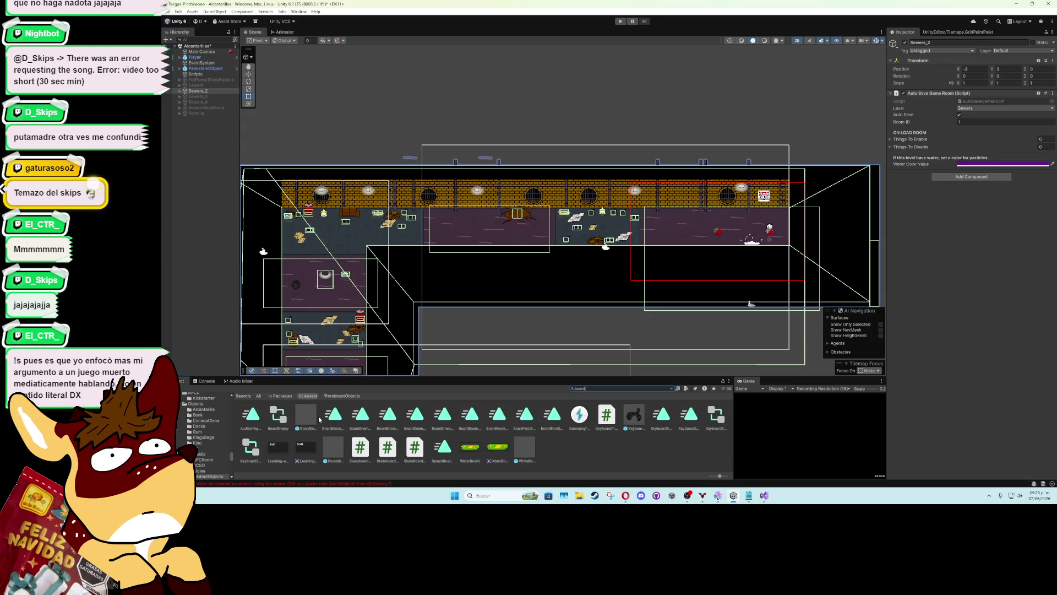
double_click(312, 414)
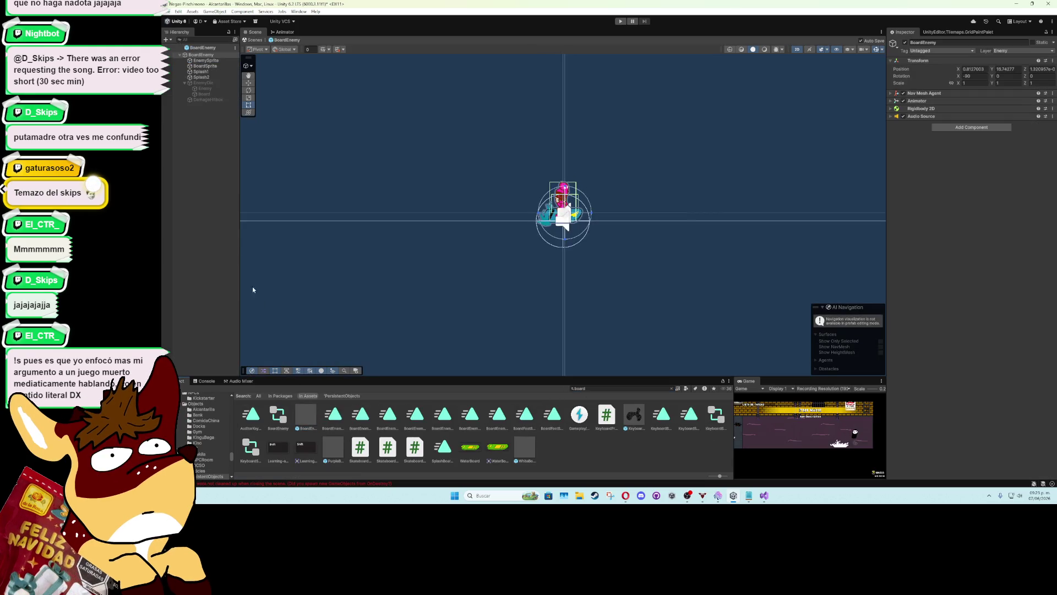
left_click(205, 95)
key("Up")
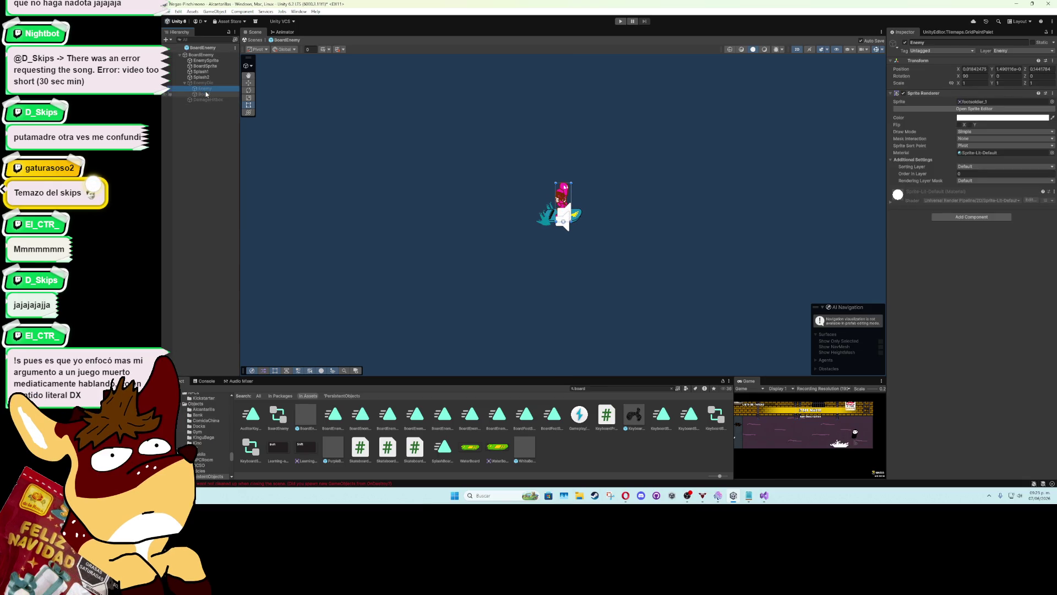
left_click(206, 94)
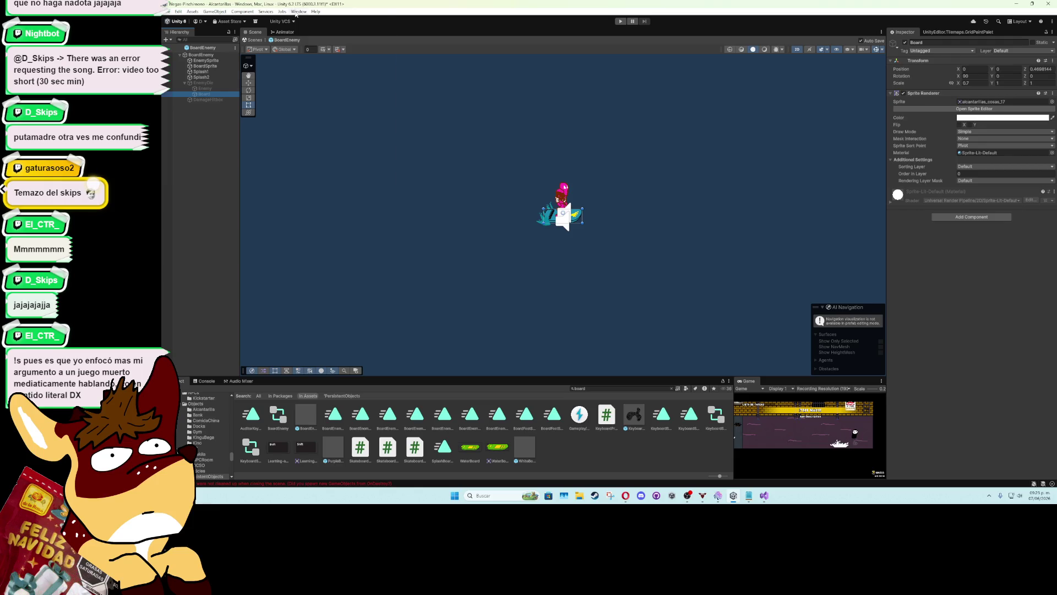
left_click(299, 11)
In BoardEnemyDie2, shift the 0:07 and 0:11 sprite keys a frame earlier and Enemy:Sprite to 0:08
mouse_move(314, 96)
left_click(408, 97)
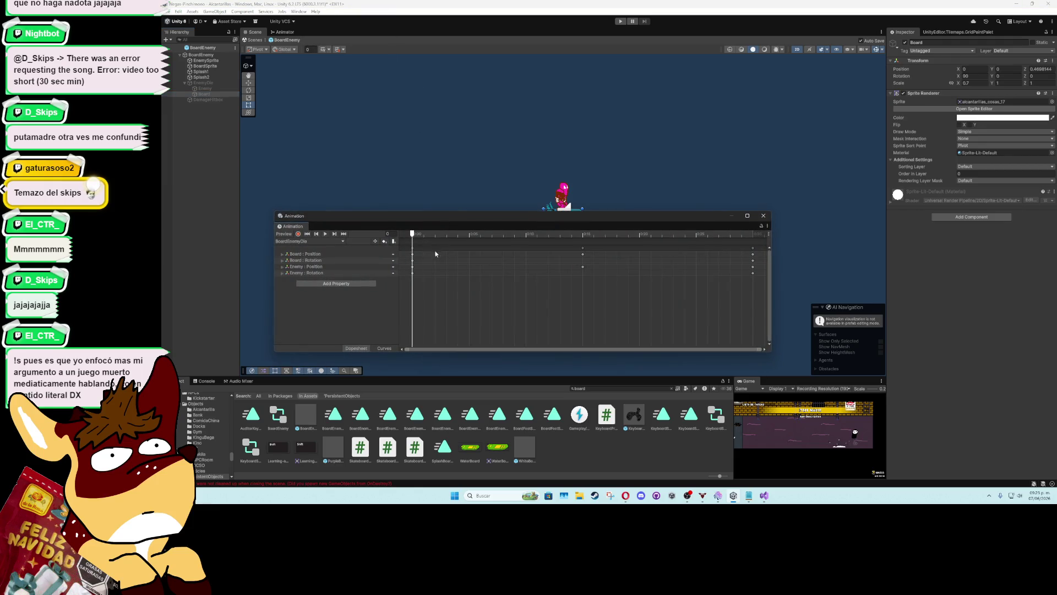
left_click(325, 243)
left_click(324, 258)
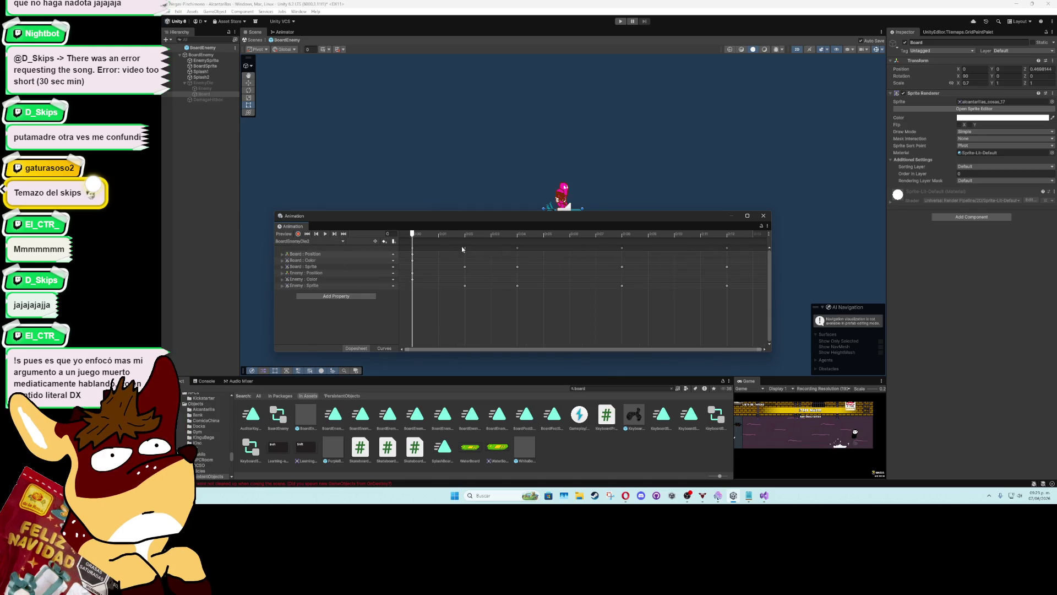
mouse_move(419, 234)
left_mouse_down()
mouse_move(709, 237)
mouse_move(414, 235)
mouse_move(579, 248)
left_mouse_up()
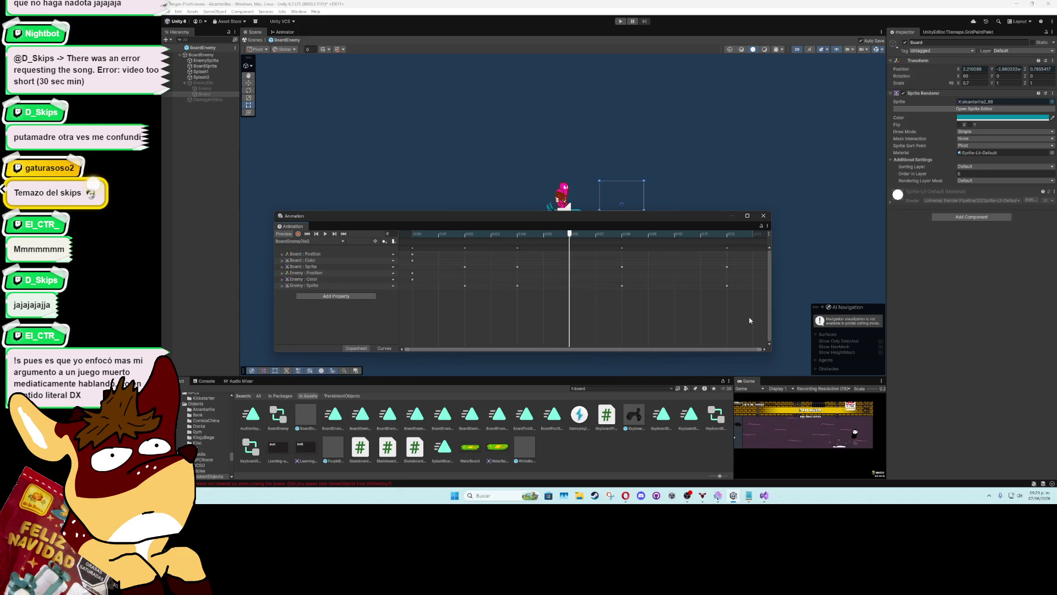
mouse_move(750, 320)
left_mouse_down()
mouse_move(595, 251)
mouse_move(619, 259)
left_mouse_up()
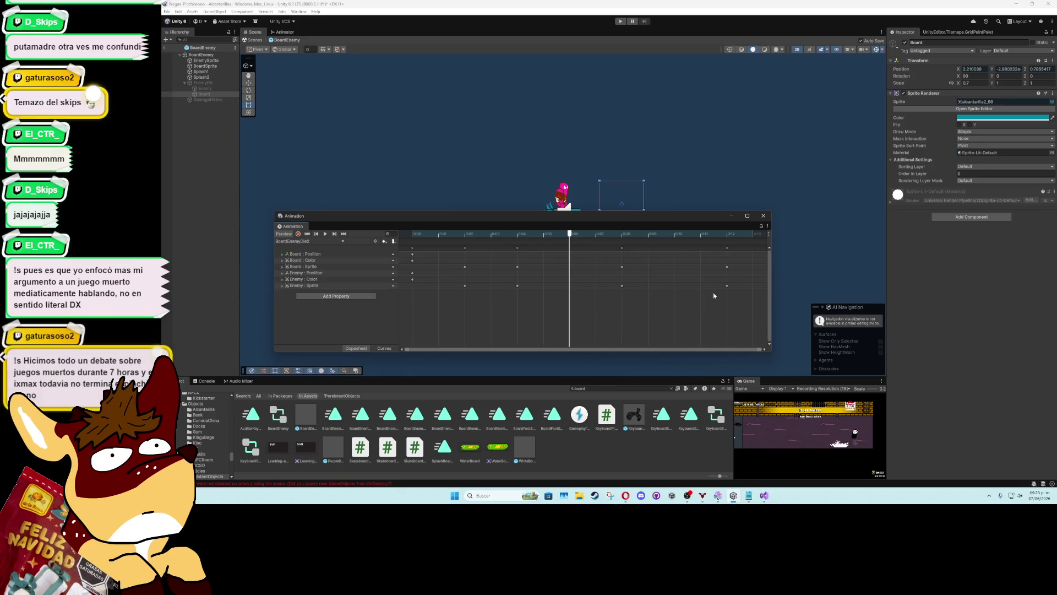
left_click_drag(714, 296, 576, 251)
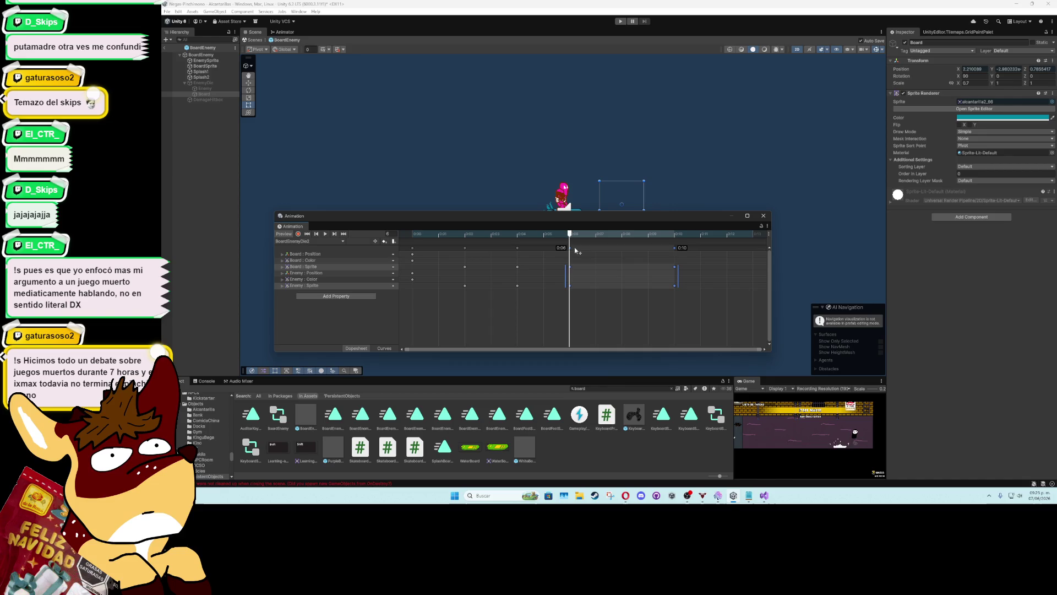
left_click(675, 296)
mouse_move(675, 286)
left_mouse_down()
mouse_move(624, 288)
mouse_move(676, 268)
mouse_move(622, 268)
left_mouse_up()
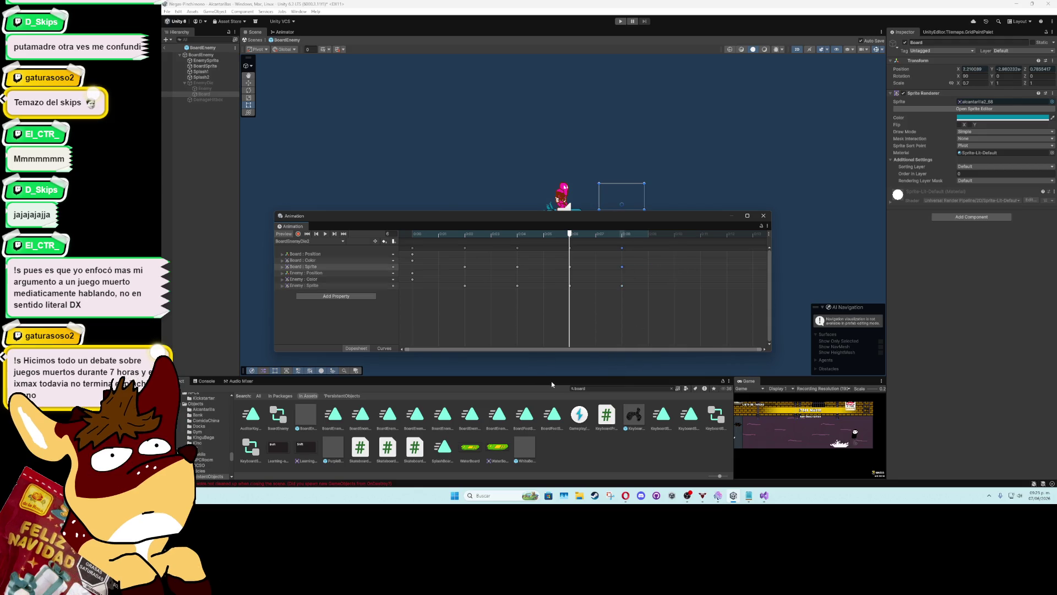
Close the Animation window and open EnemySprite's Skateboard Enemy script in Visual Studio
left_click(588, 388)
type("al")
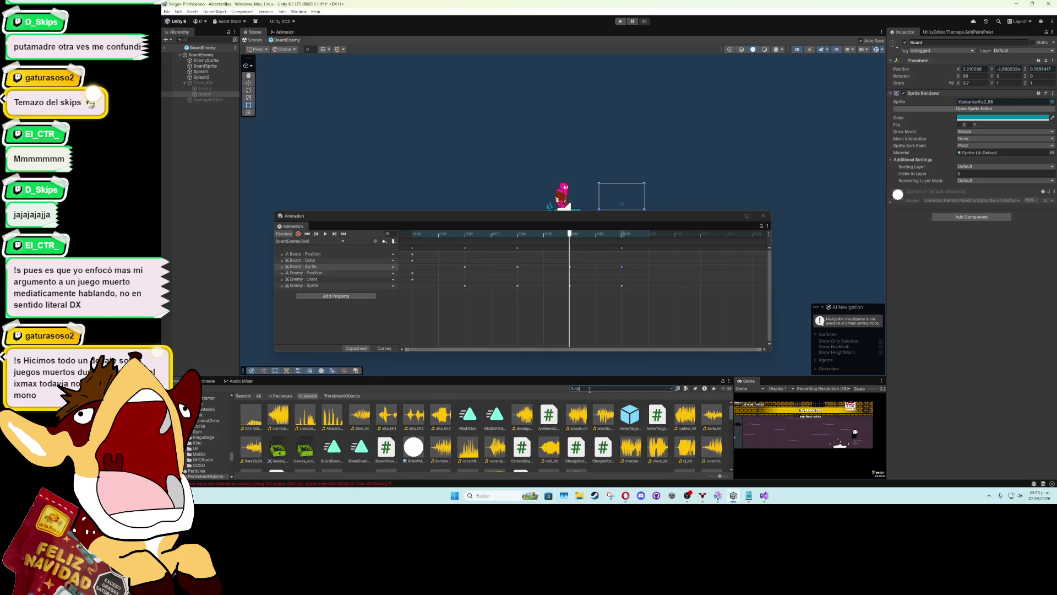
key("BackSpace")
key("BackSpace")
key("BackSpace")
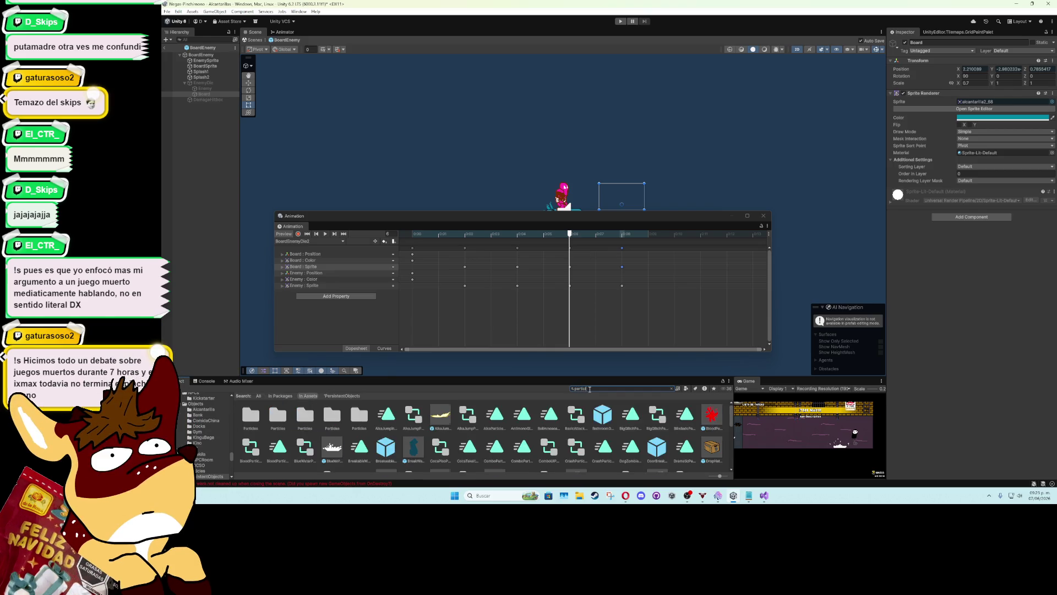
scroll(545, 430, "down", 3)
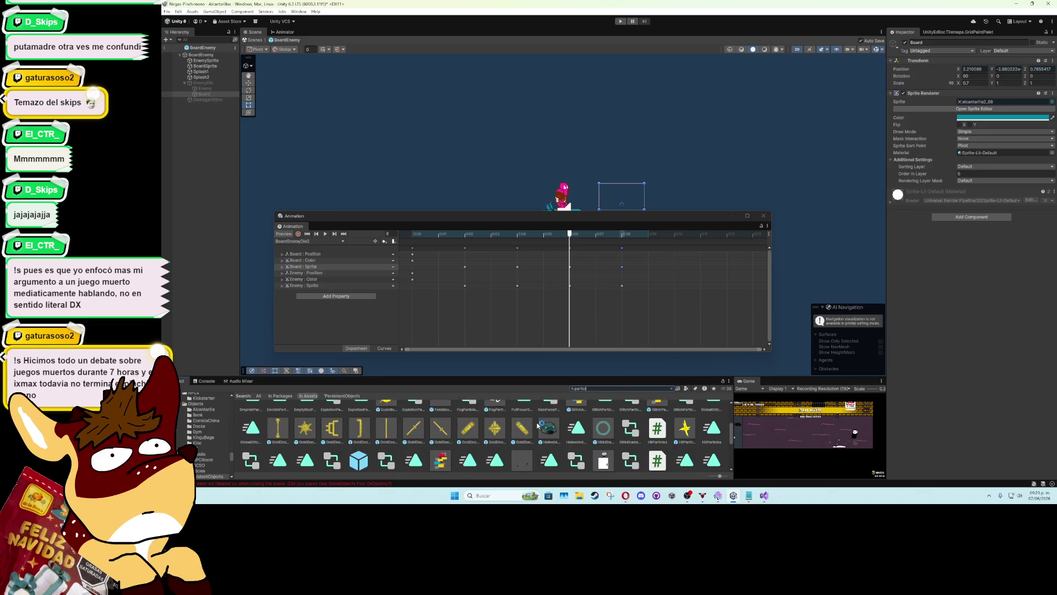
scroll(597, 433, "down", 3)
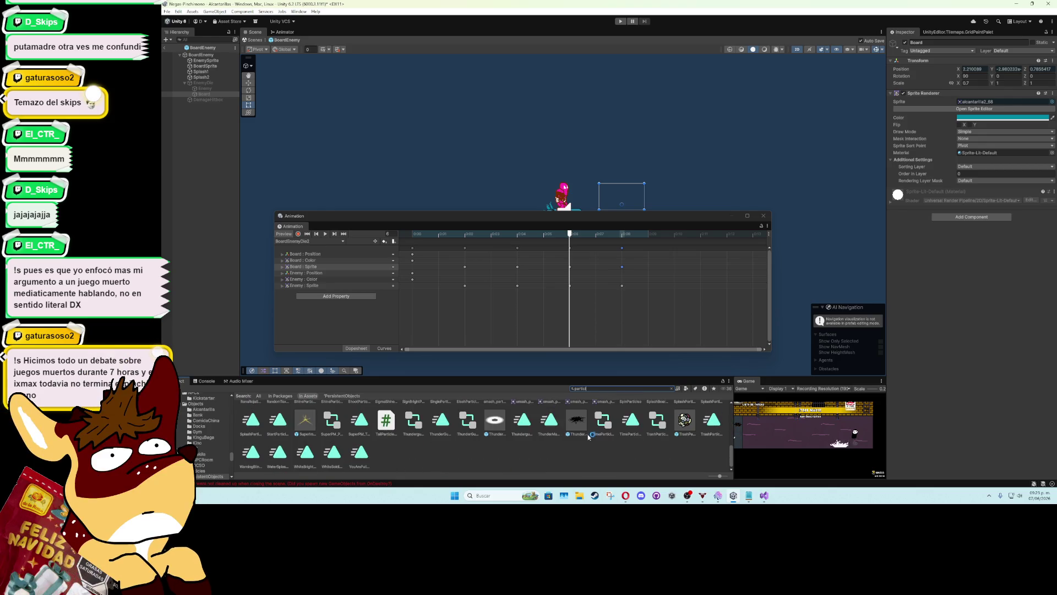
scroll(589, 435, "up", 6)
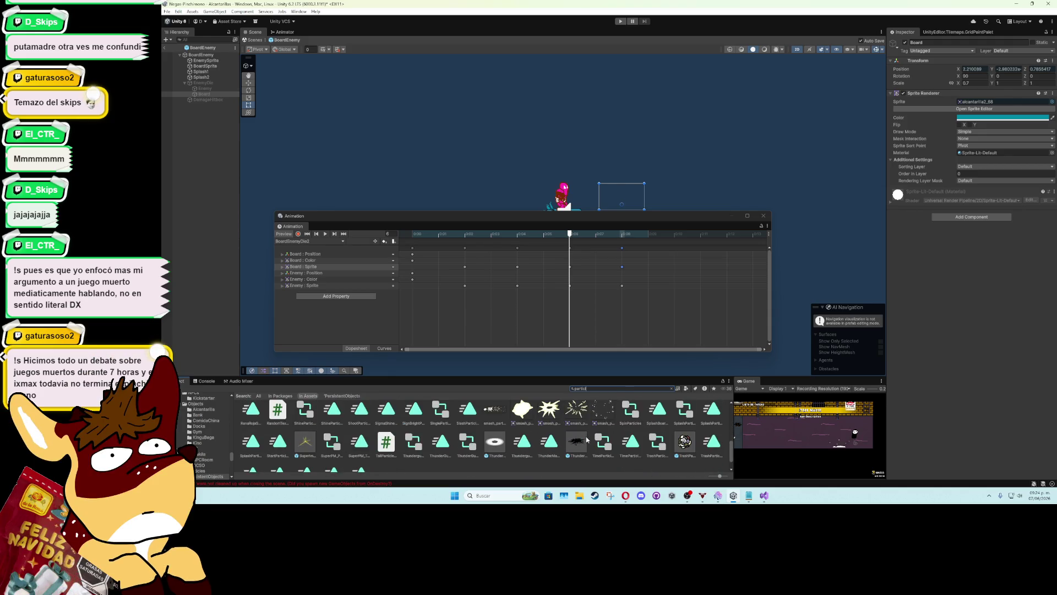
left_click(763, 216)
left_click(205, 55)
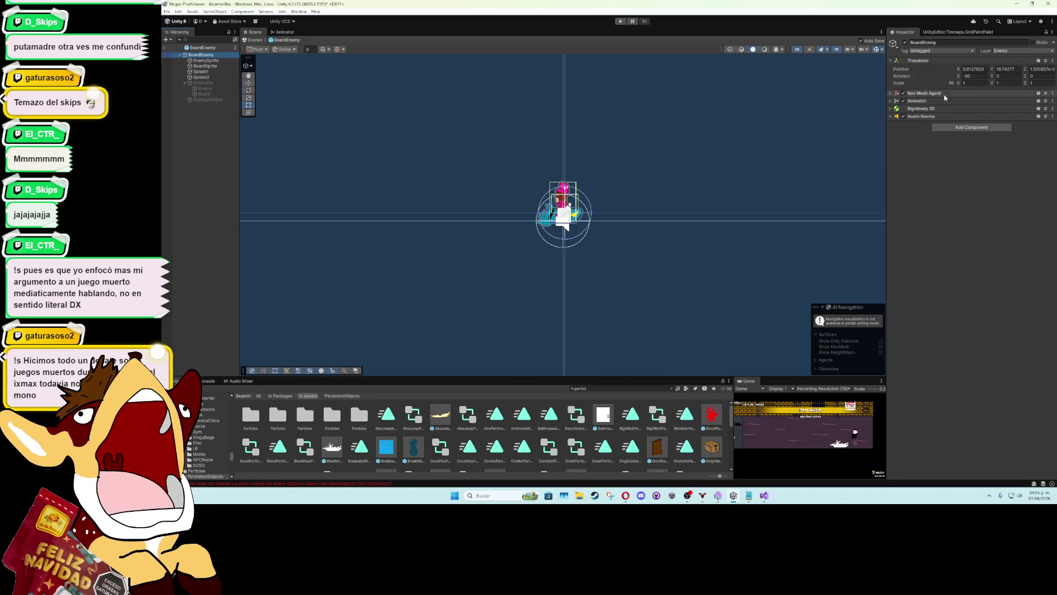
left_click(220, 60)
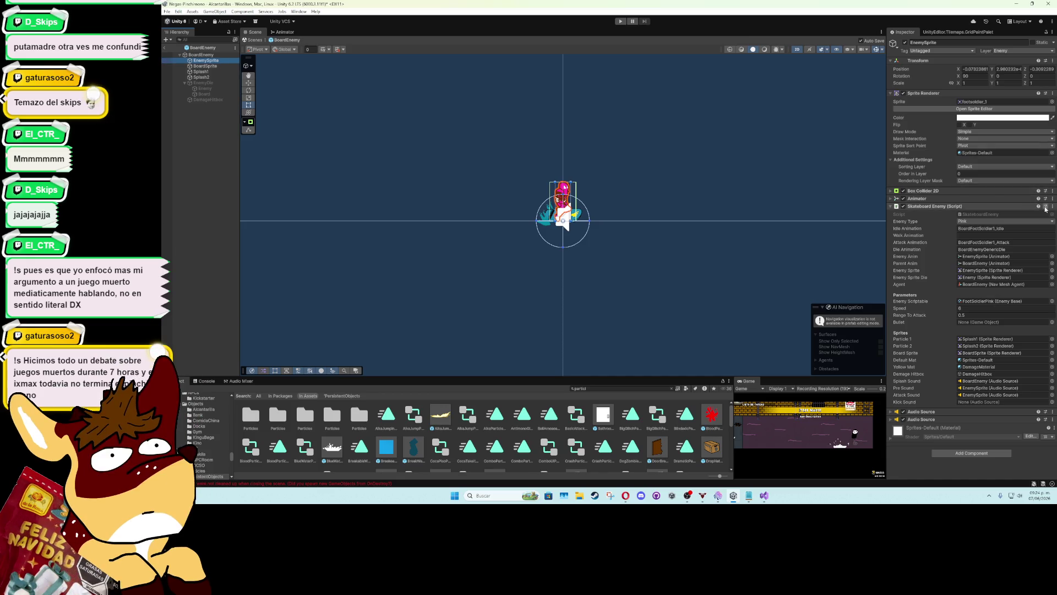
left_click(1052, 206)
left_click(998, 293)
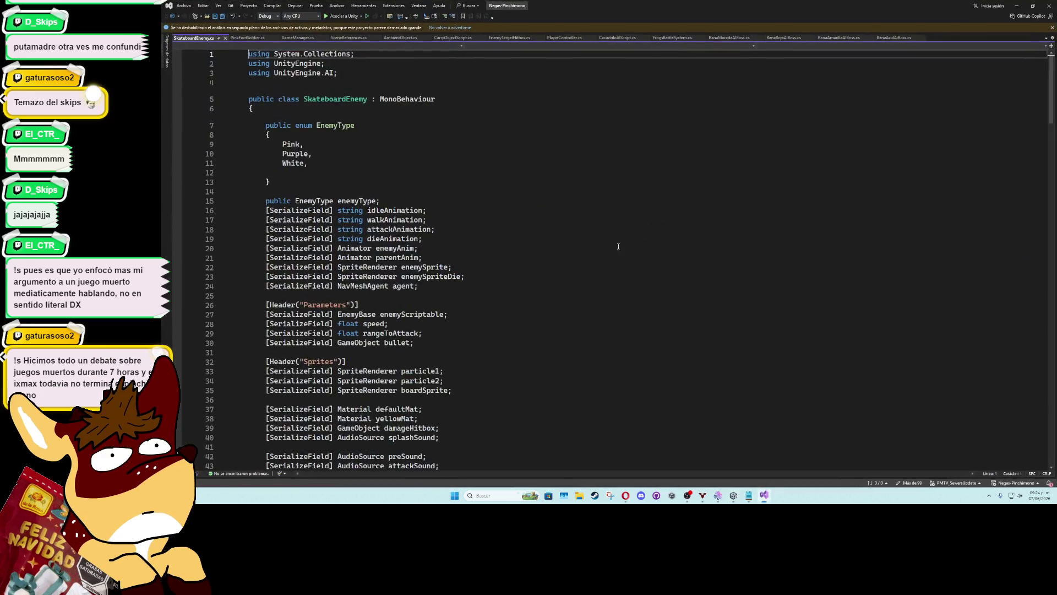
Change the Destroy delay on line 125 of SkateboardEnemy.cs from 1f to 0.7f and save
scroll(482, 263, "down", 15)
scroll(483, 262, "down", 14)
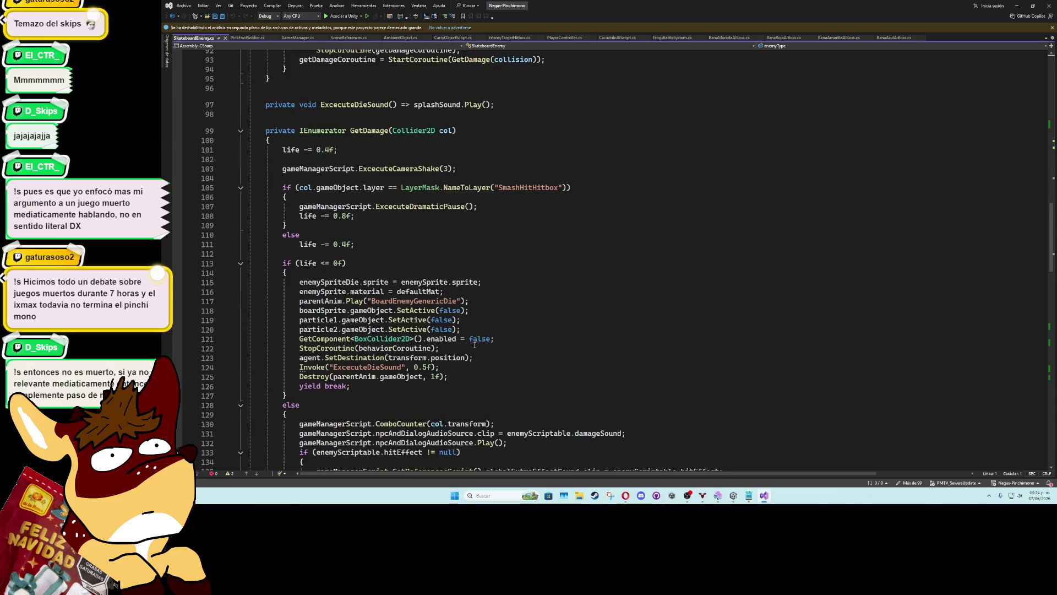
scroll(471, 340, "down", 7)
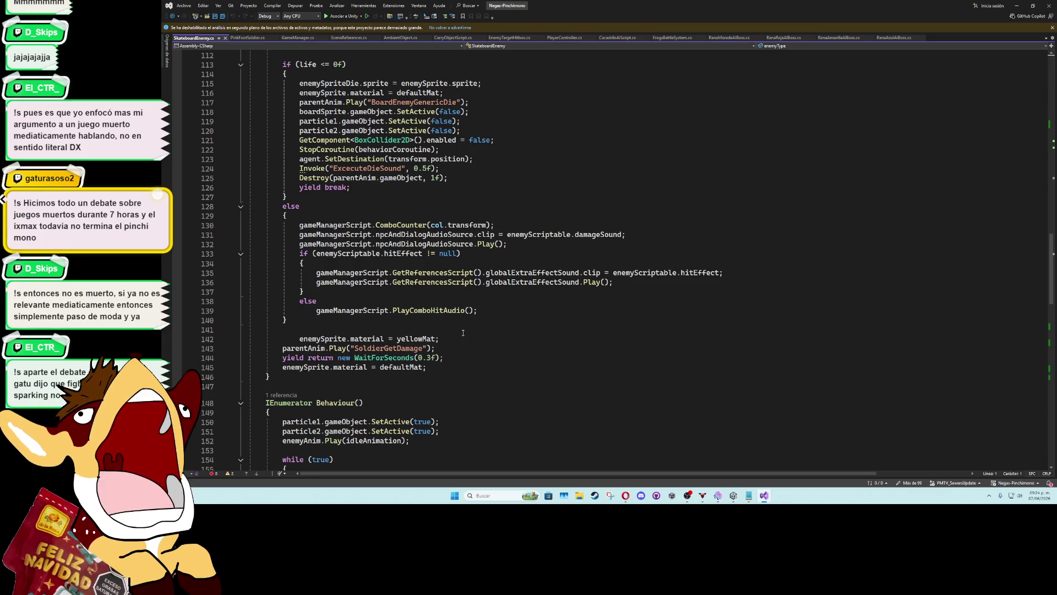
scroll(463, 333, "down", 13)
scroll(462, 332, "down", 7)
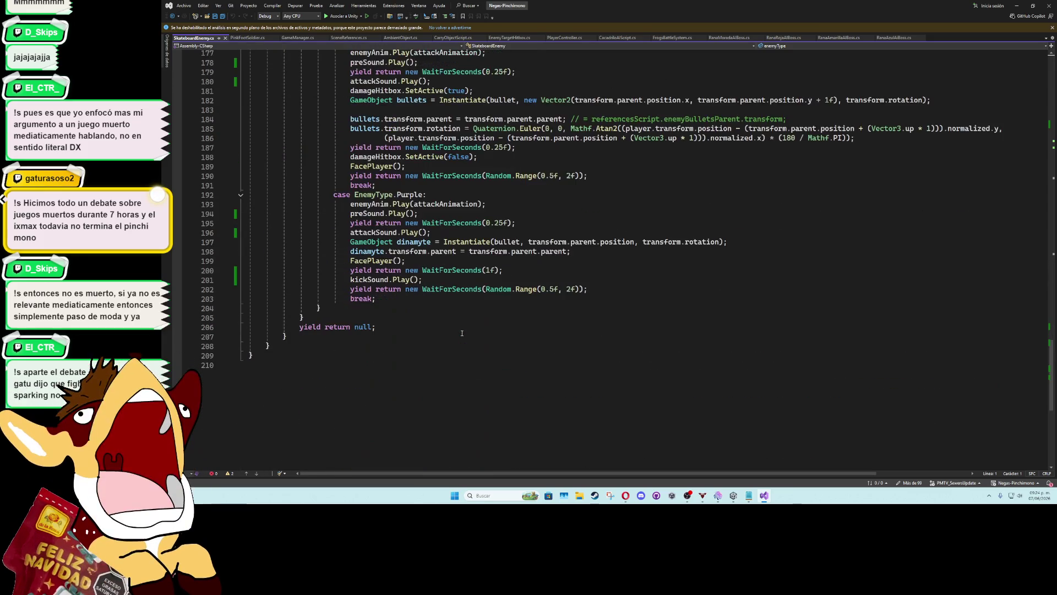
scroll(462, 355, "up", 18)
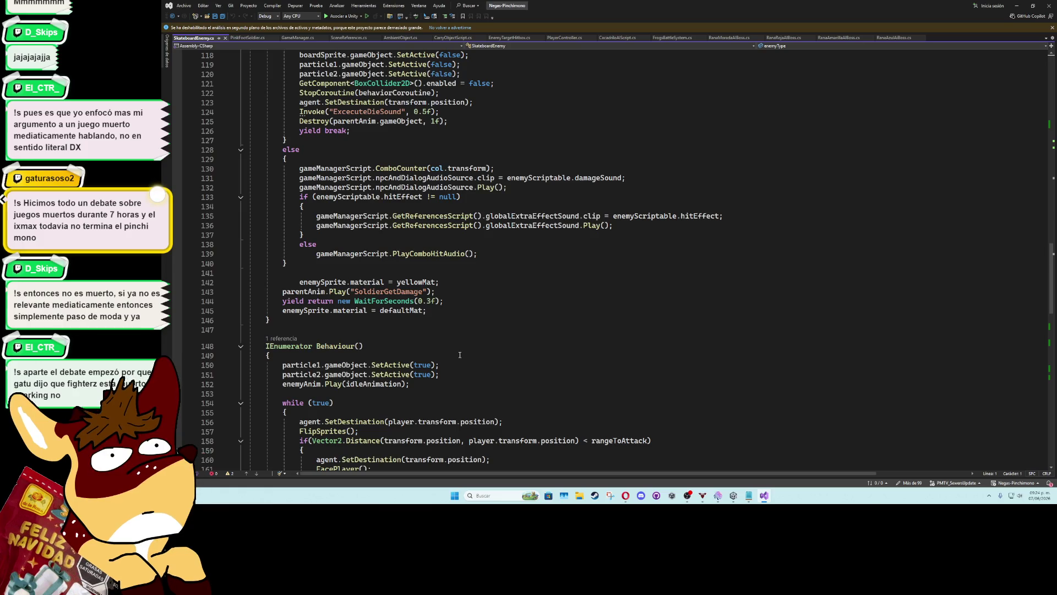
scroll(462, 355, "up", 5)
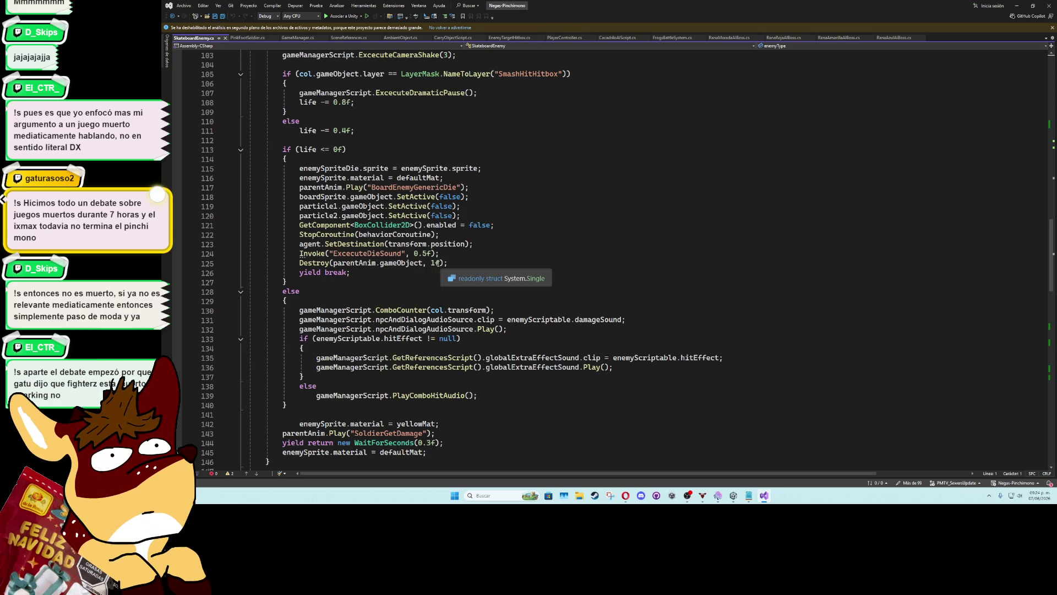
left_click(435, 263)
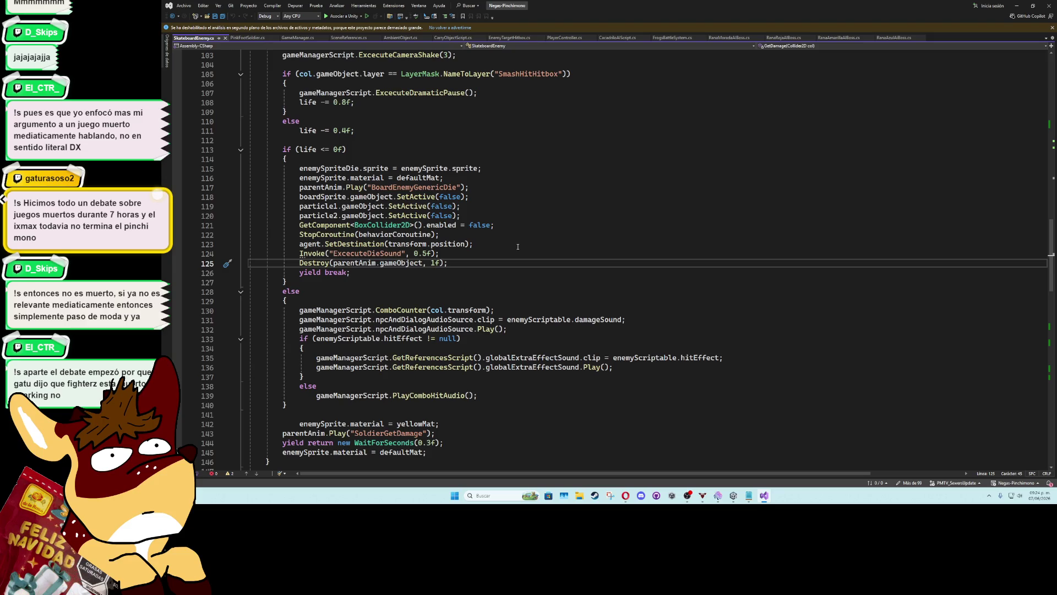
key("BackSpace")
type("0.")
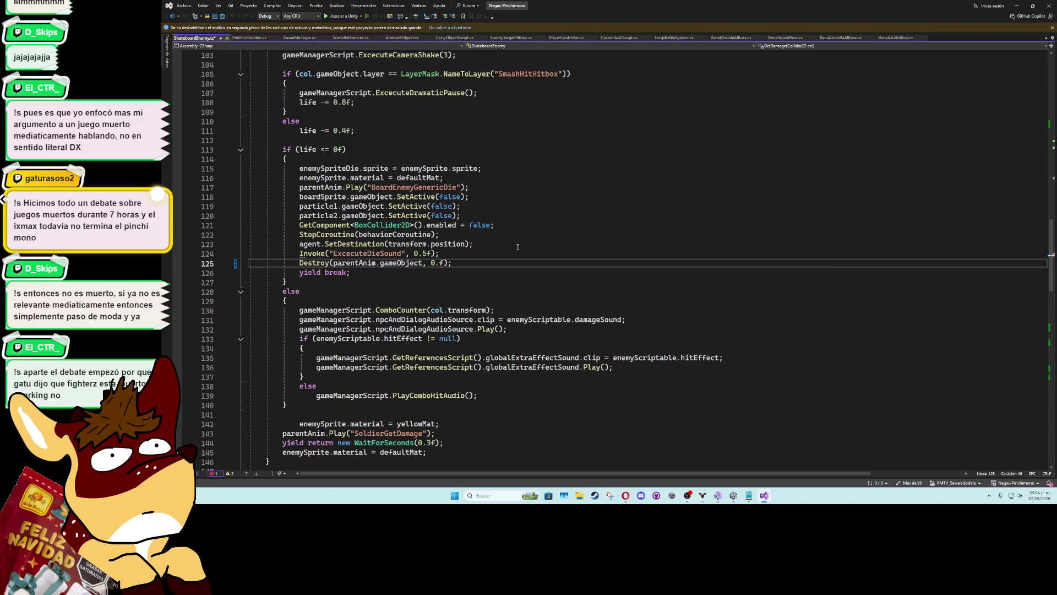
type("7")
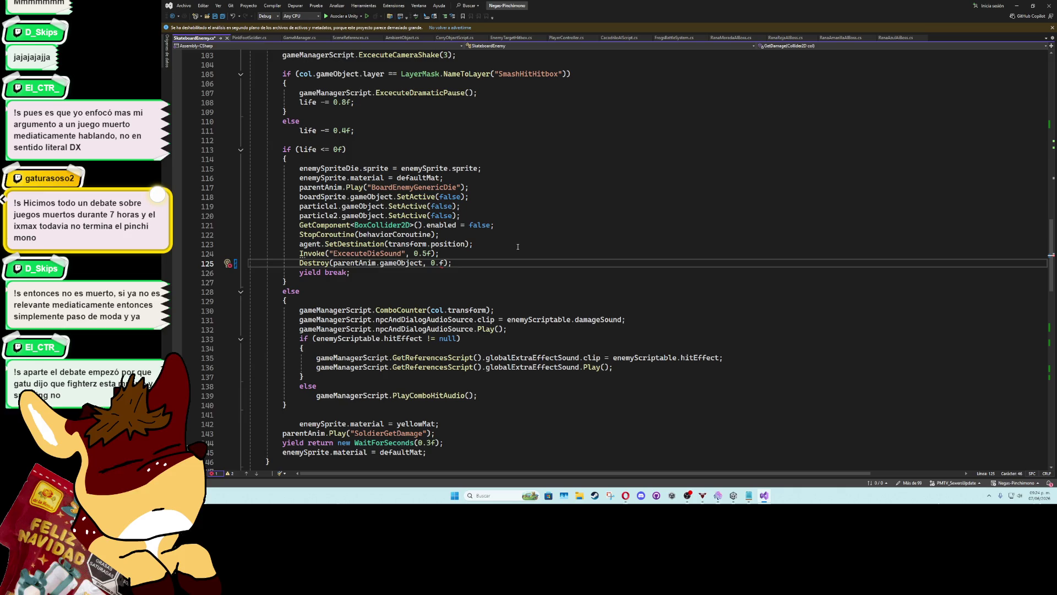
left_click(517, 246)
key("ctrl+s")
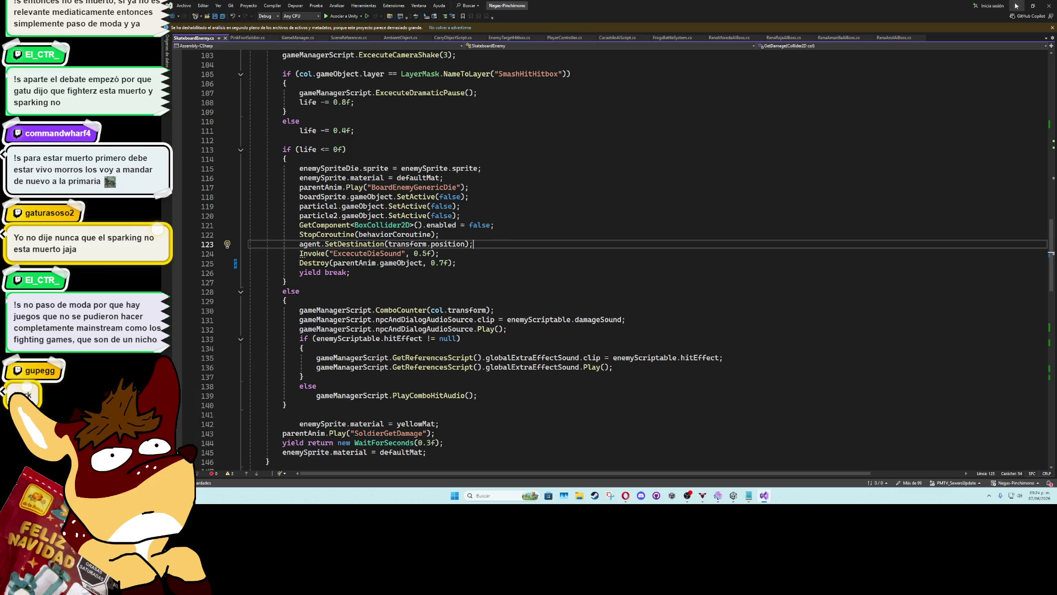
Return to Unity's Alcantarillas scene out of prefab mode, then bring the browser forward
key("alt+Tab")
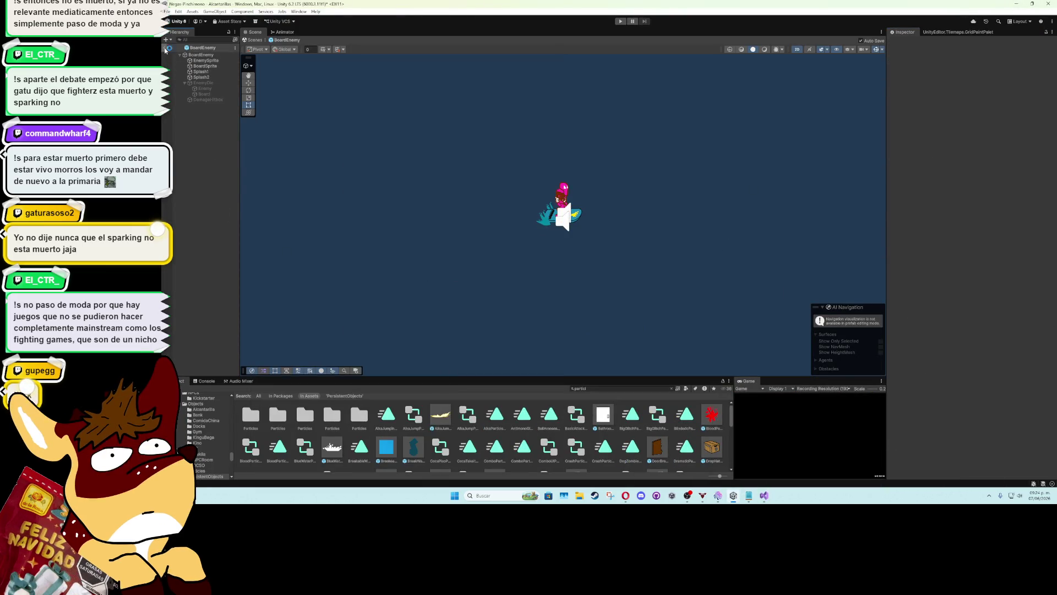
left_click(164, 48)
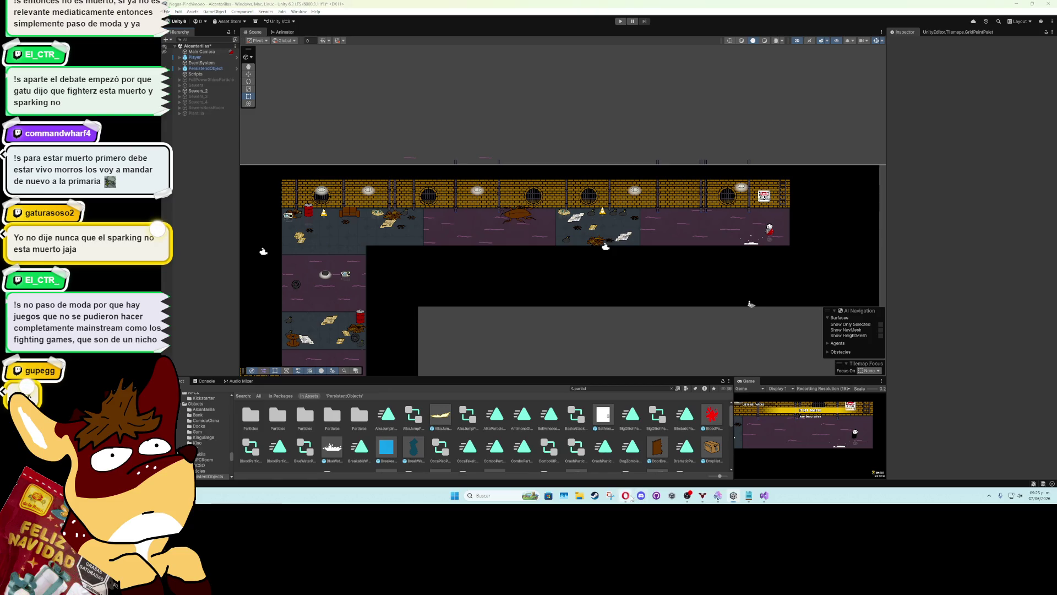
mouse_move(625, 495)
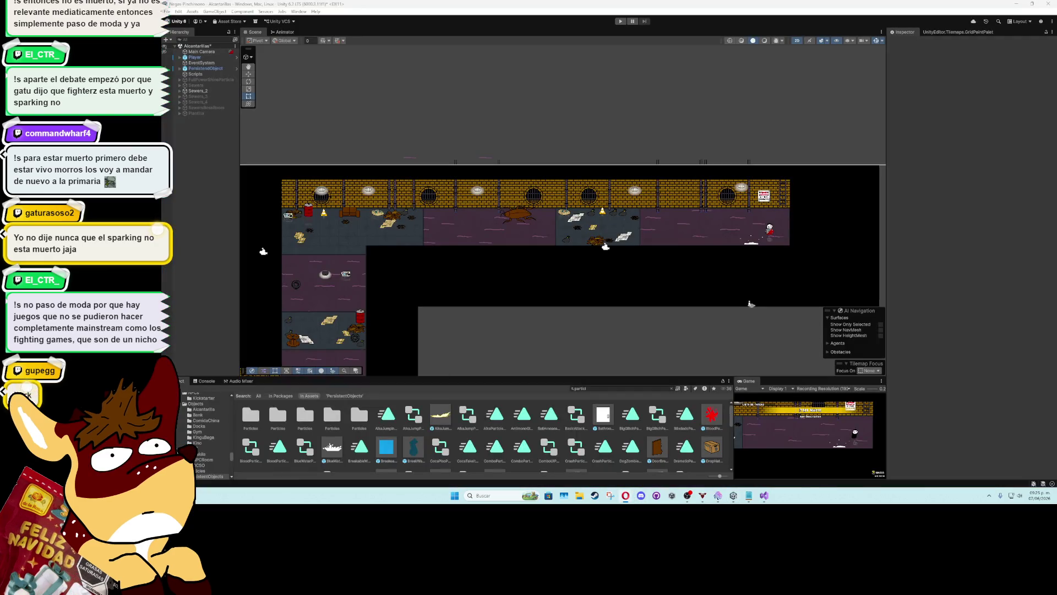
left_click(664, 460)
Review the timestamped feedback list in the 09 - ENERO 2025 doc, then switch to the BUILD ALCANTARILLAS video
left_click(210, 6)
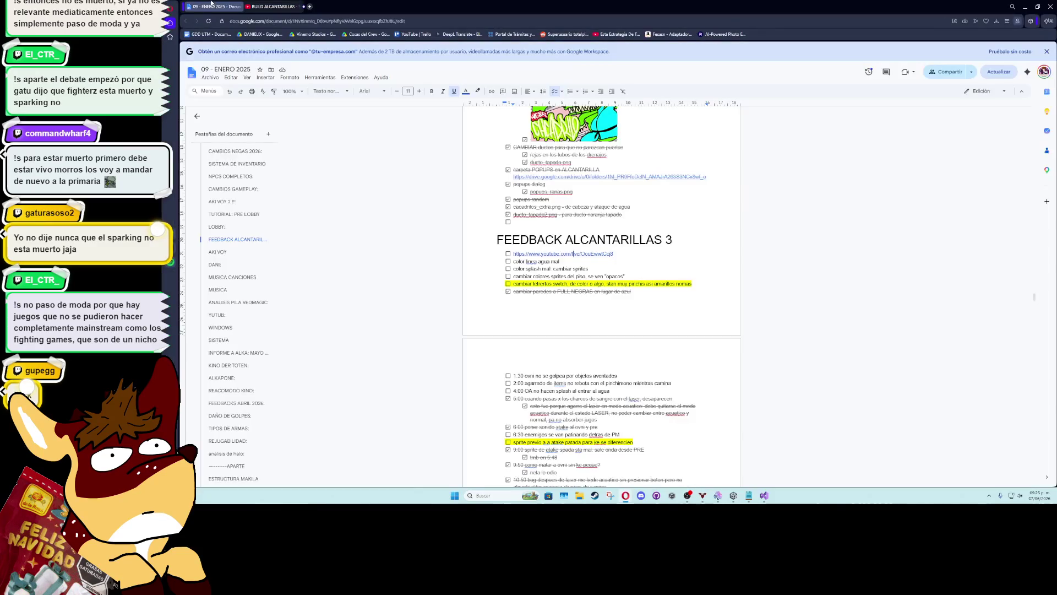
scroll(518, 354, "down", 5)
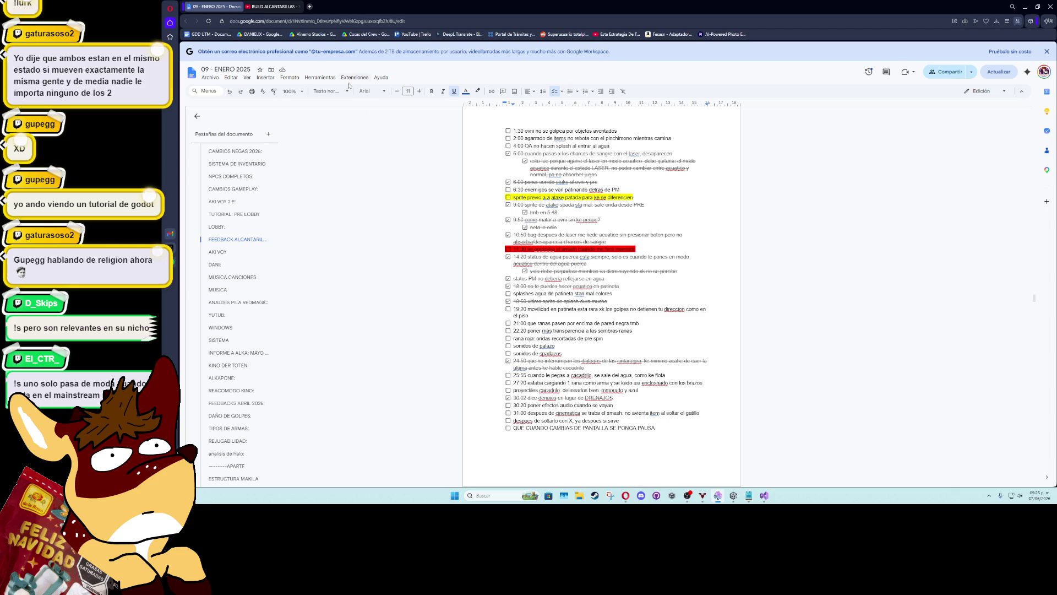
key("ctrl+Tab")
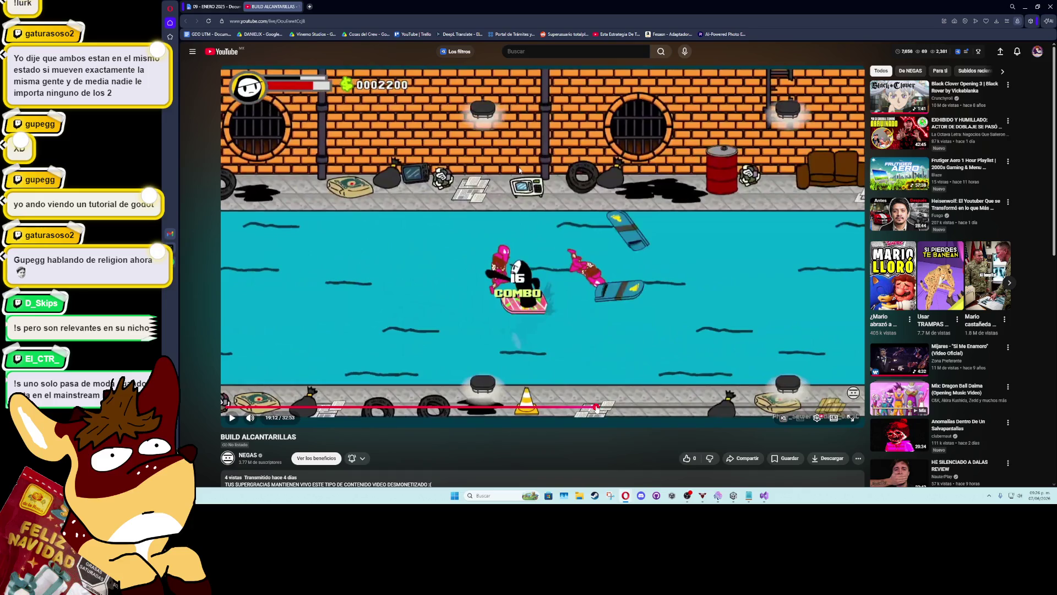
Seek the BUILD ALCANTARILLAS video to about 19:12, then go back to the Google Docs notes
left_click(597, 407)
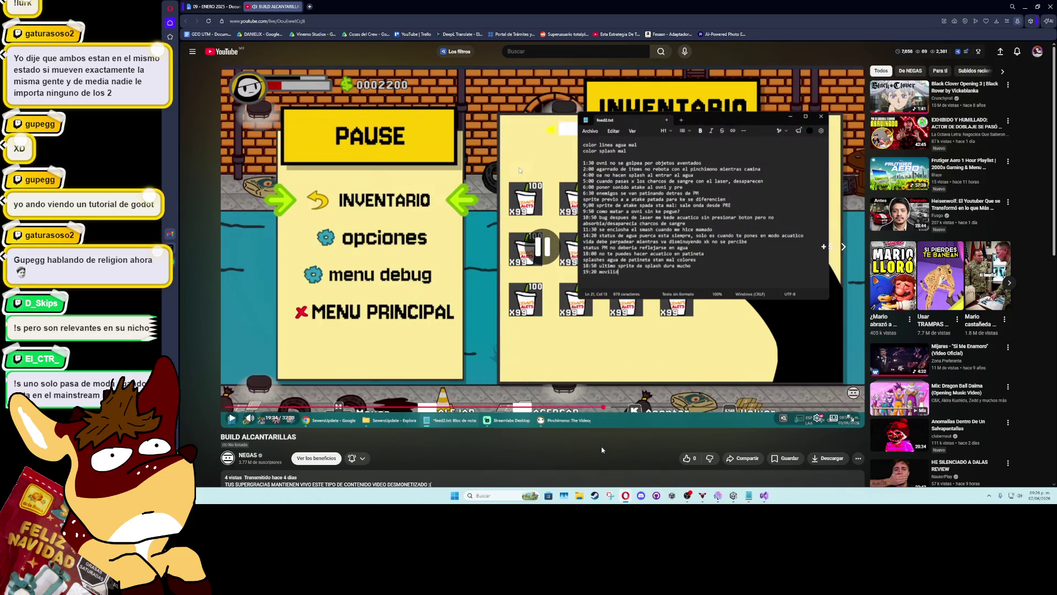
left_click(204, 2)
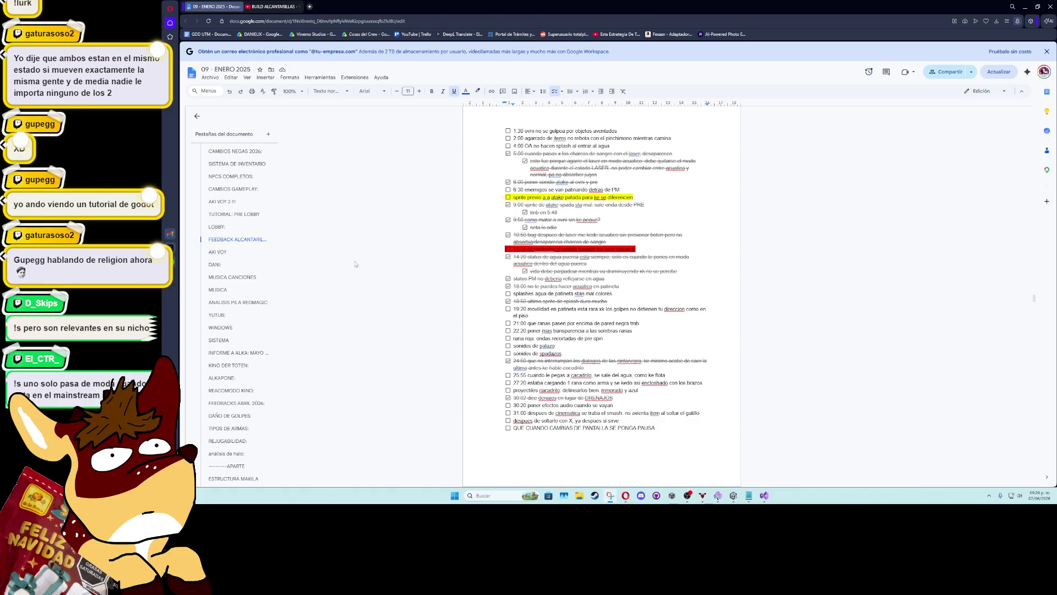
key("super+shift+s")
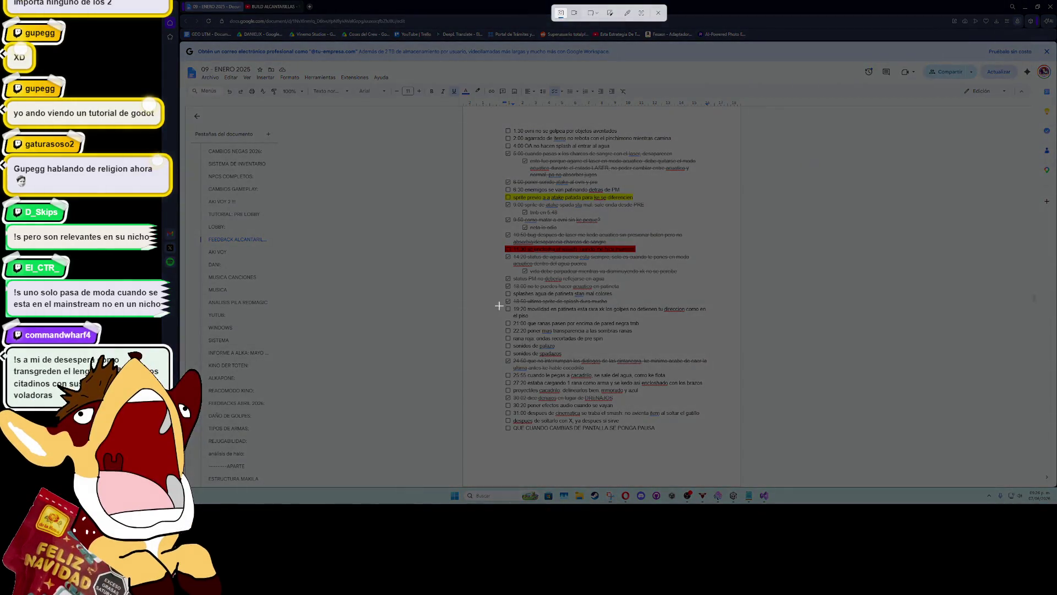
left_click_drag(499, 305, 724, 322)
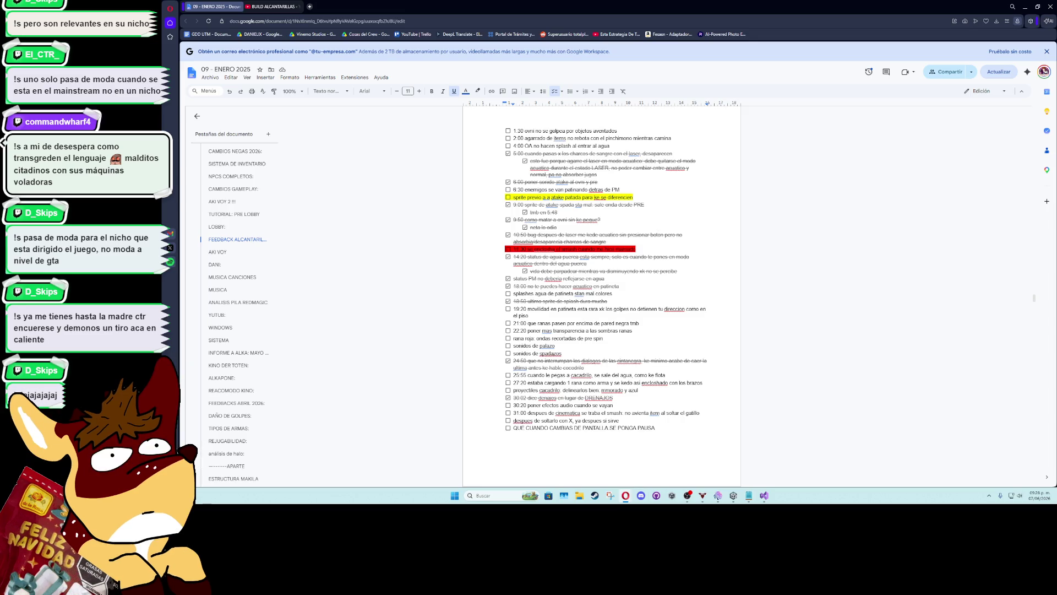
Tick the 19:20, 21:00, 22:20 and rana roja feedback checkboxes, then return to Unity
left_click(508, 310)
left_click(508, 324)
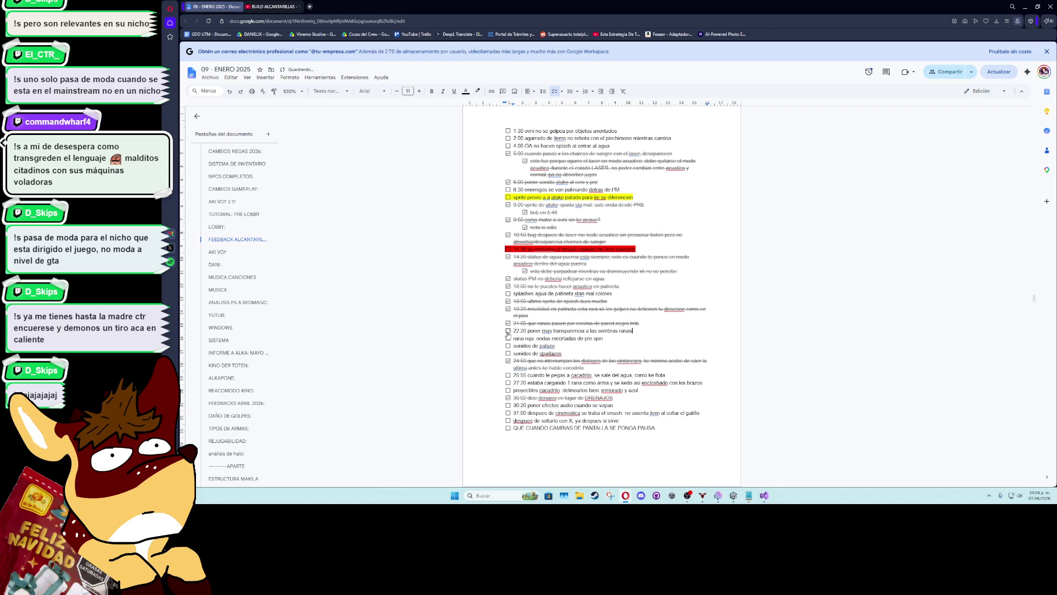
left_click(508, 332)
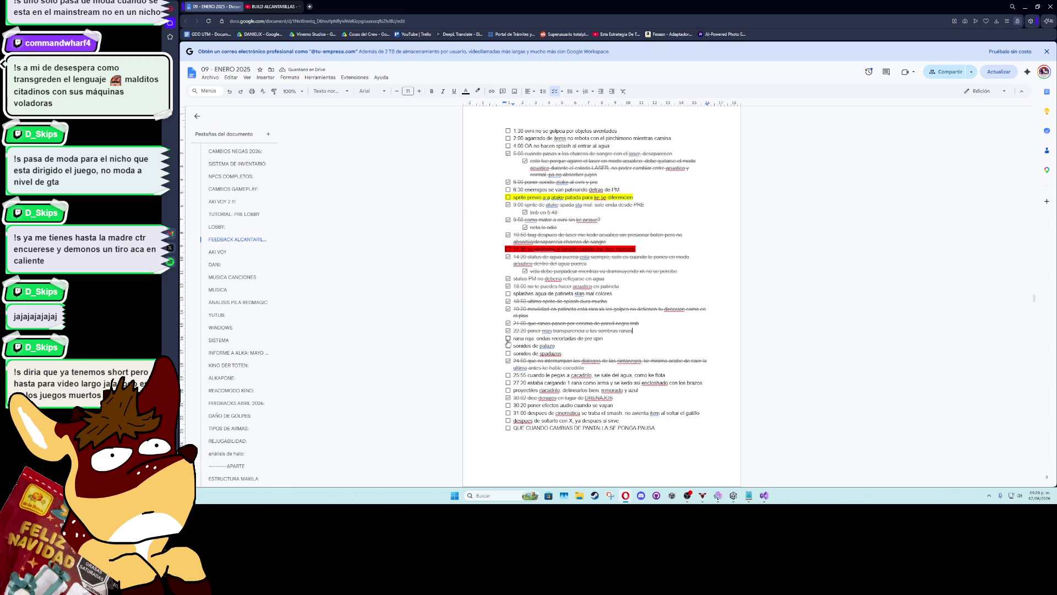
left_click(508, 339)
key("alt+Tab")
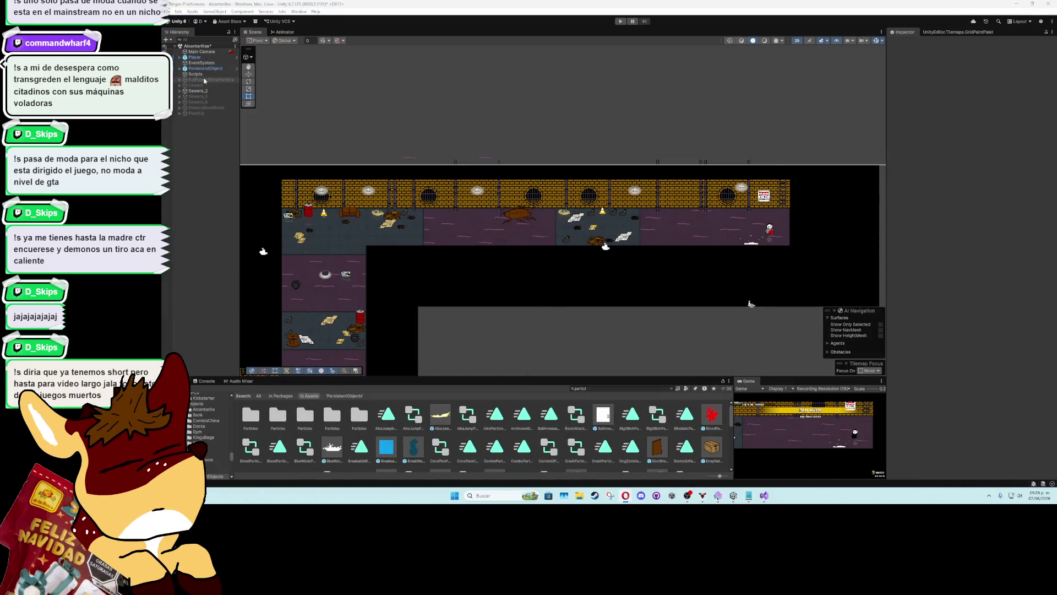
Select Sewers_2 in the Hierarchy and frame the whole level in the Scene view
left_click(209, 92)
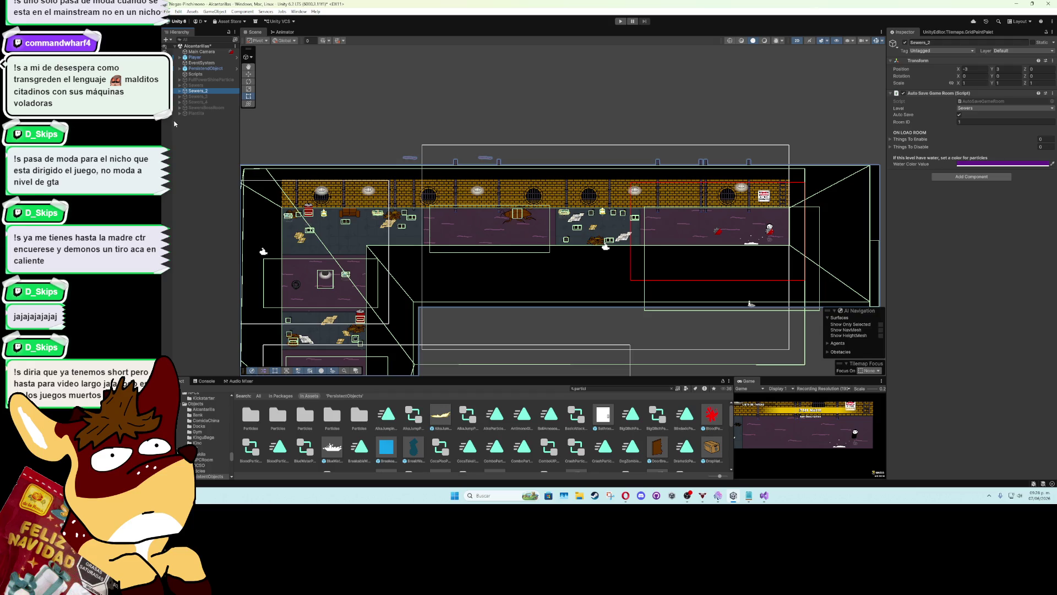
key("alt+Tab")
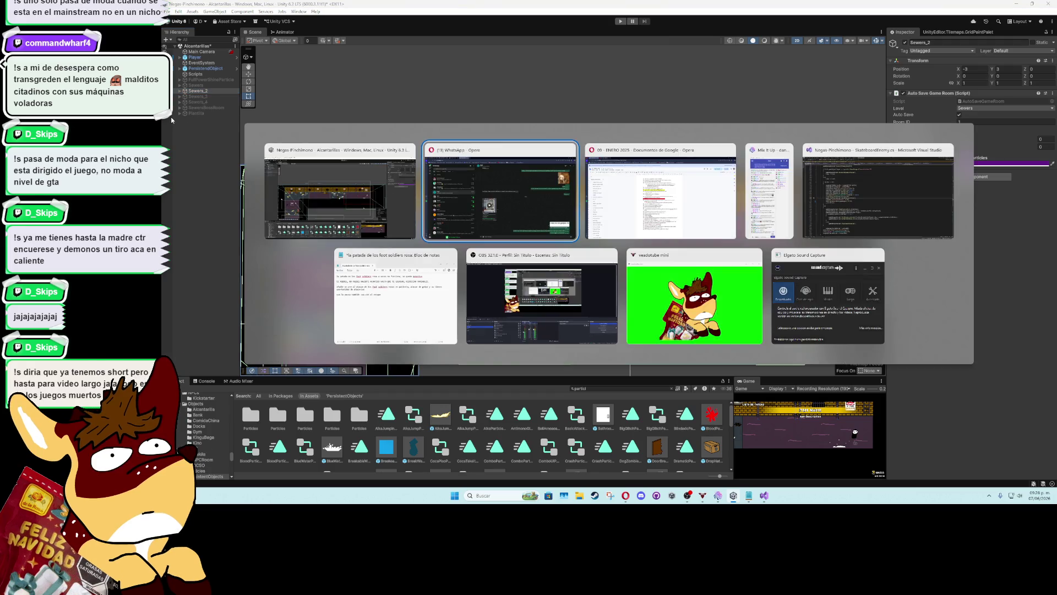
key("Tab")
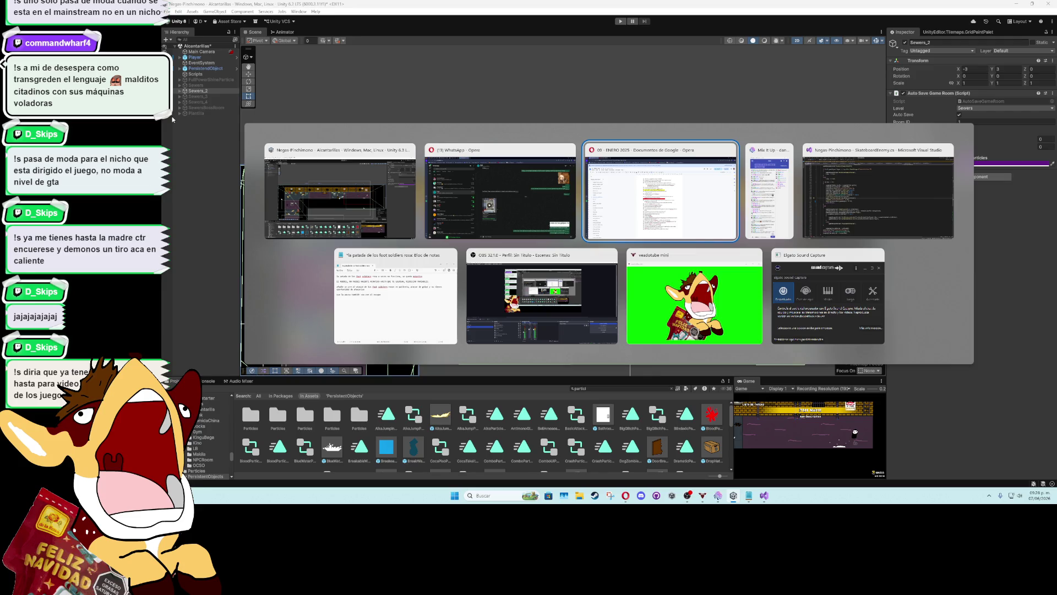
key("Tab")
key("Tab")
key("Tab")
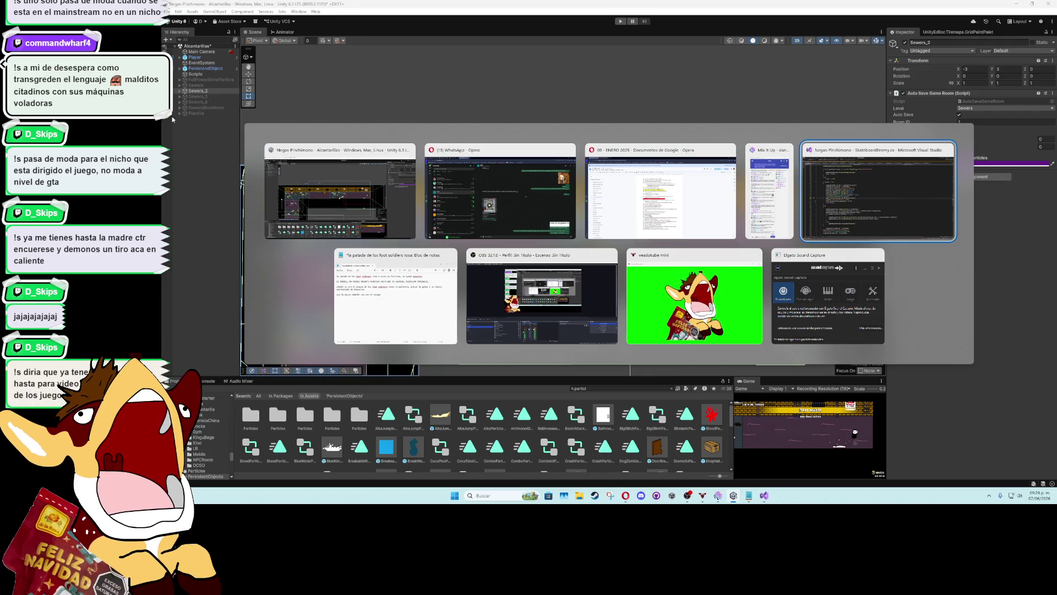
key("Escape")
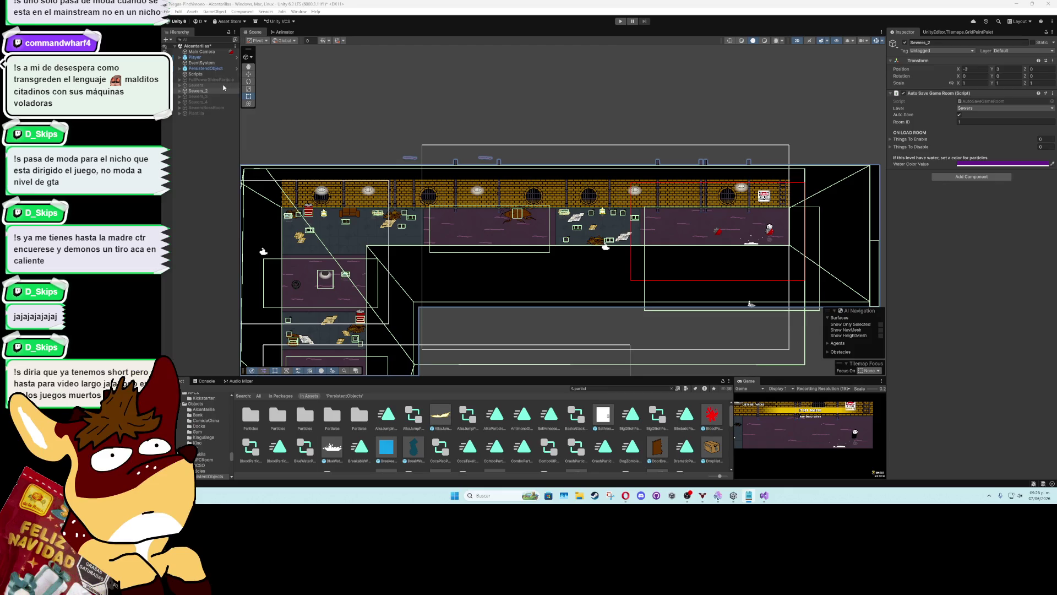
double_click(197, 90)
Deactivate Sewers_2 and activate SewersBossRoom in its place
left_click(903, 43)
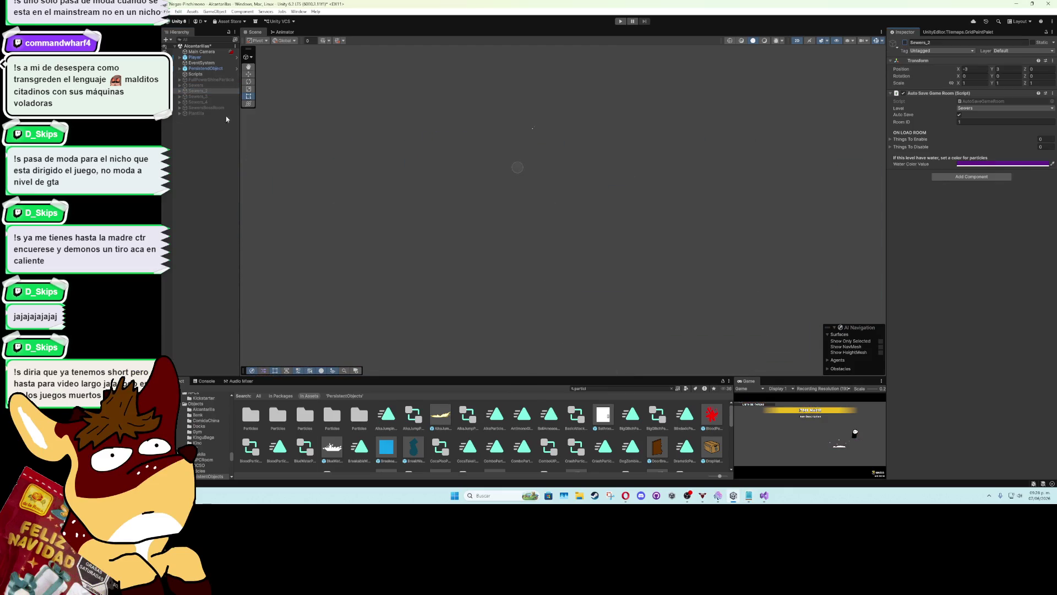
key("Down")
key("Down")
key("Down")
left_click(905, 42)
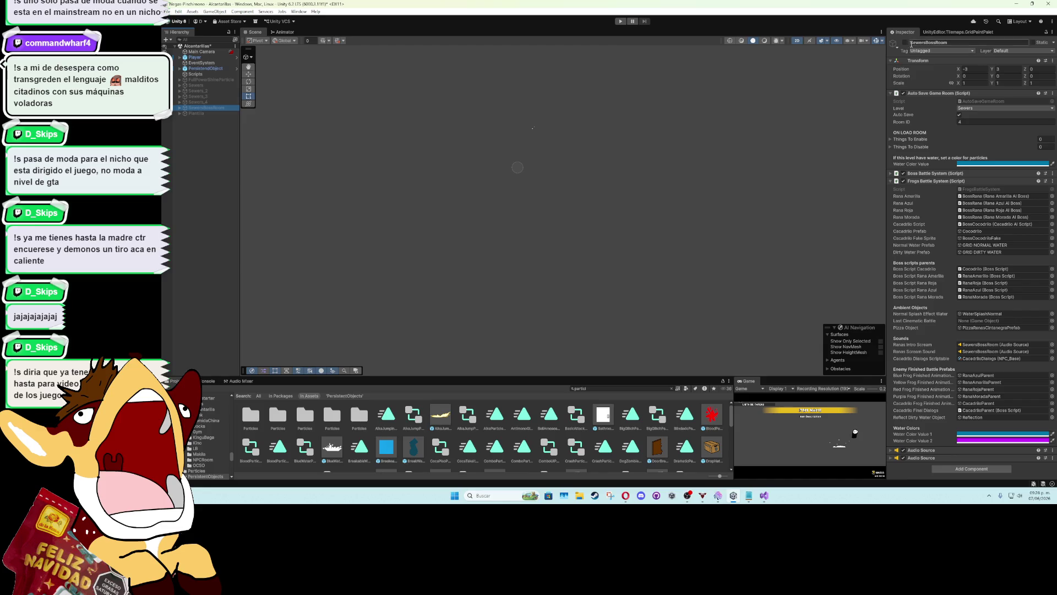
scroll(532, 143, "up", 3)
Select the blue frog BossRana in the boss room and Edit Script on its Rana Azul Ai Boss component
scroll(532, 143, "up", 5)
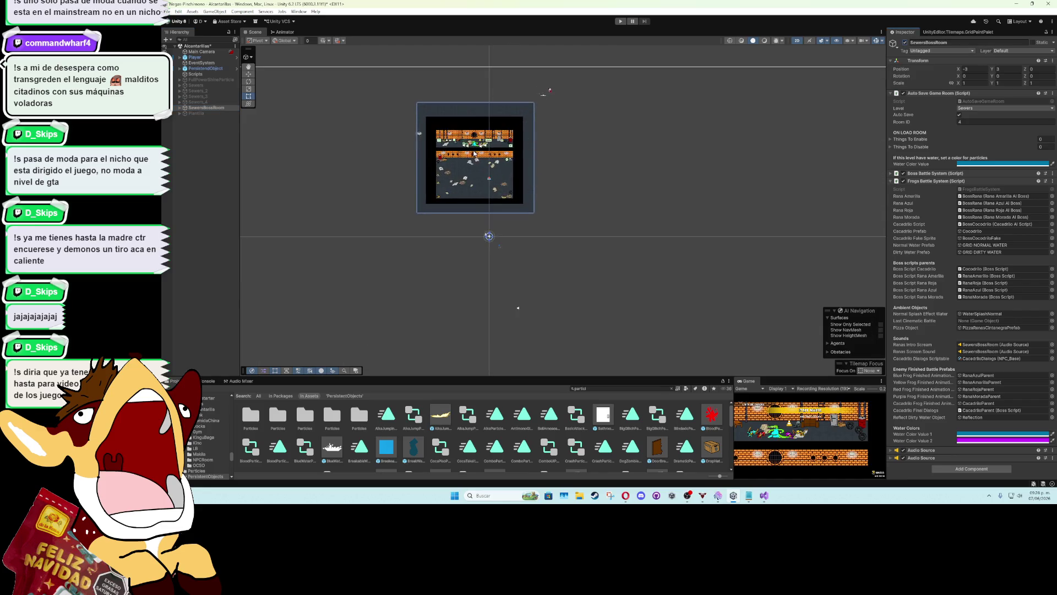
scroll(664, 167, "up", 5)
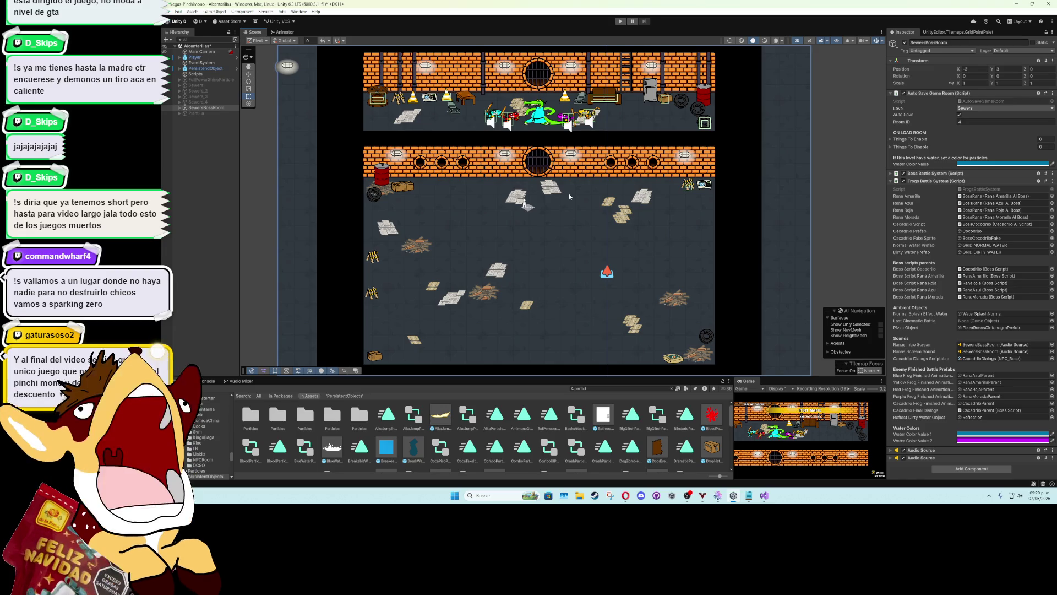
key("alt+Tab")
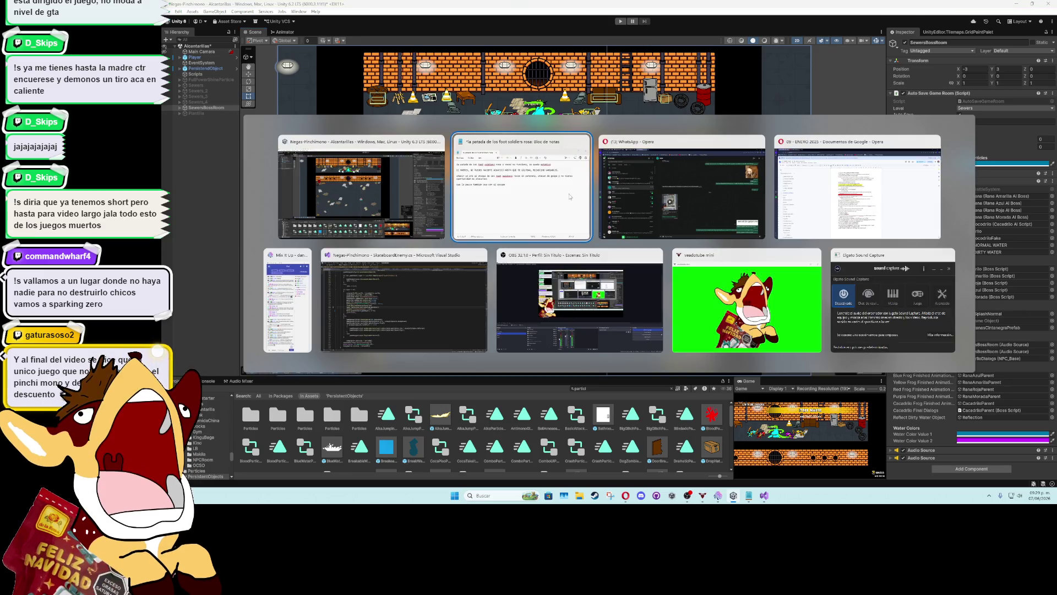
key("Escape")
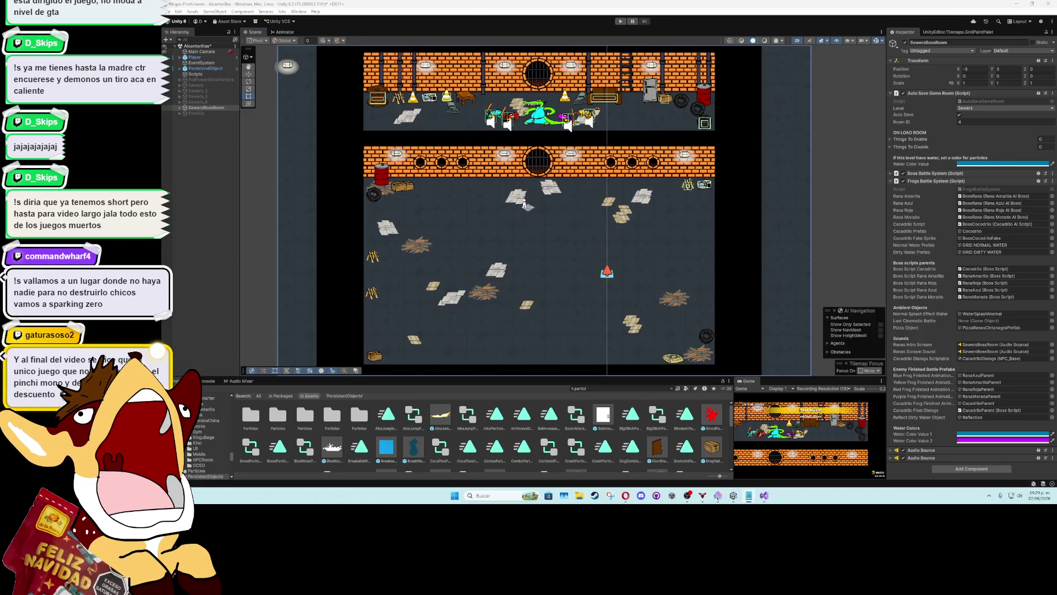
key("alt+Tab")
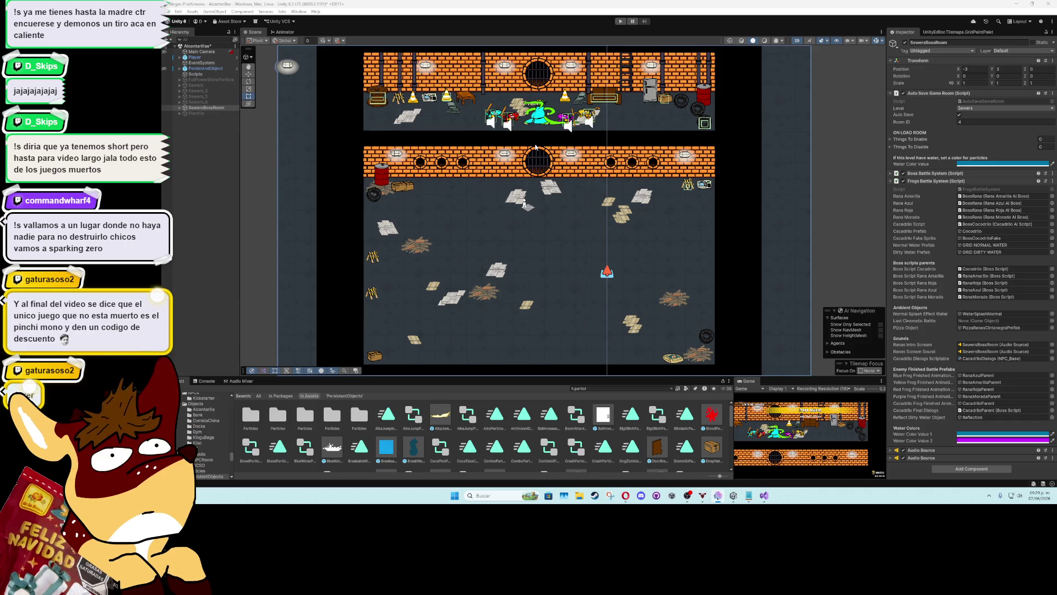
scroll(534, 147, "up", 2)
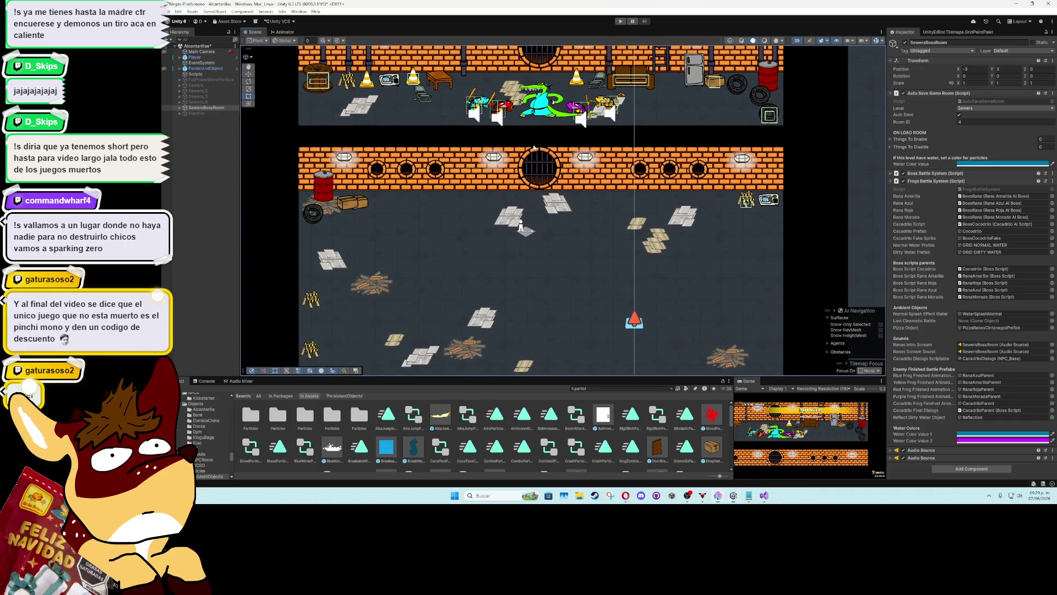
left_click_drag(534, 147, 529, 192)
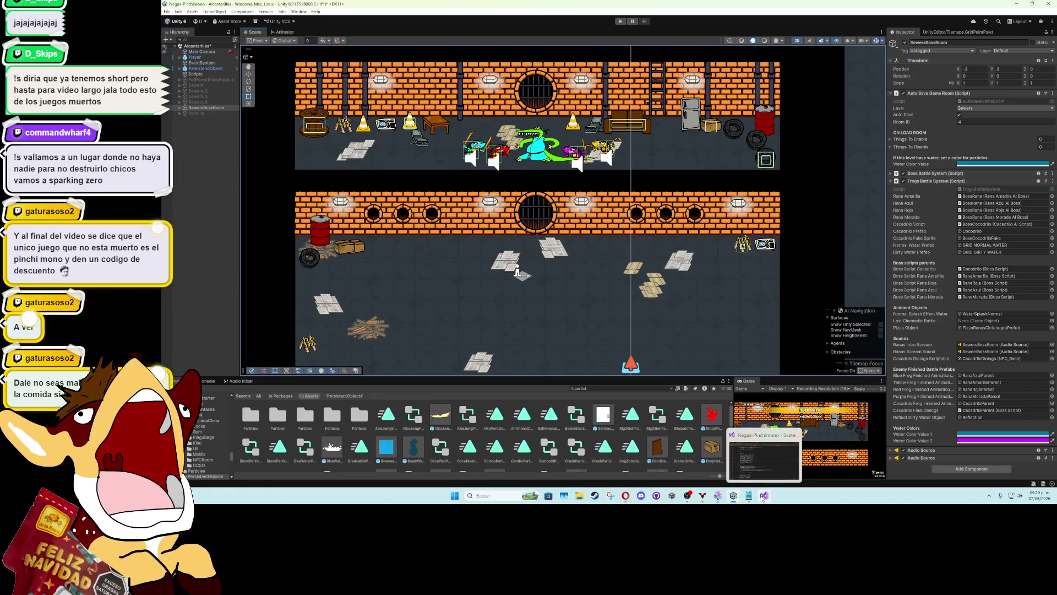
left_click(473, 147)
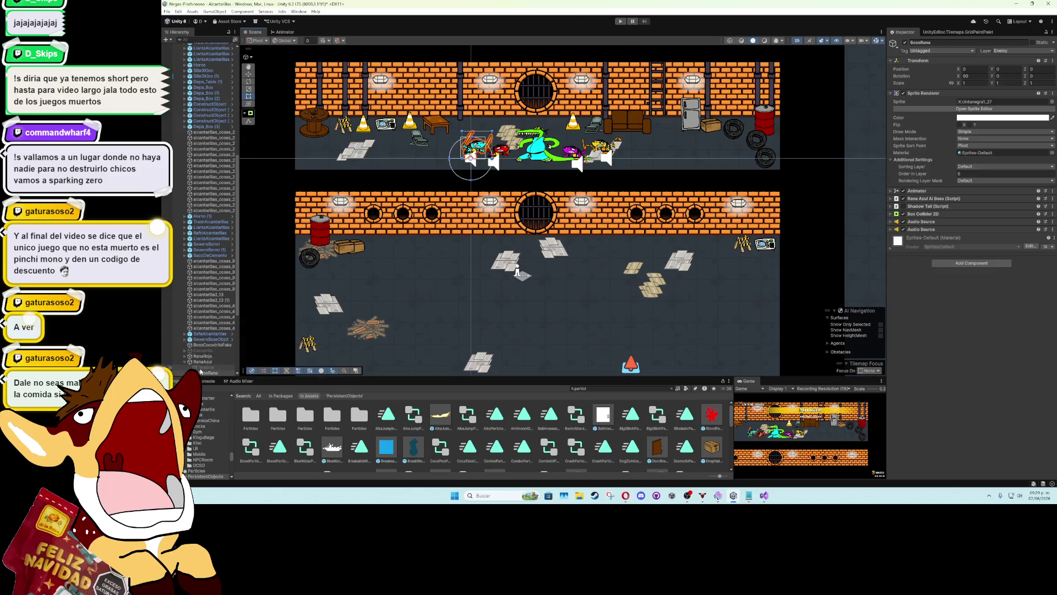
right_click(972, 199)
left_click(1003, 287)
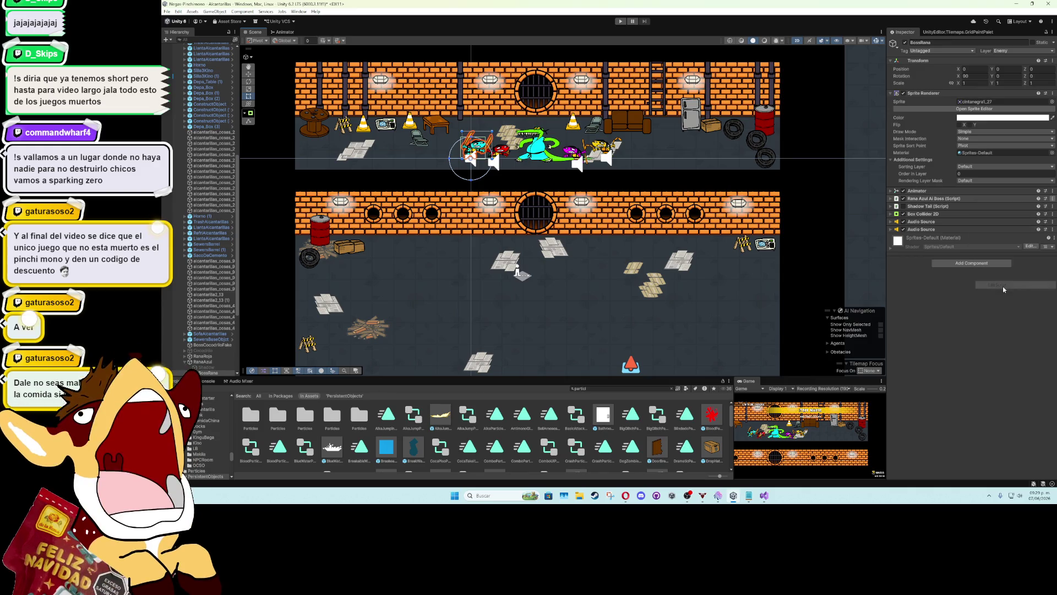
scroll(463, 259, "up", 20)
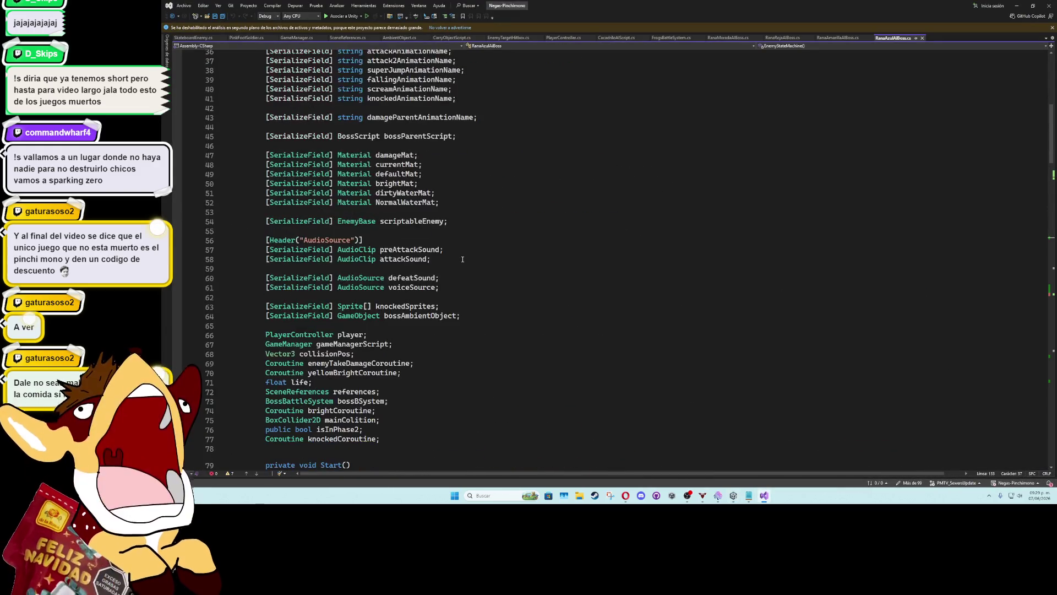
Add enemySprite.sortingOrder = 6 after the falling animation line in BossPresentation
scroll(462, 259, "down", 15)
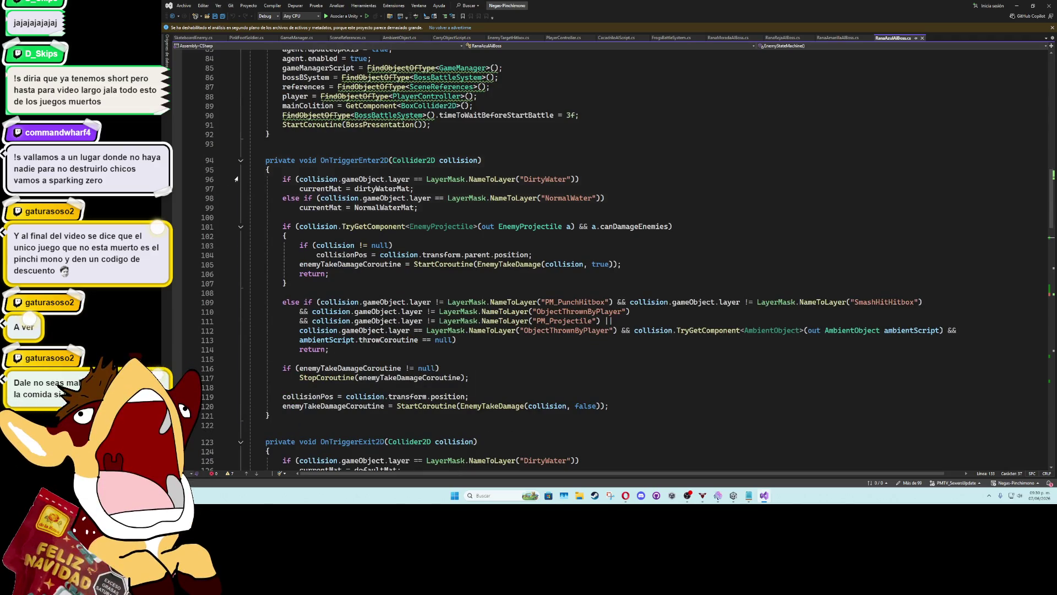
left_click(240, 161)
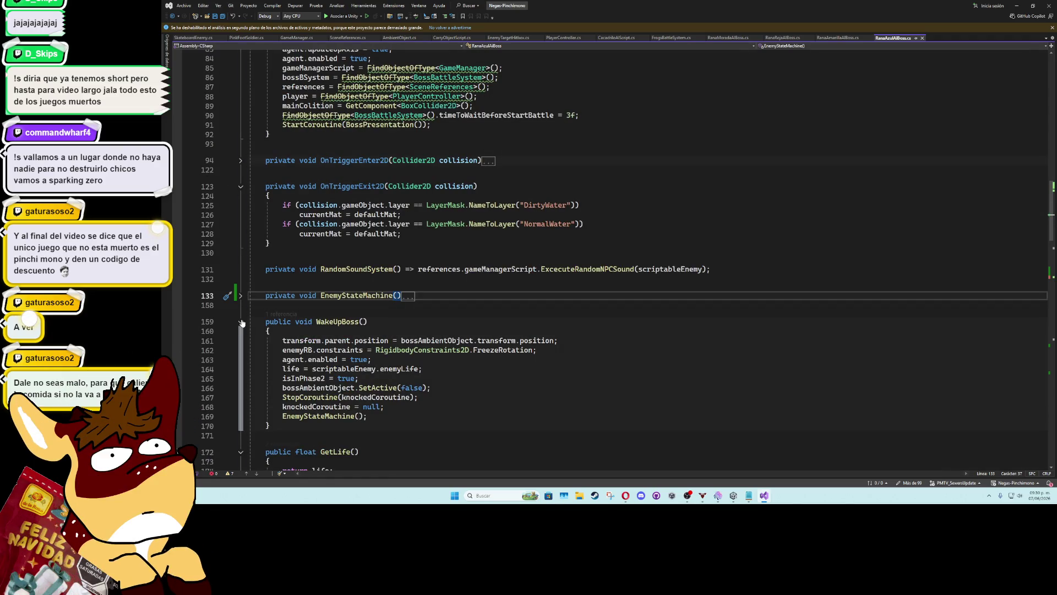
scroll(270, 315, "down", 4)
scroll(270, 315, "down", 4)
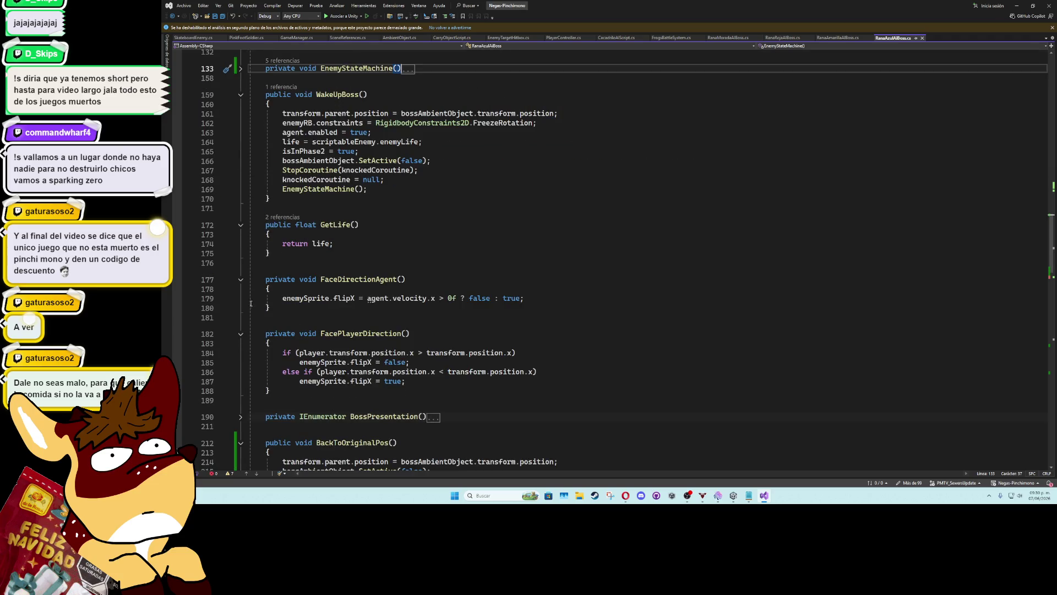
scroll(250, 323, "down", 4)
left_click(241, 308)
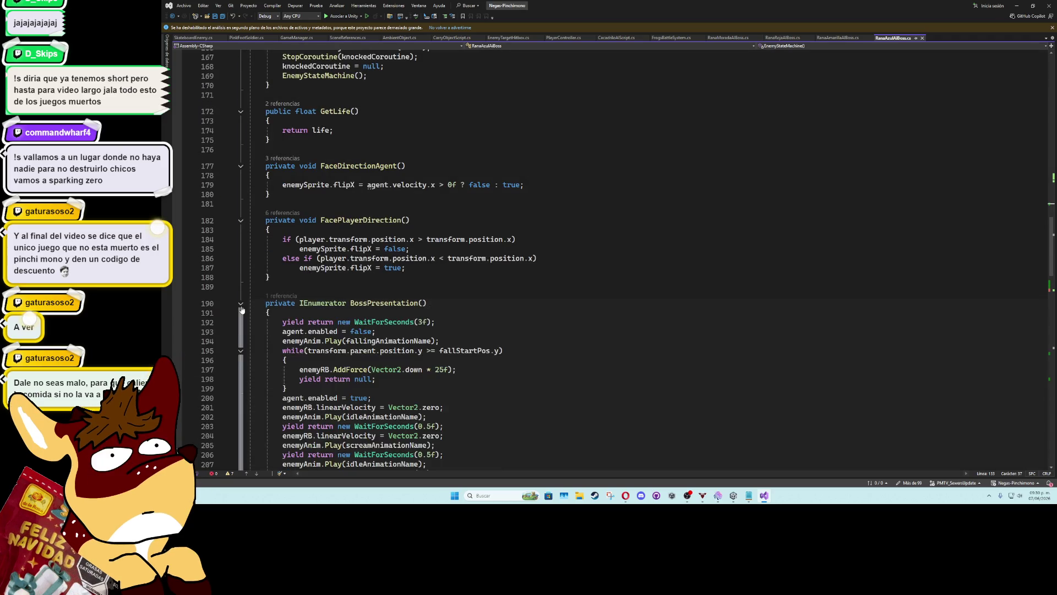
scroll(464, 284, "down", 3)
left_click(537, 255)
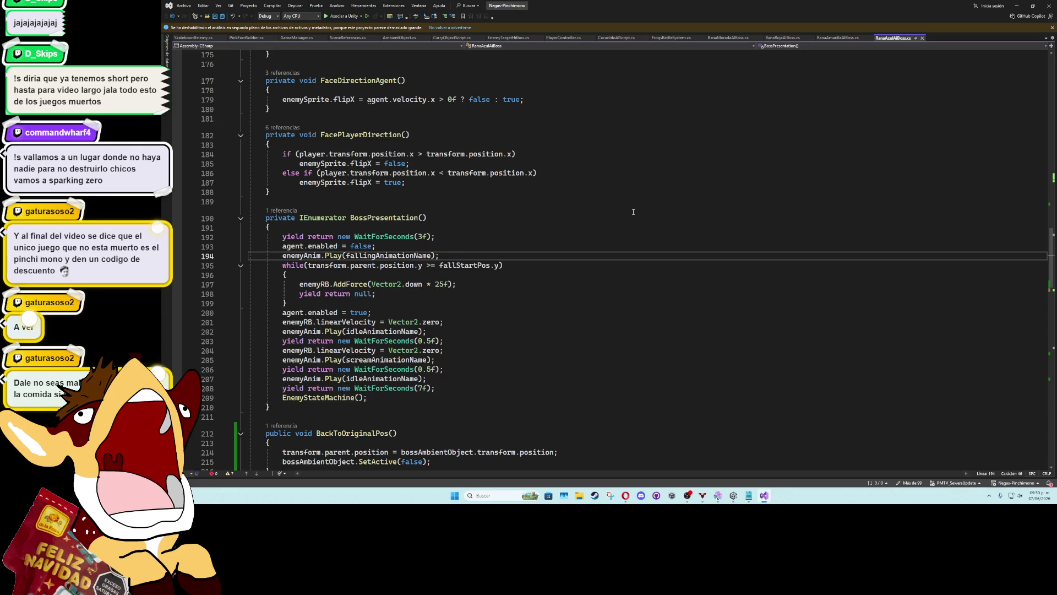
key("Return")
type("enemySprite.")
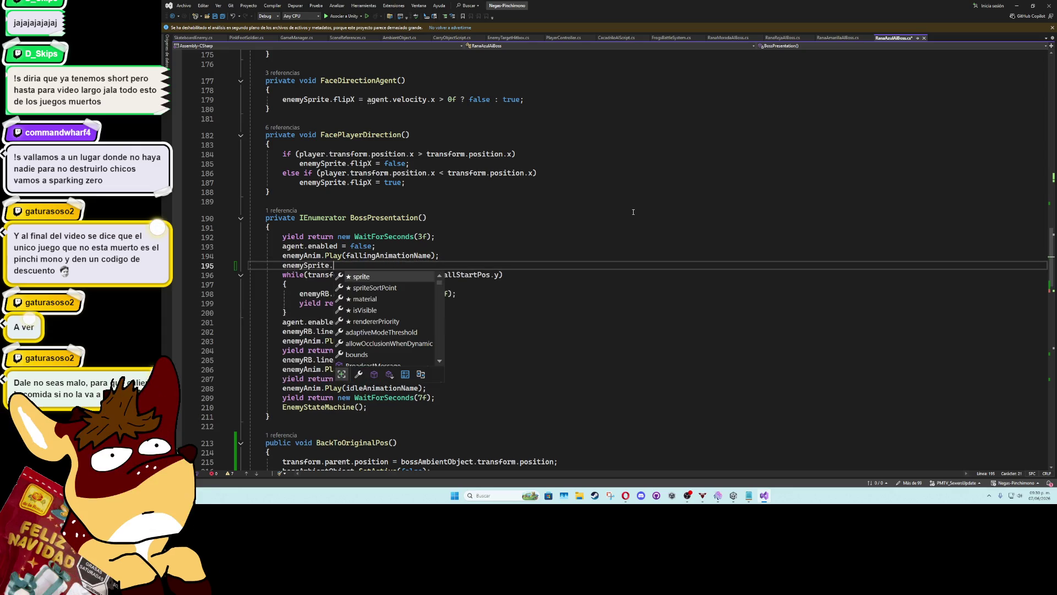
type("so")
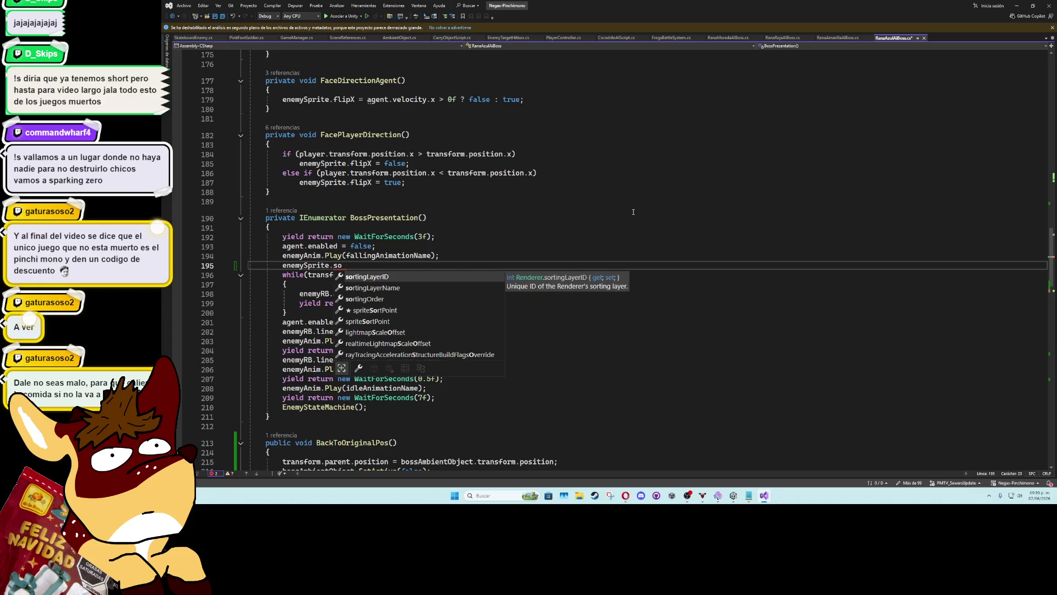
type("rtingOrder ")
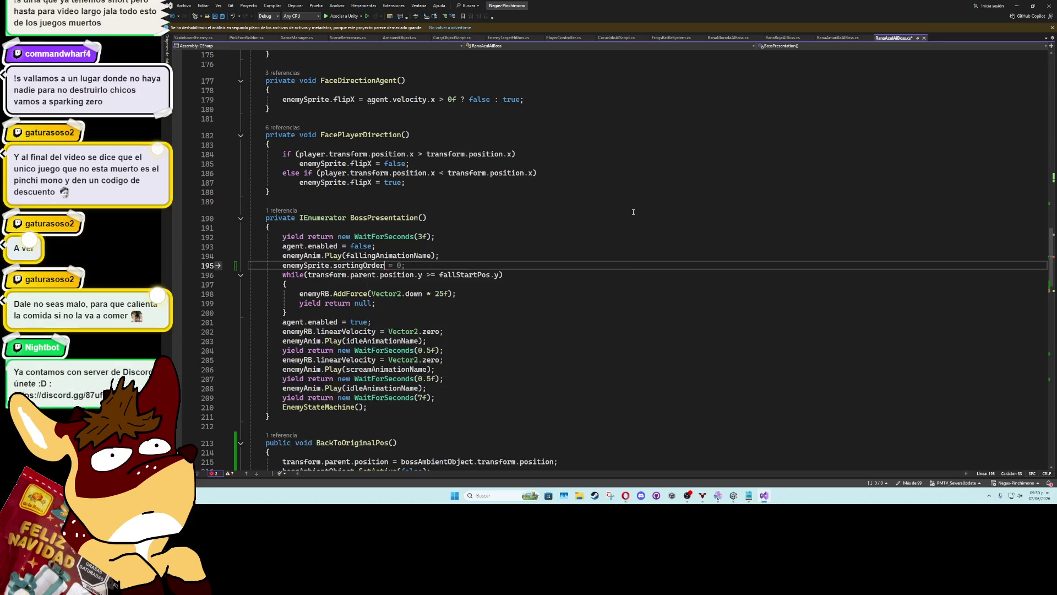
type("= 6;")
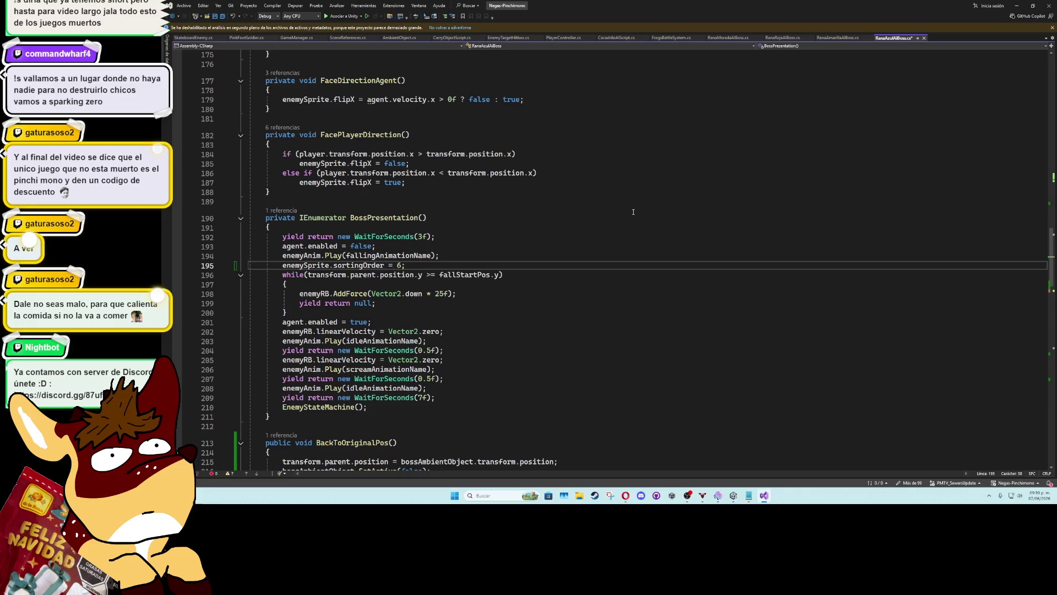
Duplicate that line below the fall loop and velocity reset, changing its value to 0
key("ctrl+d")
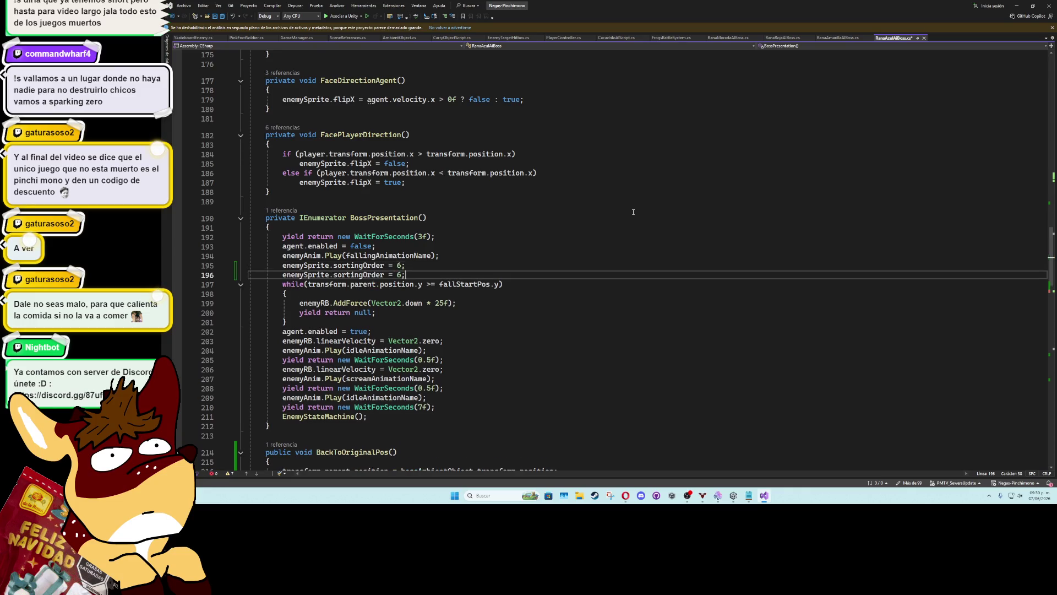
key("alt+Down")
key("alt+Down")
key("alt+Down")
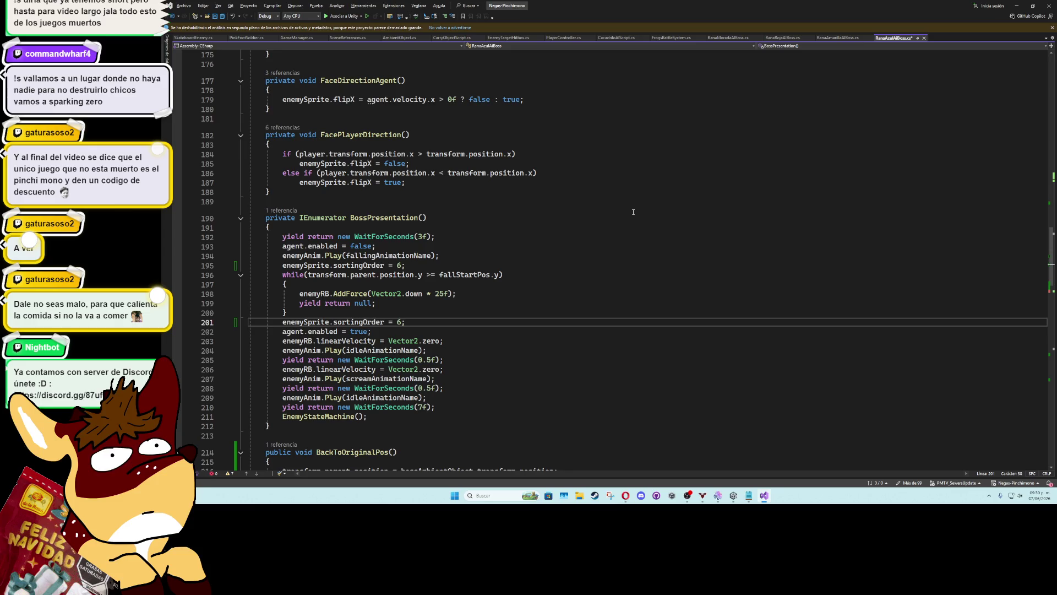
key("alt+Down")
key("alt+Down")
key("BackSpace")
type("0")
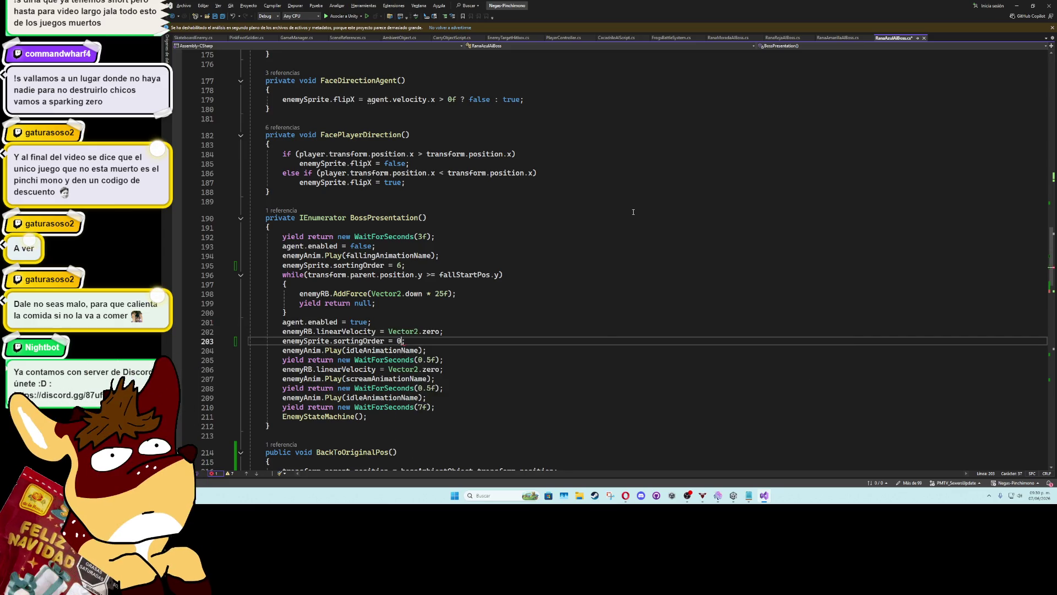
key("Down")
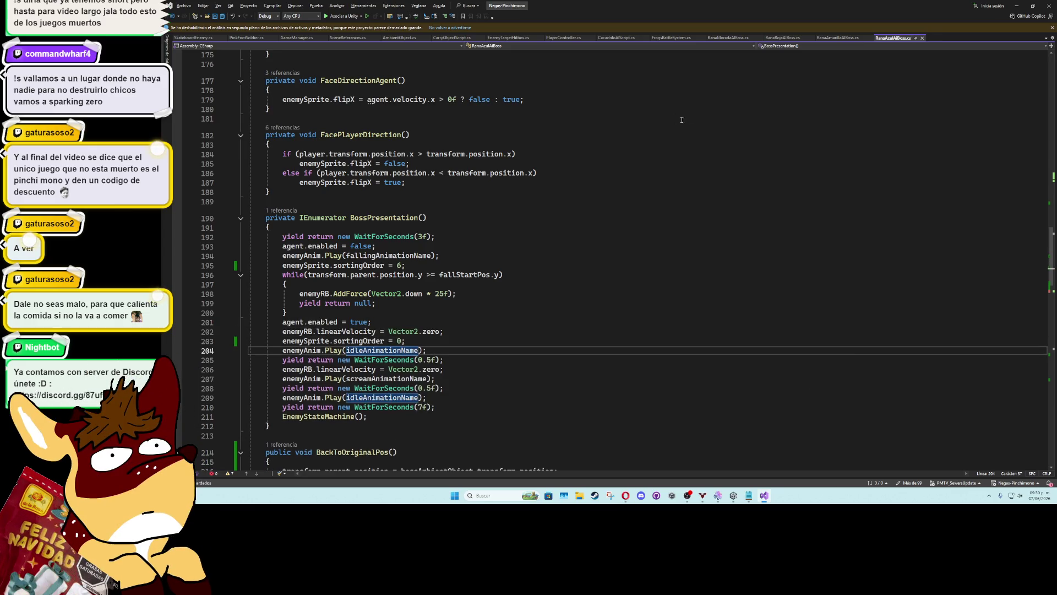
left_click(847, 37)
In RanaAmarillaAIBoss, add enemySprite.sortingOrder = 7; at the top of BossPresentation
left_click(385, 259)
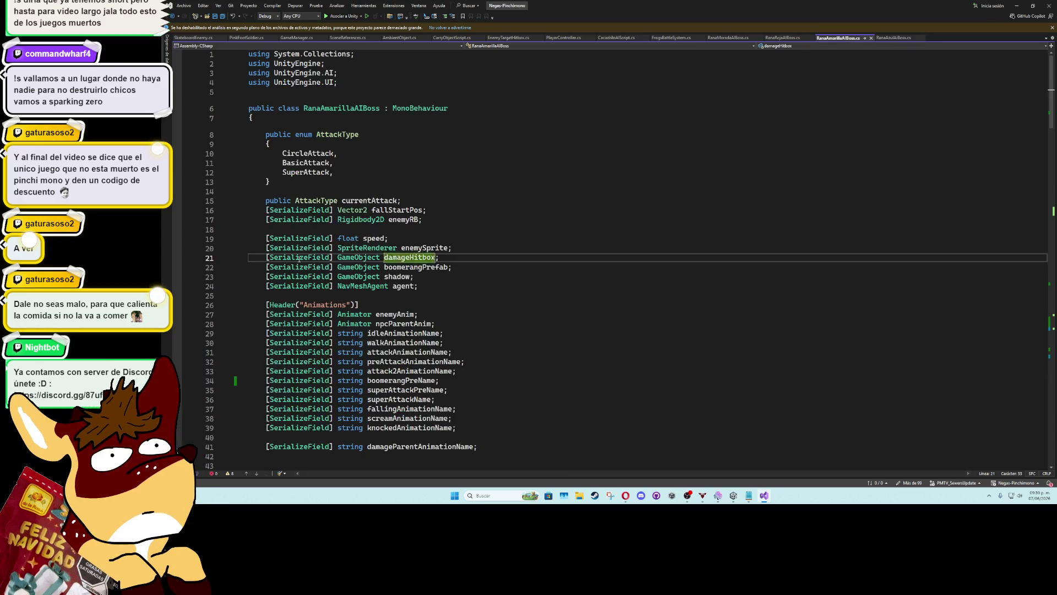
scroll(298, 262, "down", 15)
scroll(298, 263, "down", 14)
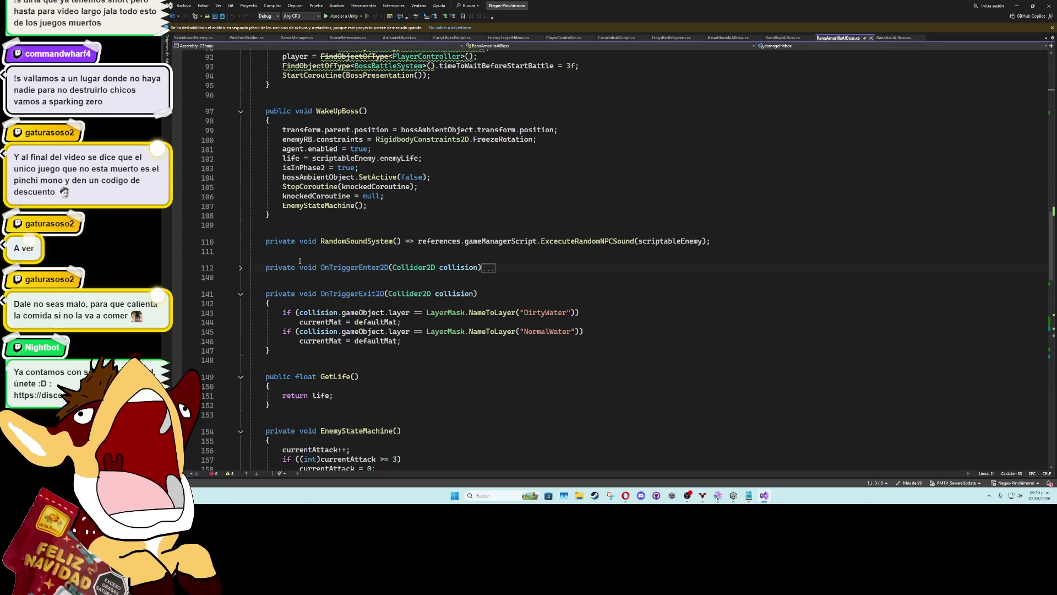
scroll(305, 256, "down", 7)
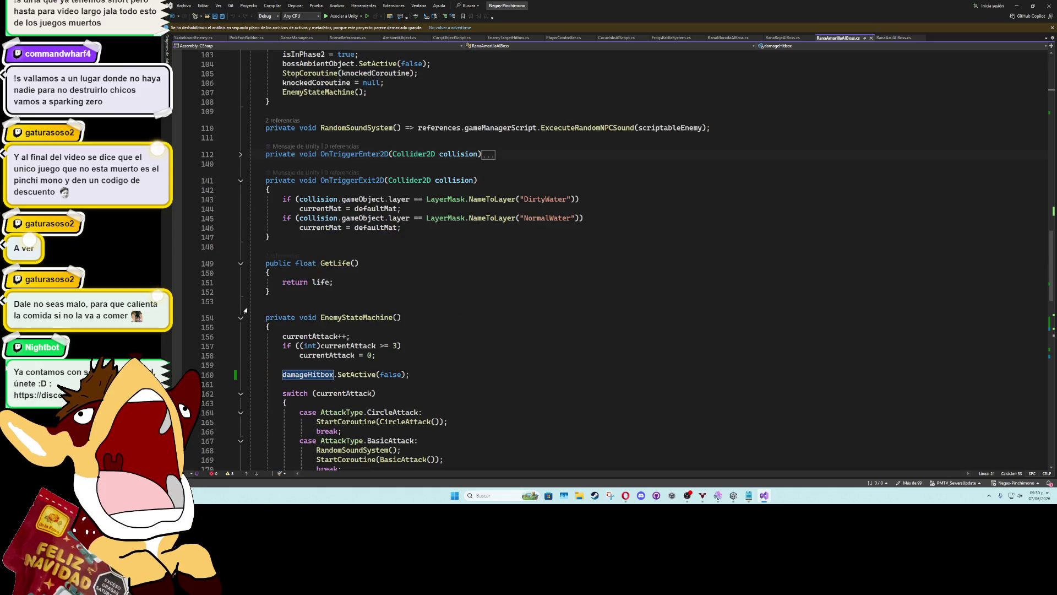
scroll(277, 219, "down", 5)
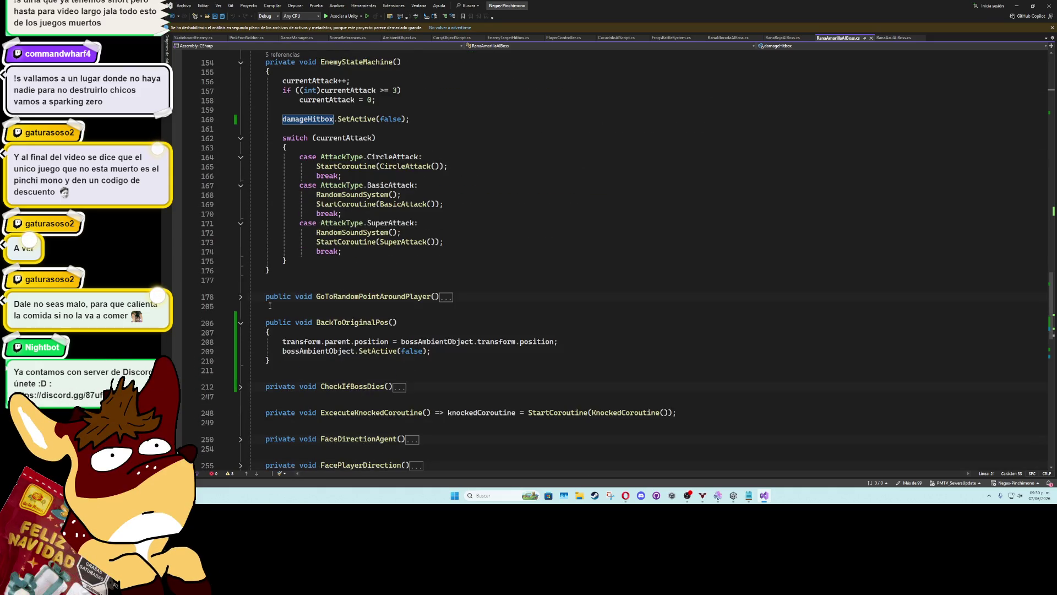
scroll(251, 357, "down", 4)
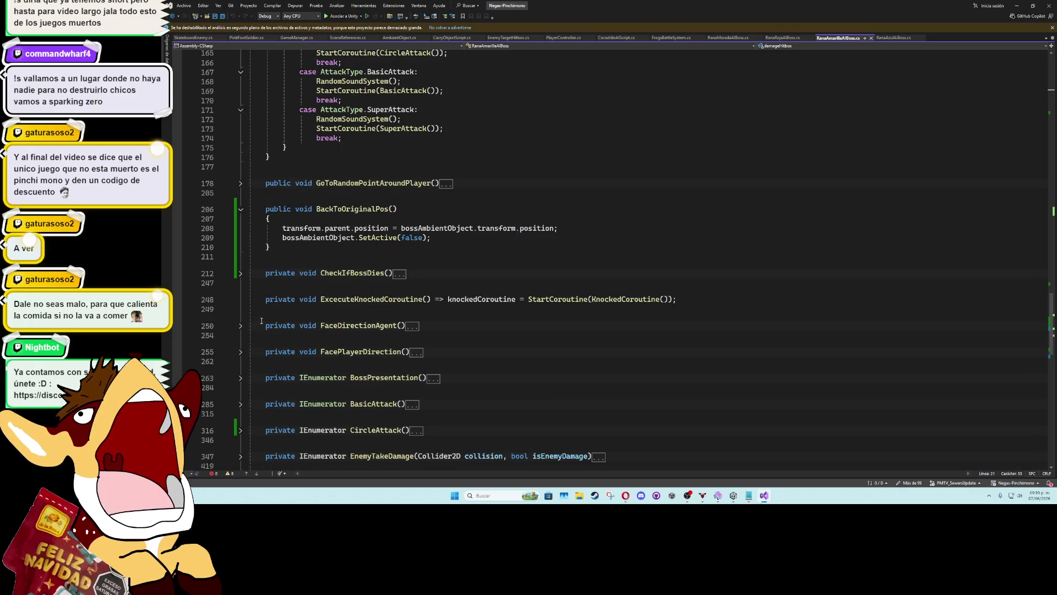
left_click(242, 379)
scroll(386, 275, "down", 5)
left_click(463, 248)
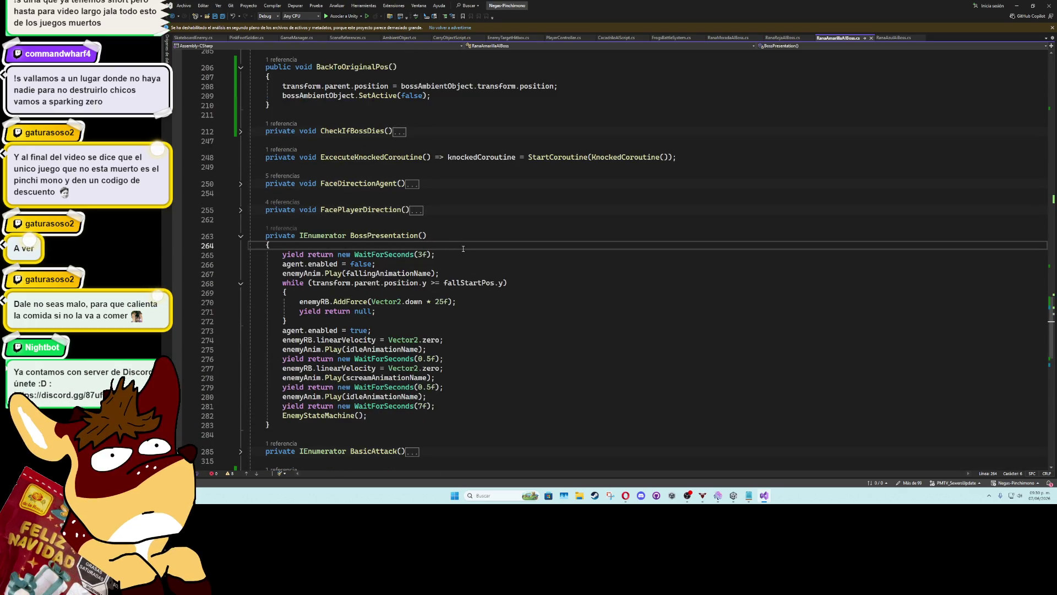
key("Return")
type("enemySprite.sortingOrder = 0;")
key("Return")
double_click(399, 255)
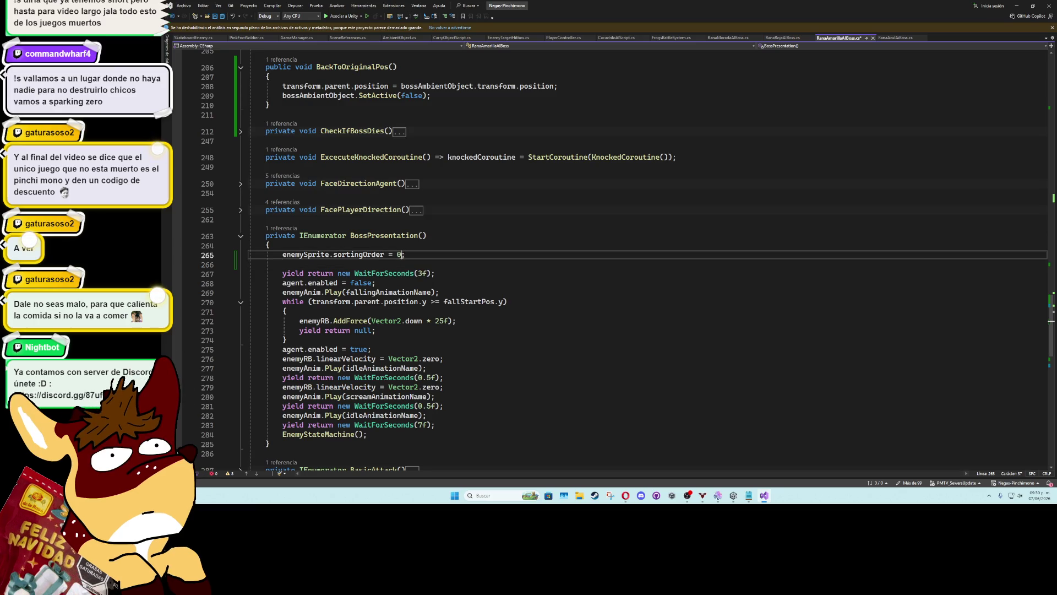
type("7")
Add enemySprite.sortingOrder = 0; right after the fall loop
left_click(396, 340)
key("Return")
type("enemySprite.sortingOrder = 0;")
key("Return")
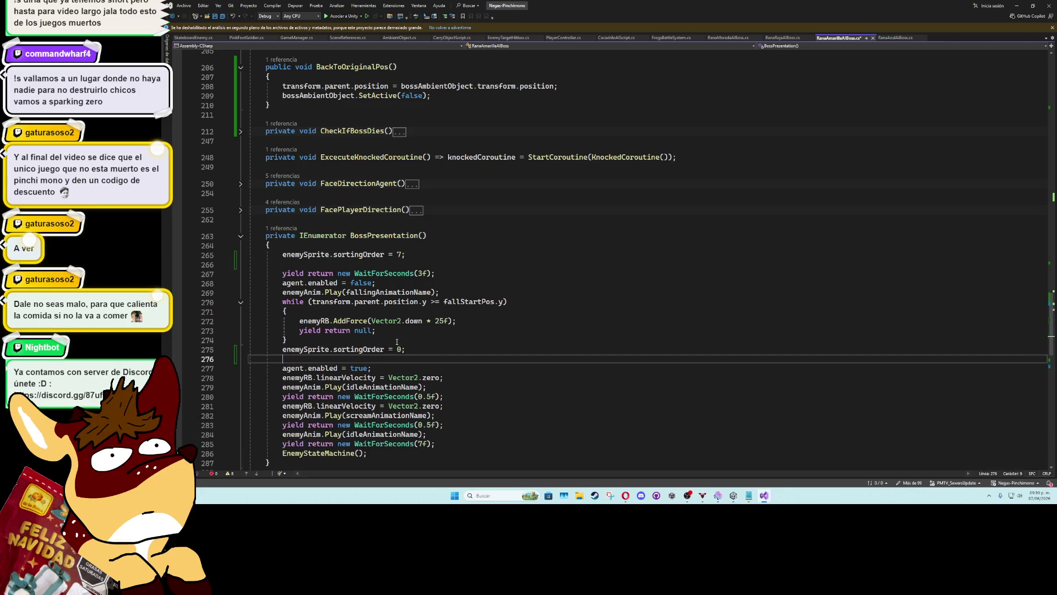
key("BackSpace")
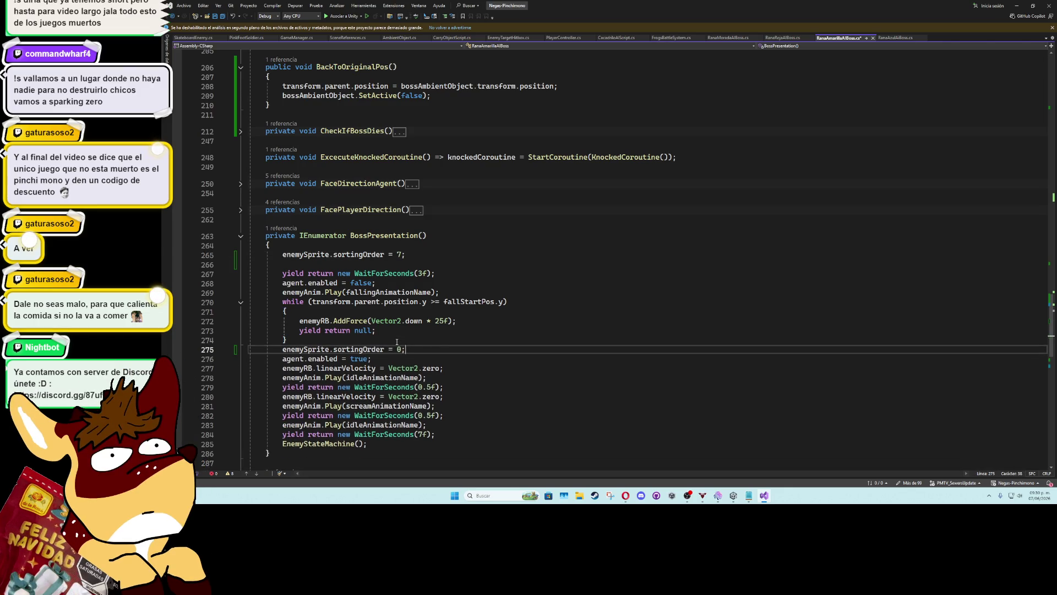
left_click(783, 37)
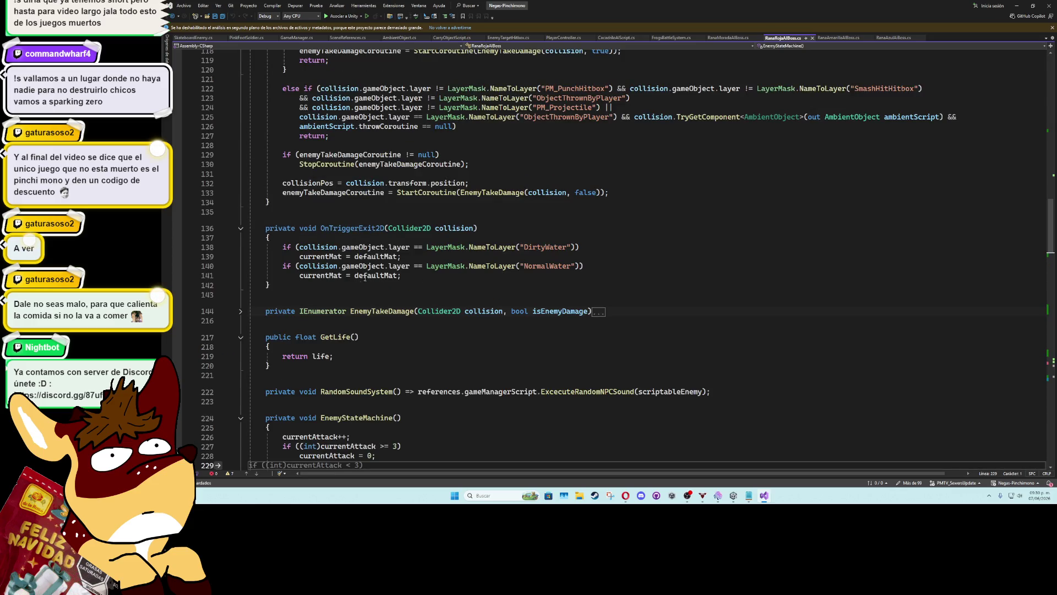
In RanaRojaAIBoss, fold EnemyStateMachine and WakeUpBoss, then set sortingOrder = 7 atop BossPresentation
scroll(254, 307, "down", 10)
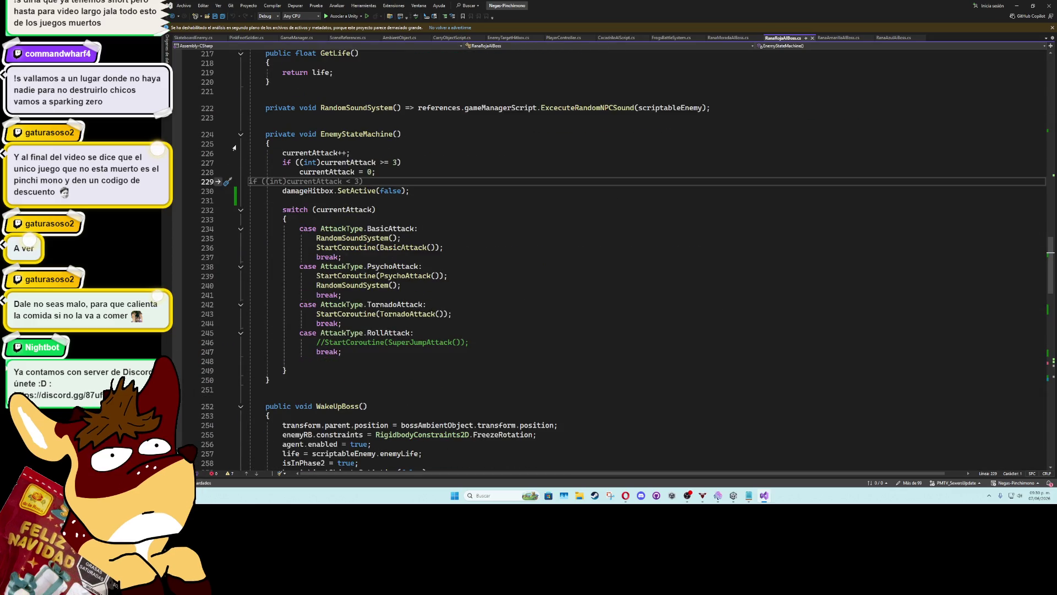
left_click(240, 134)
left_click(241, 160)
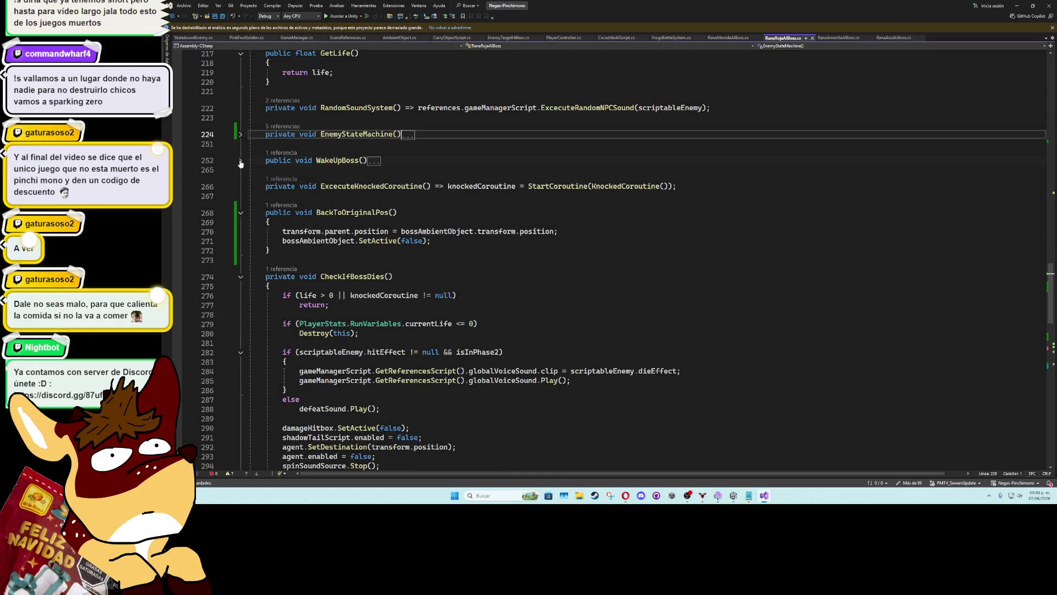
scroll(274, 272, "down", 12)
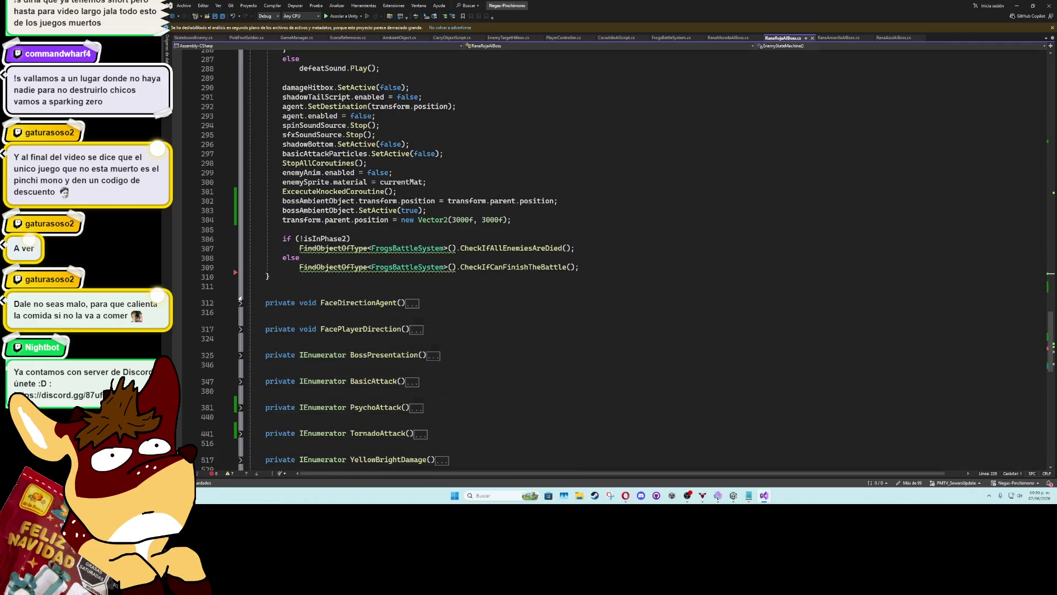
left_click(241, 299)
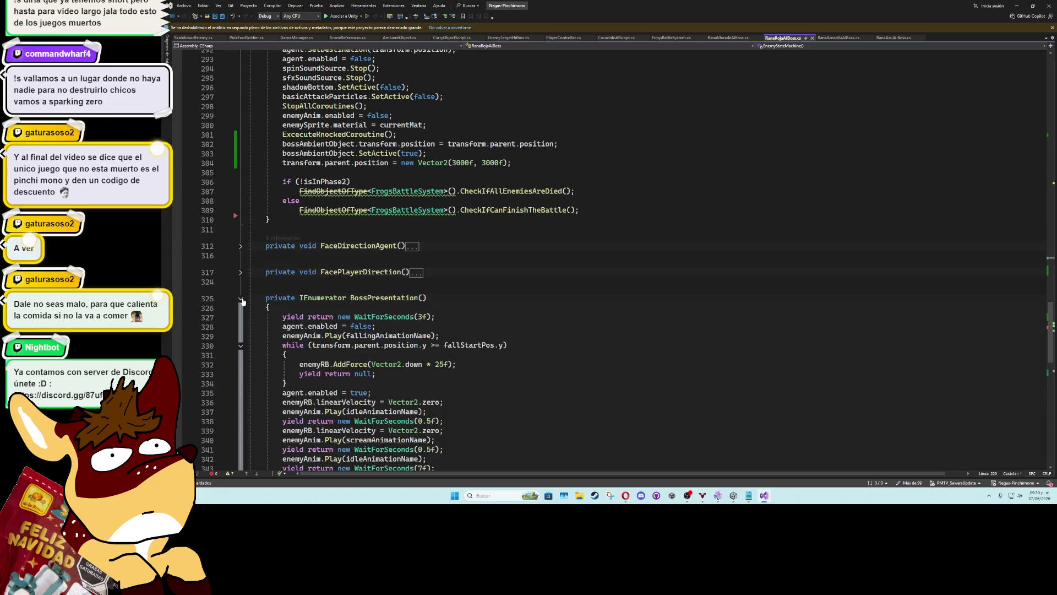
left_click(433, 315)
key("Return")
type("enemySprite.sortingOrder = 0;")
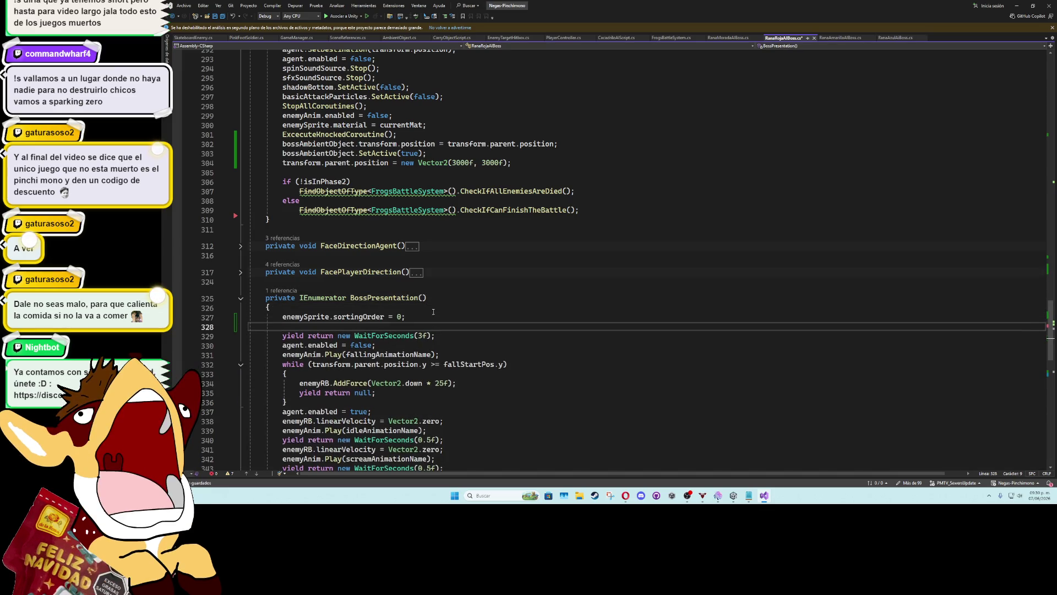
double_click(401, 316)
type("7")
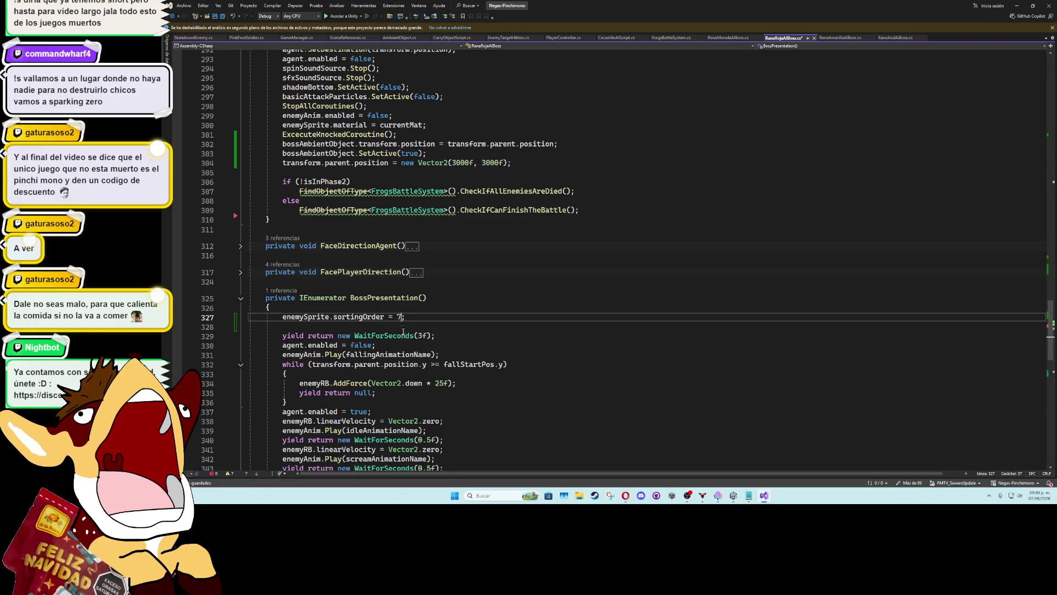
Paste enemySprite.sortingOrder = 0; after BossPresentation's fall loop
left_click(417, 398)
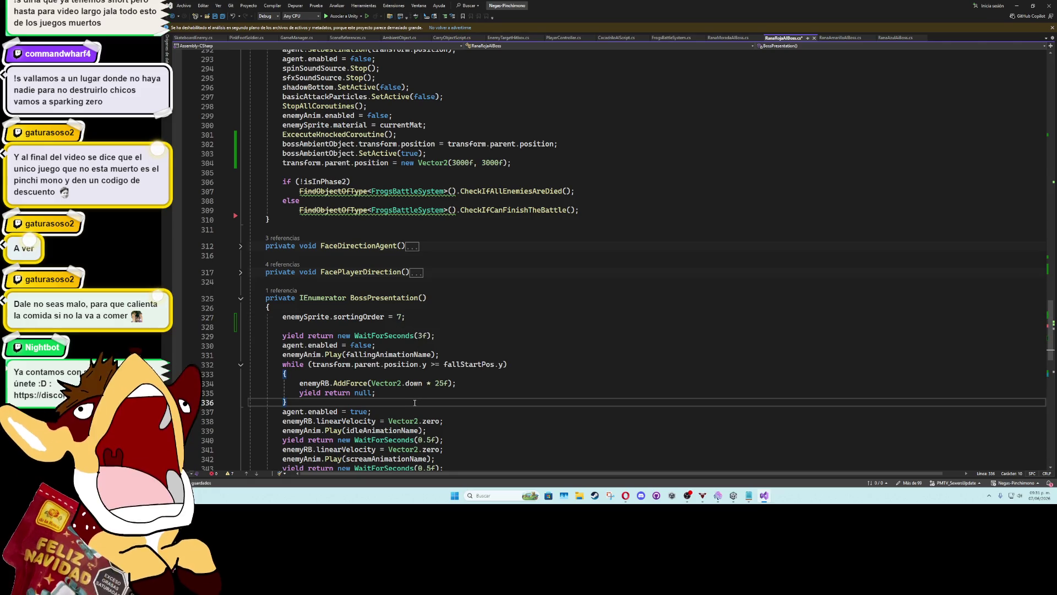
key("Return")
type("enemySprite.sortingOrder = 0;")
key("BackSpace")
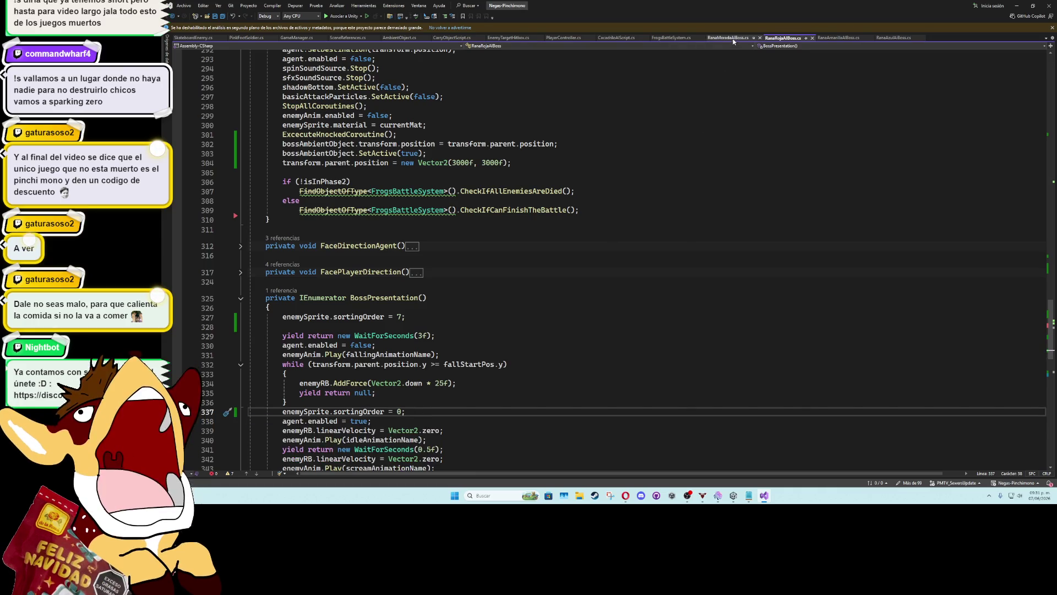
left_click(728, 38)
In RanaMoradaAIBoss, add sortingOrder = 0 after the velocity reset line and save
left_click(241, 333)
scroll(413, 241, "down", 4)
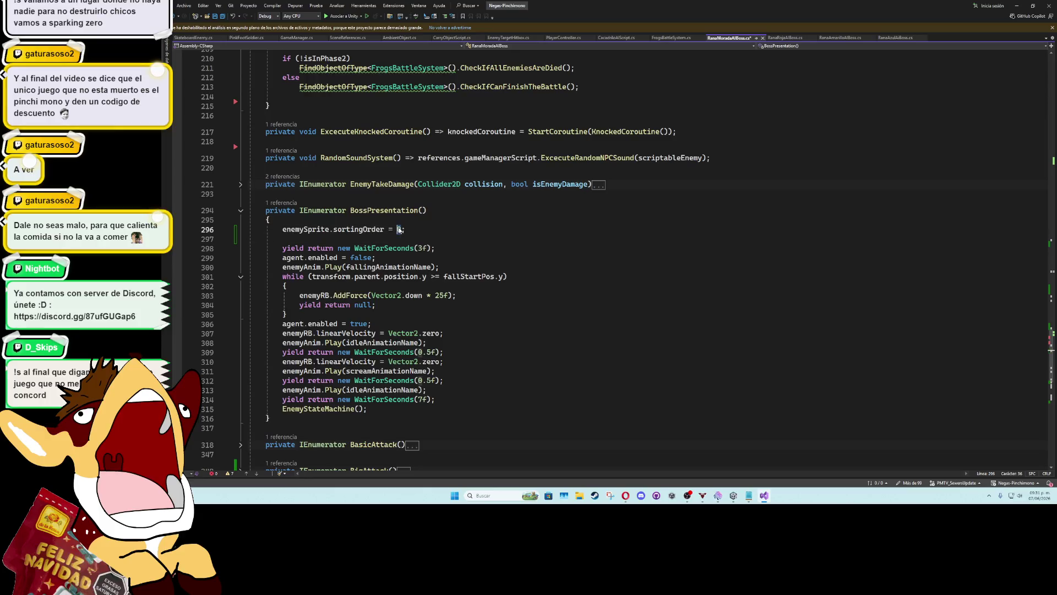
left_click(412, 240)
key("BackSpace")
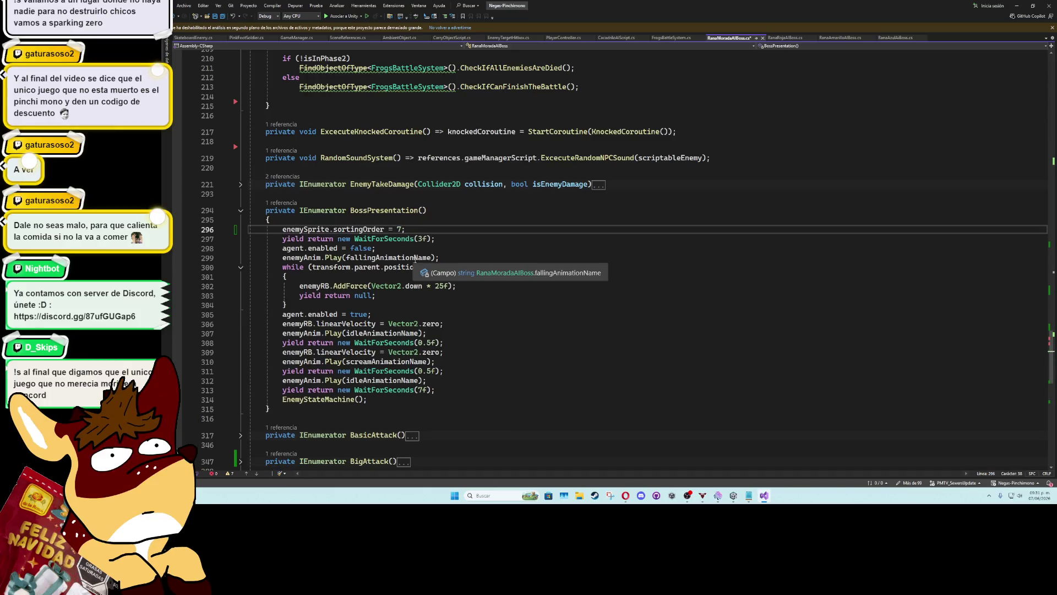
left_click(405, 316)
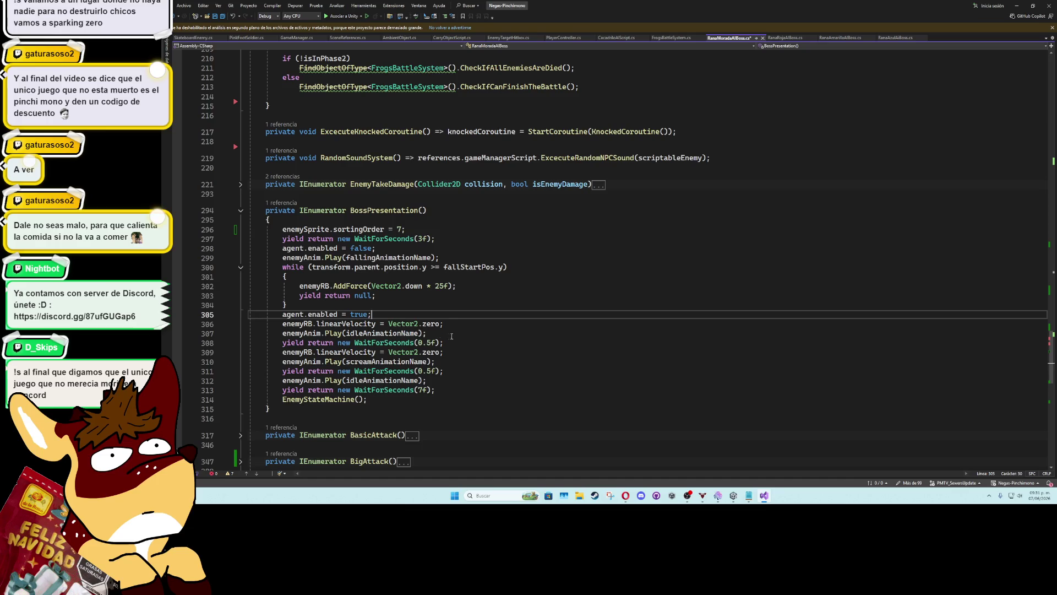
left_click(464, 319)
key("Return")
key("Tab")
key("Return")
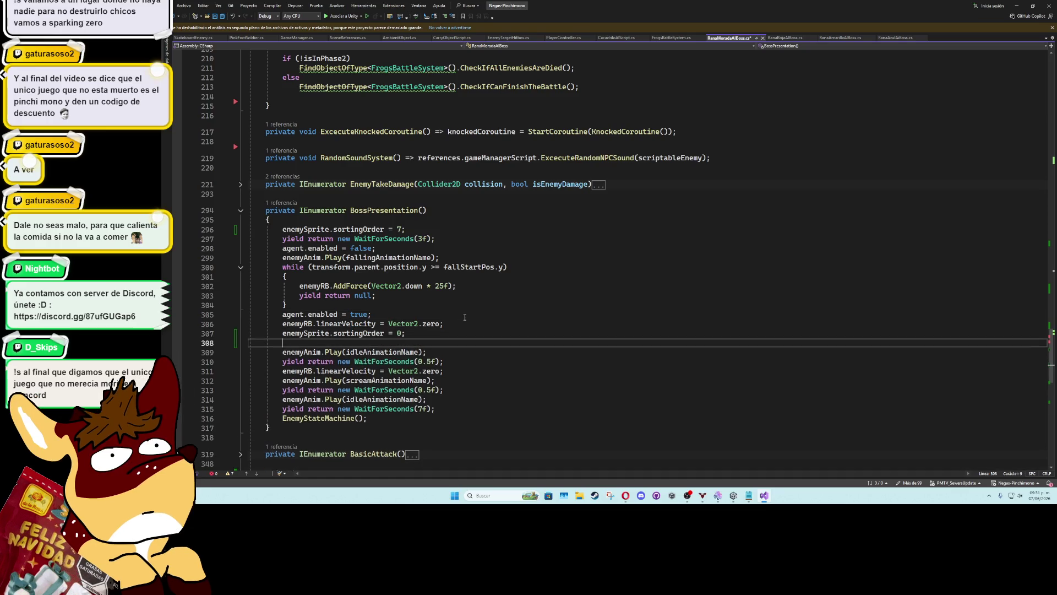
key("BackSpace")
left_click(437, 305)
key("ctrl+s")
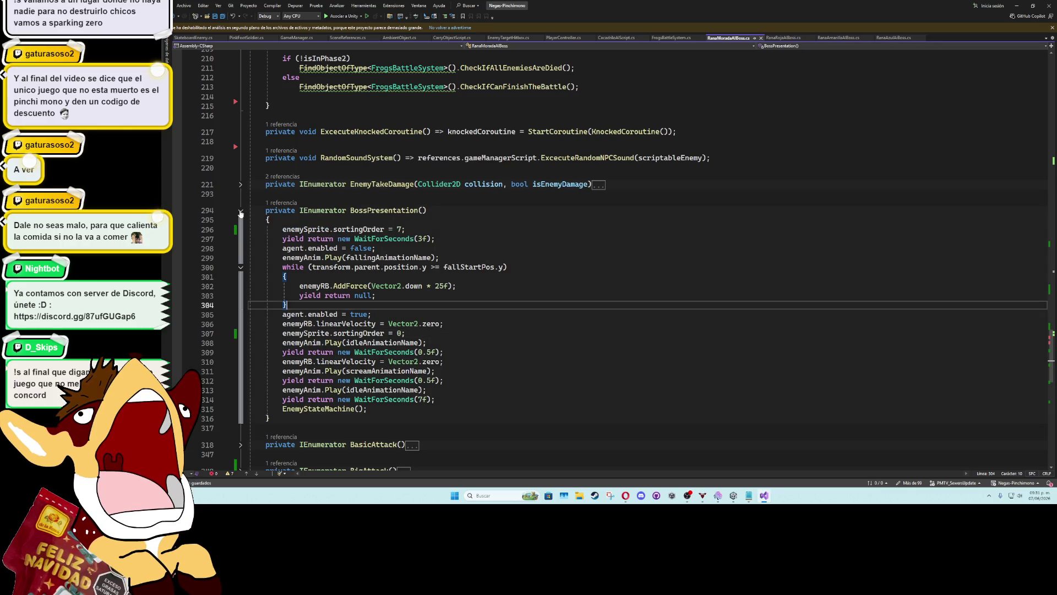
Fold BossPresentation, then fold CheckIfBossDies in CacadriloAIScript.cs
left_click(241, 212)
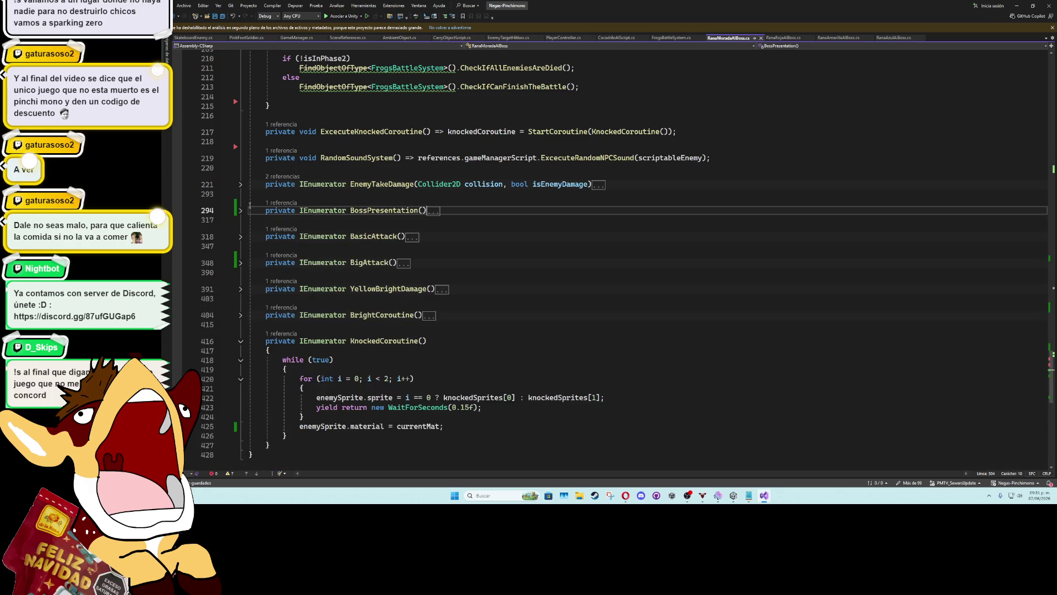
left_click(618, 38)
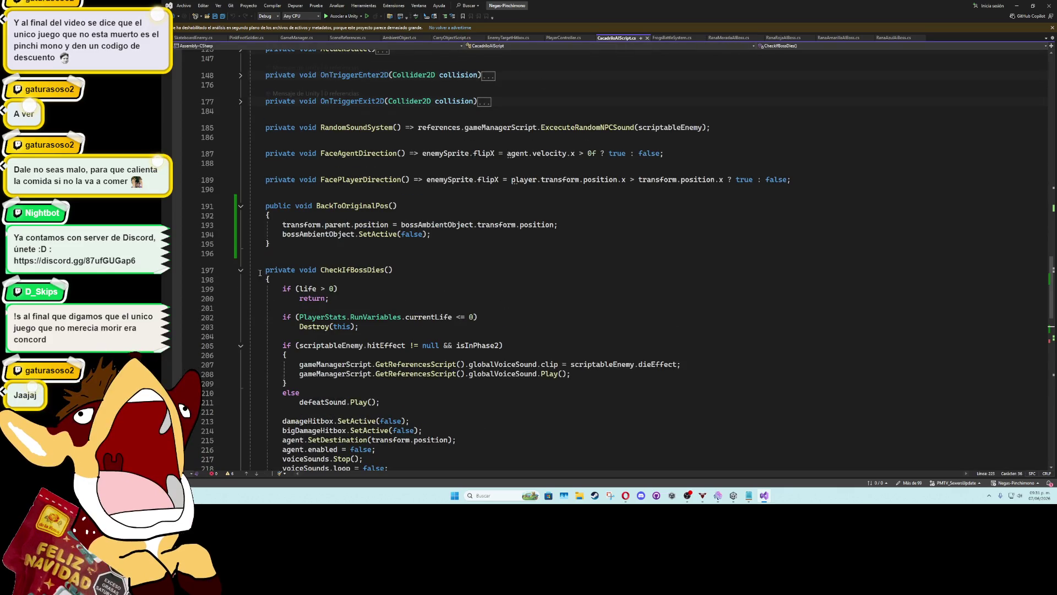
left_click(241, 271)
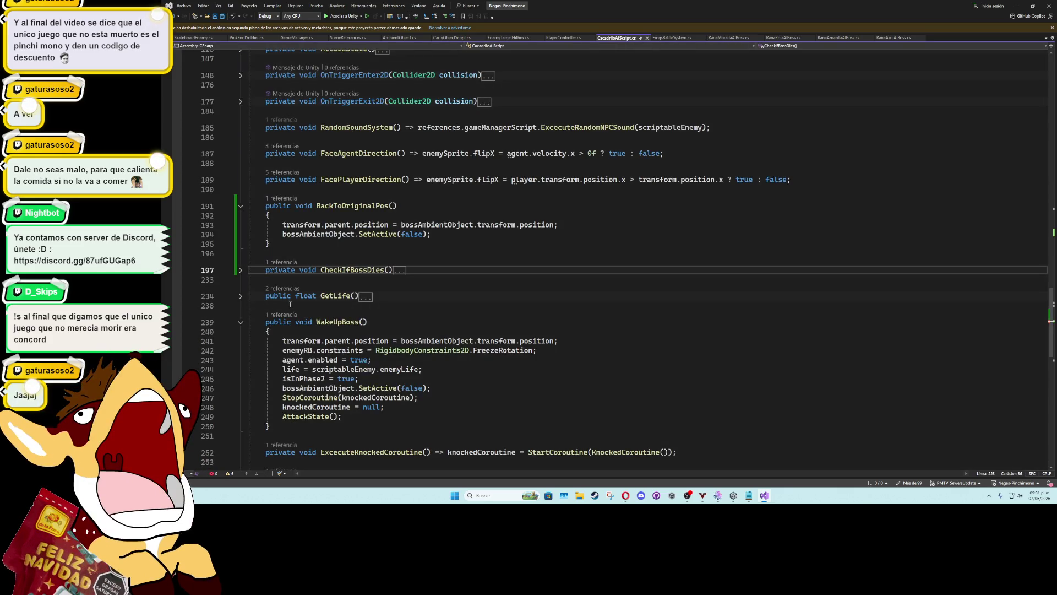
Add enemySprite.sortingOrder = 7; at the top of BossPresentation, below the mainHitbox line
scroll(242, 298, "down", 6)
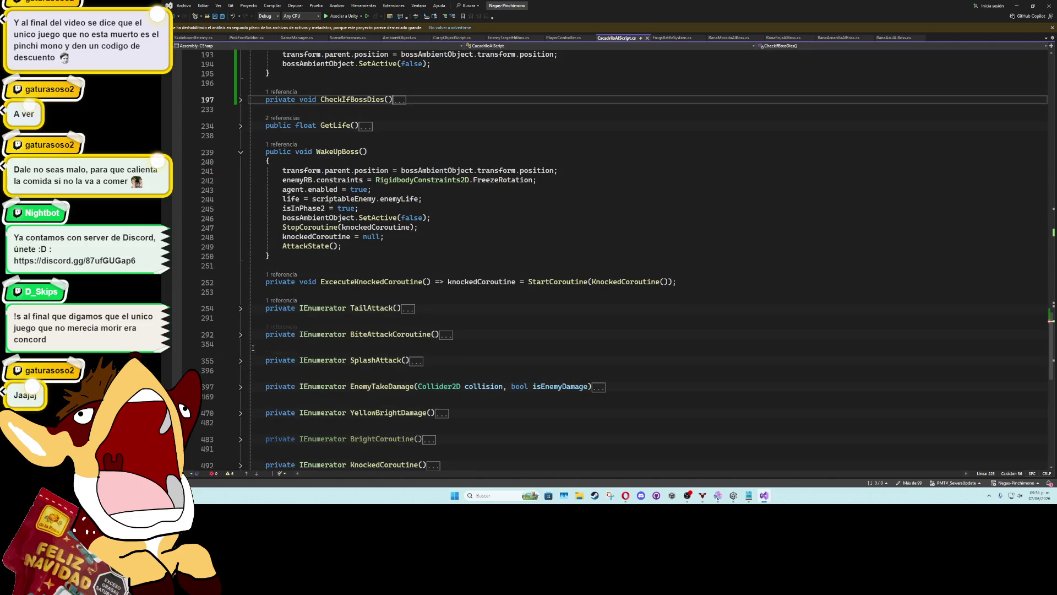
scroll(241, 334, "down", 6)
scroll(251, 246, "up", 5)
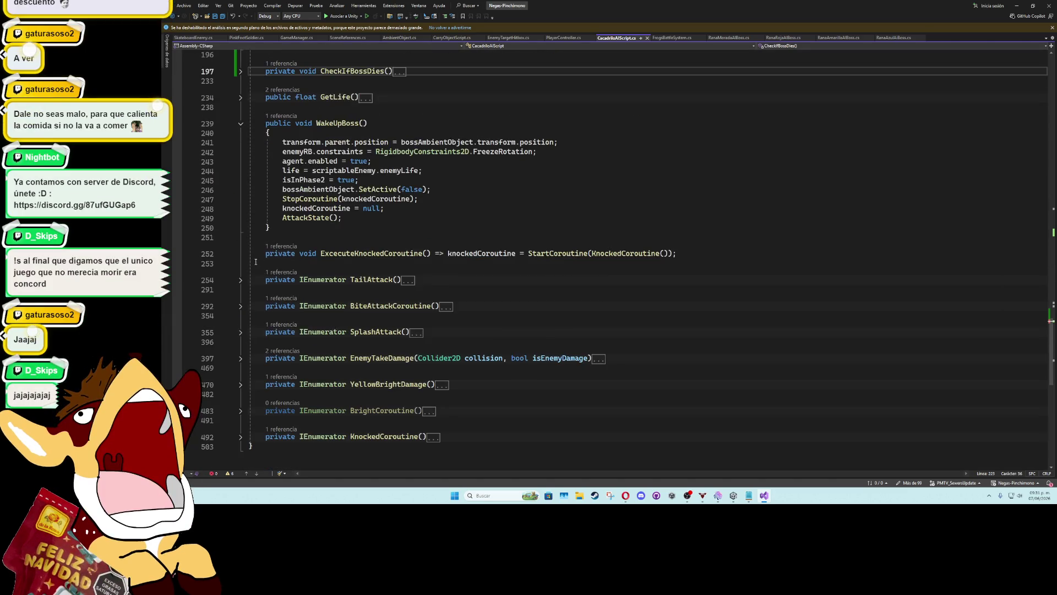
scroll(258, 299, "up", 5)
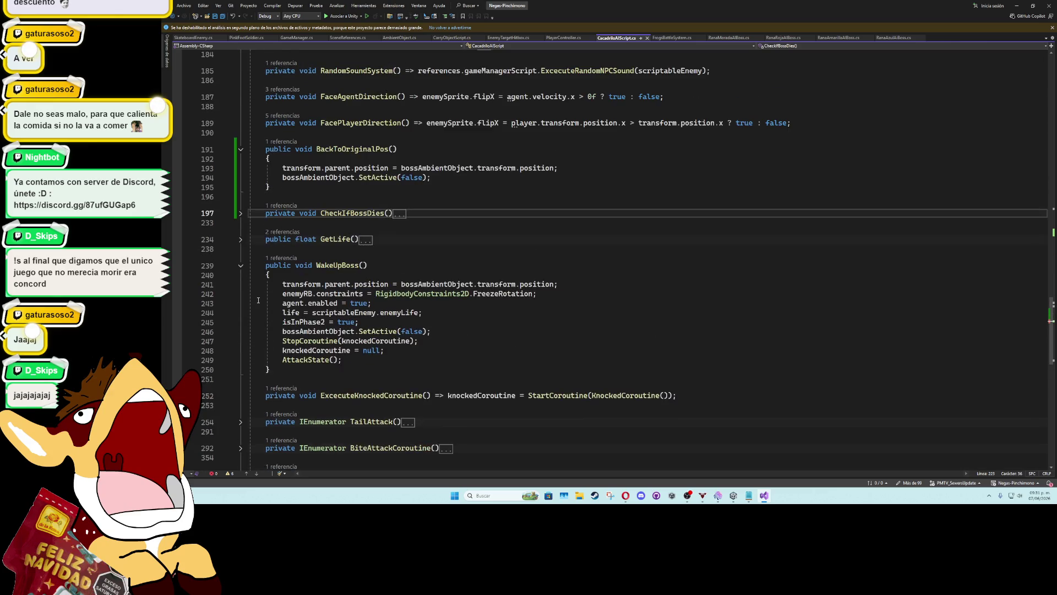
scroll(259, 303, "up", 6)
scroll(260, 303, "up", 16)
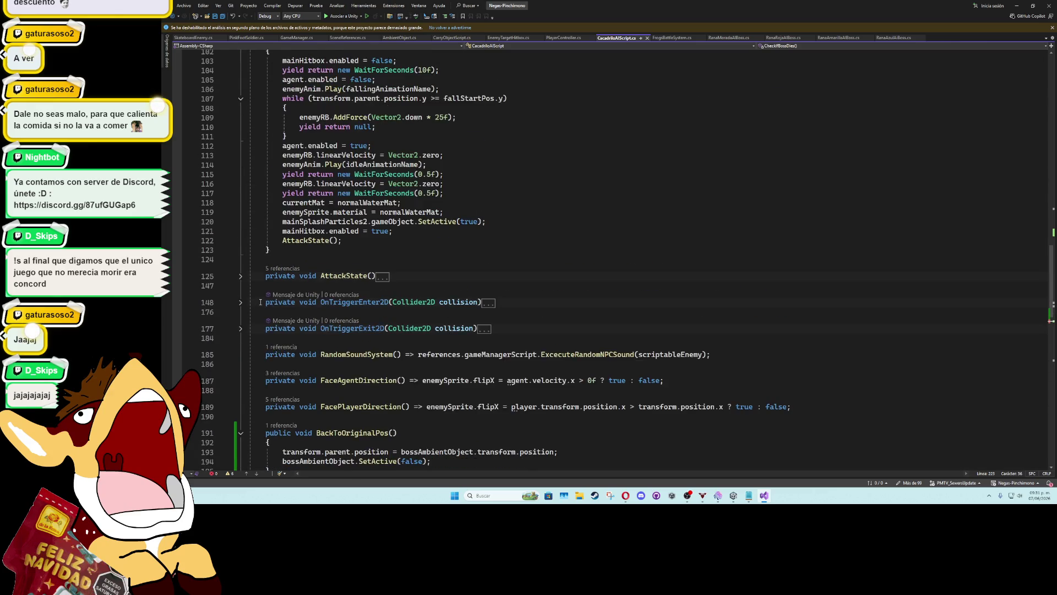
scroll(404, 208, "down", 8)
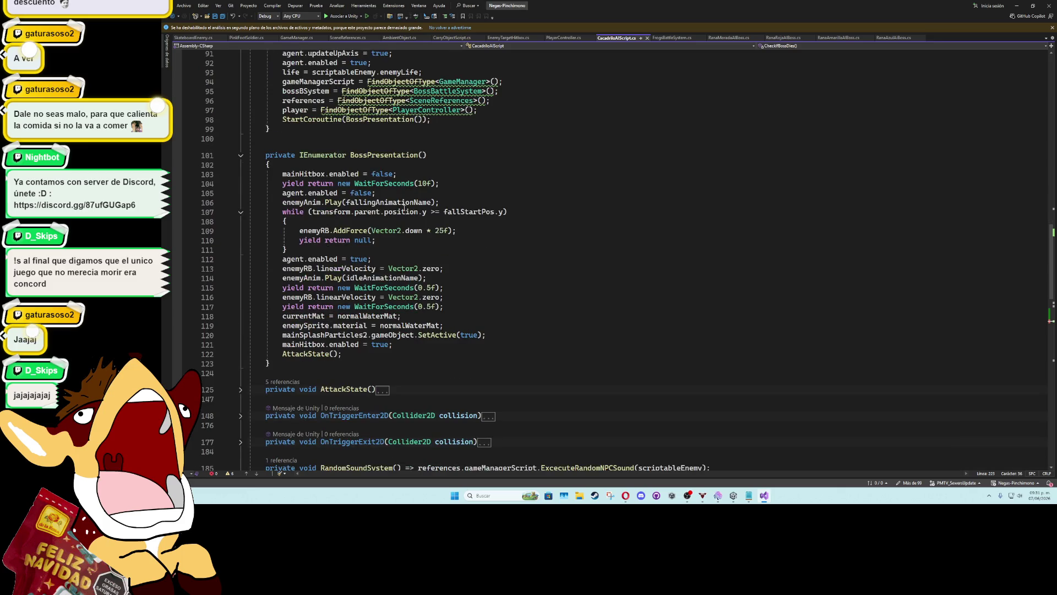
left_click(422, 174)
key("Return")
type("enemySprite.sortingOrder = 0;")
key("Return")
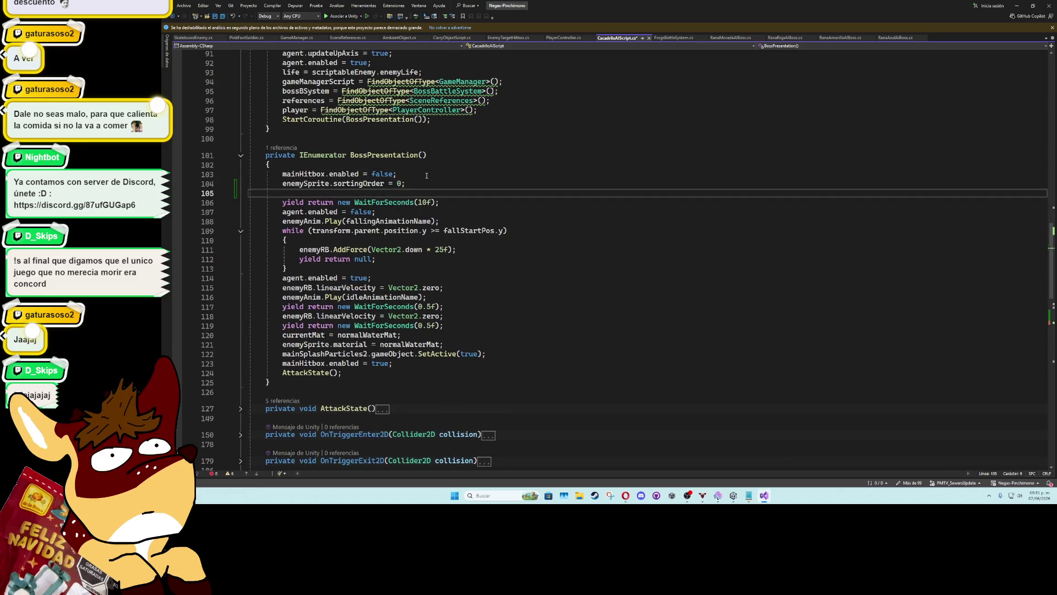
key("BackSpace")
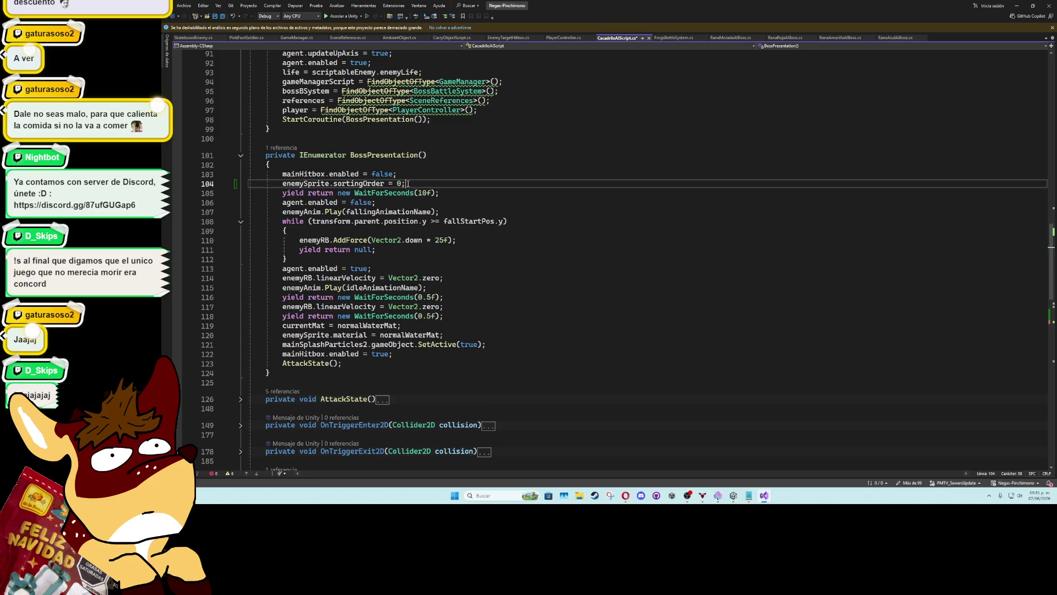
double_click(399, 184)
type("7")
Add enemySprite.sortingOrder = 0; after the fall loop and save CacadriloAIScript.cs
left_click(443, 259)
key("Return")
type("enemySprite.sortingOrder = 0;")
key("Return")
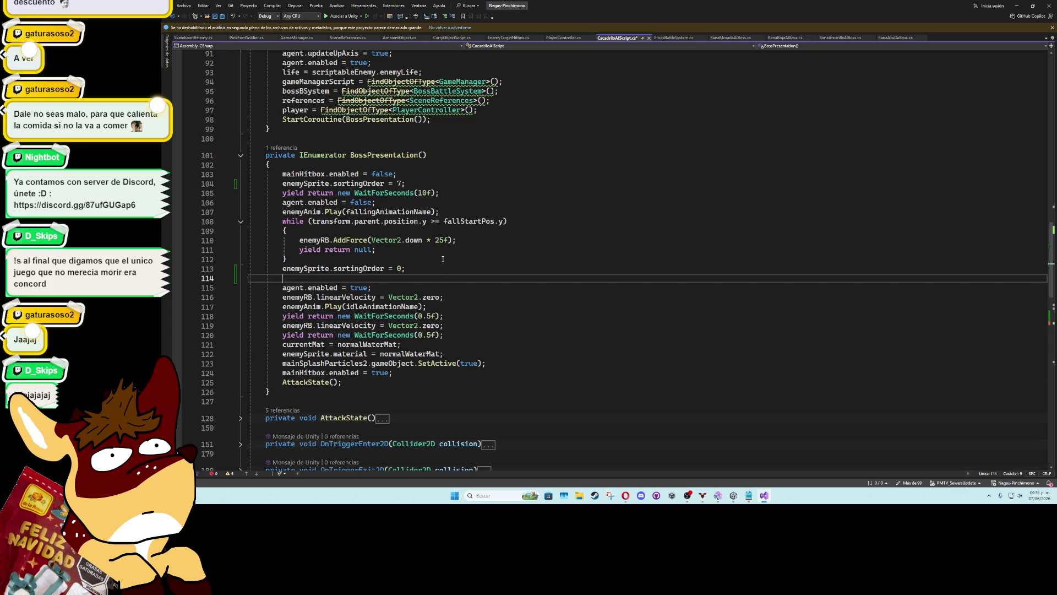
key("BackSpace")
left_click(443, 259)
key("ctrl+s")
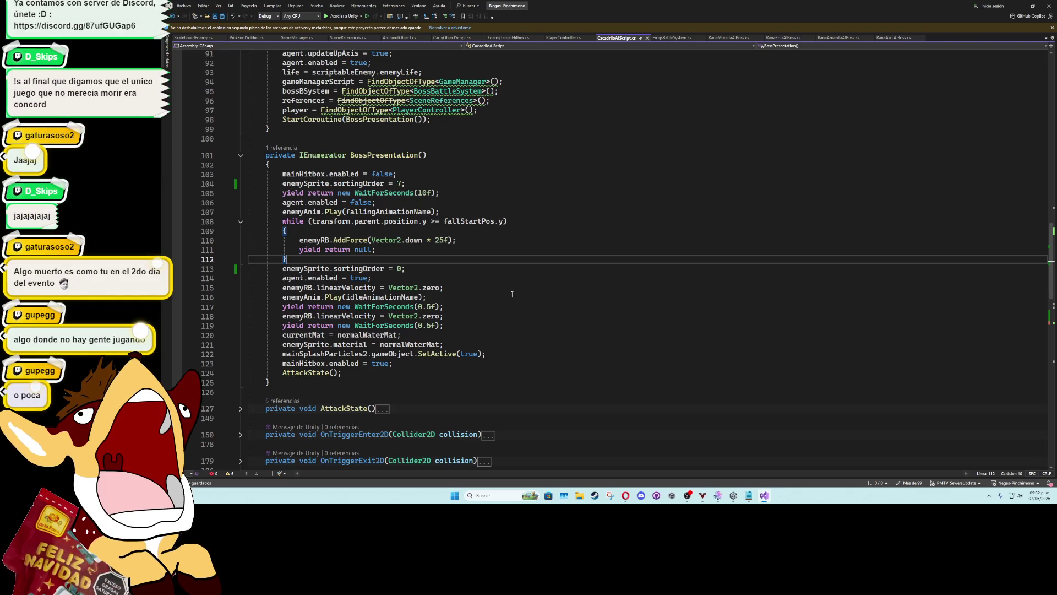
key("ctrl+minus")
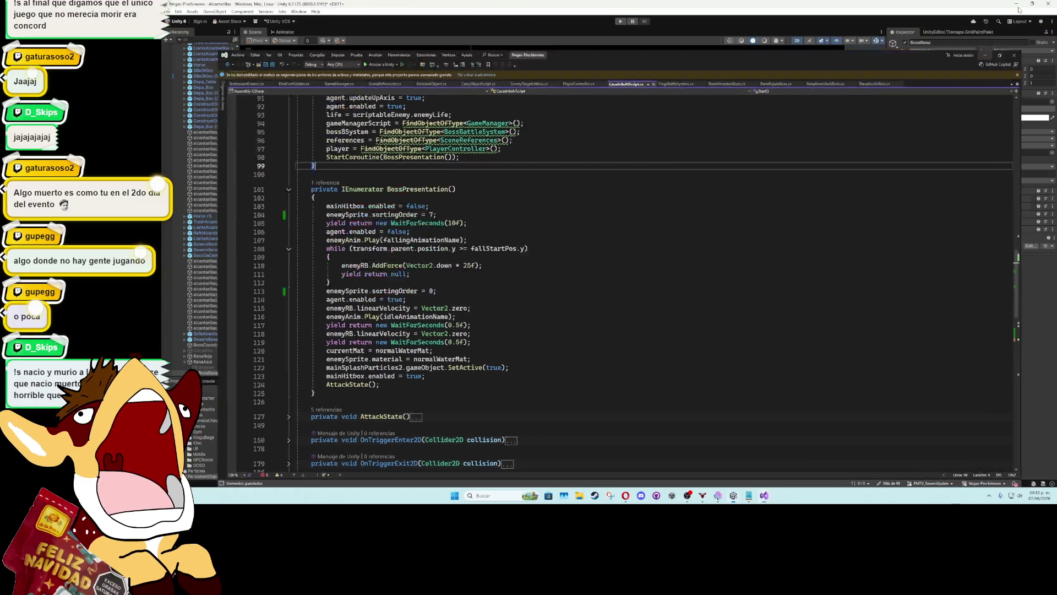
Minimize Visual Studio so the Unity editor with the sewer boss room is in front
left_click(1014, 8)
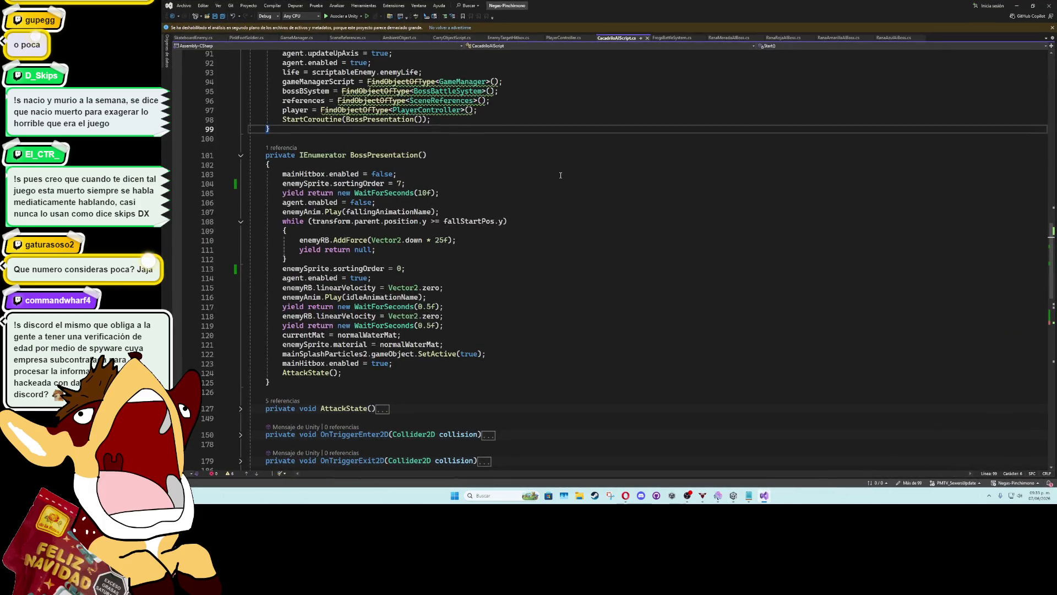
left_click(1019, 4)
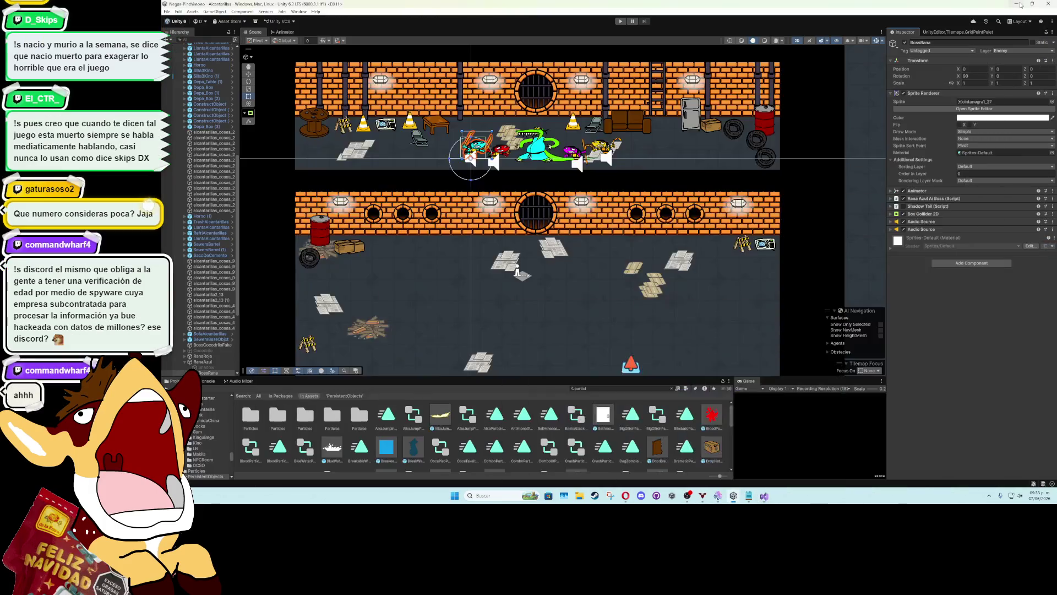
Collapse the RanaAzul and SewersBossRoom Hierarchy branches and select the BossRana sprite in the scene
scroll(198, 305, "down", 5)
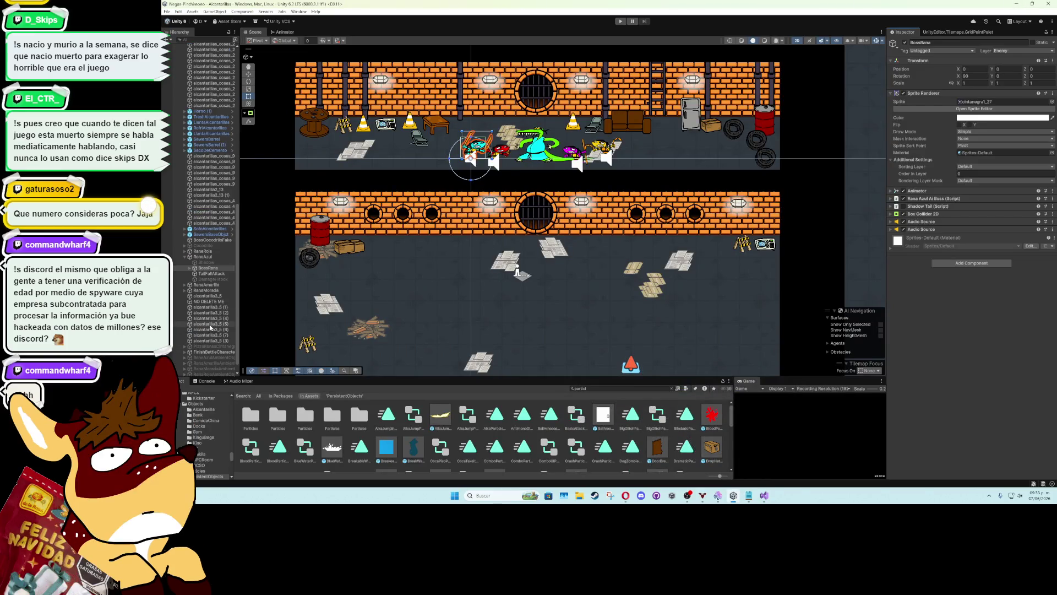
left_click(185, 258)
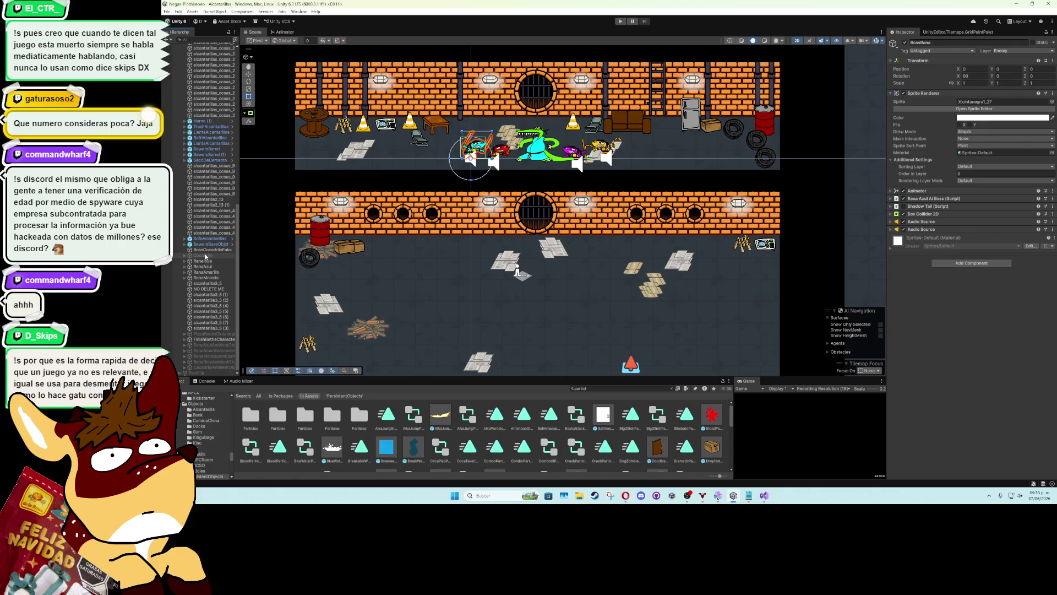
scroll(181, 113, "up", 15)
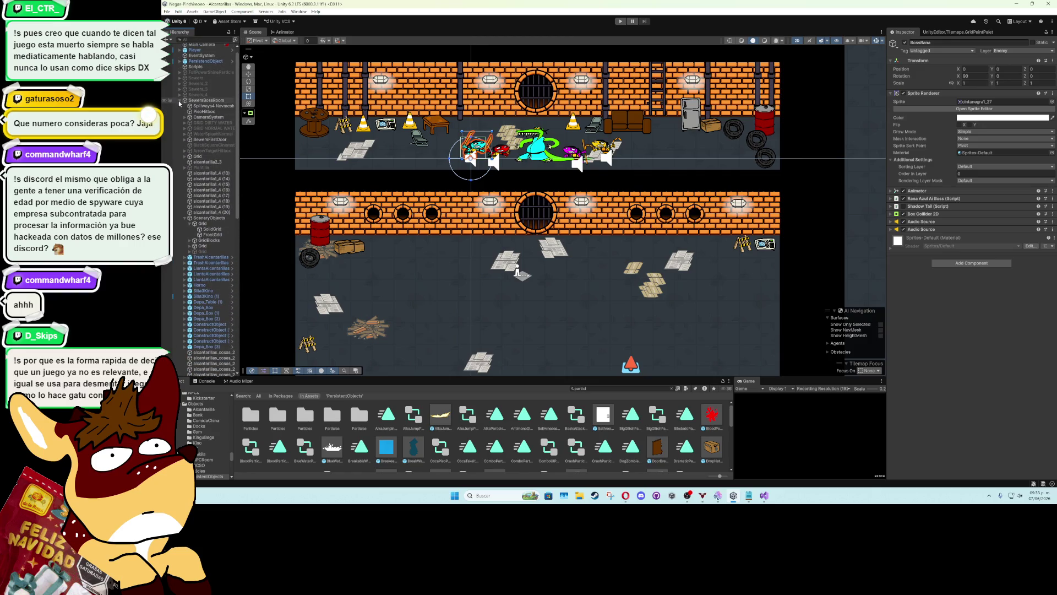
left_click(184, 101)
left_click(200, 108)
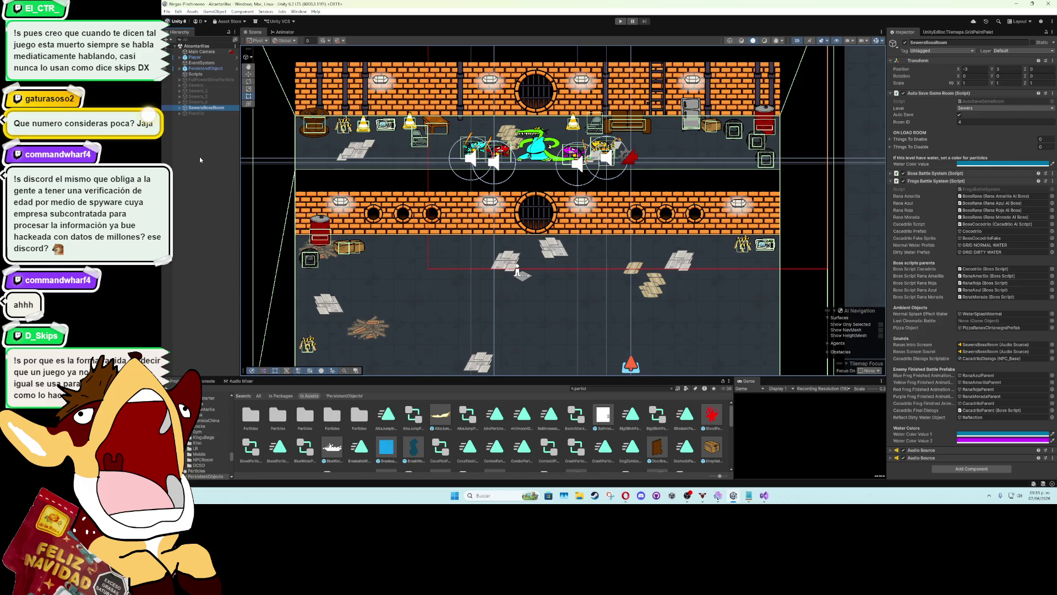
scroll(245, 170, "down", 2)
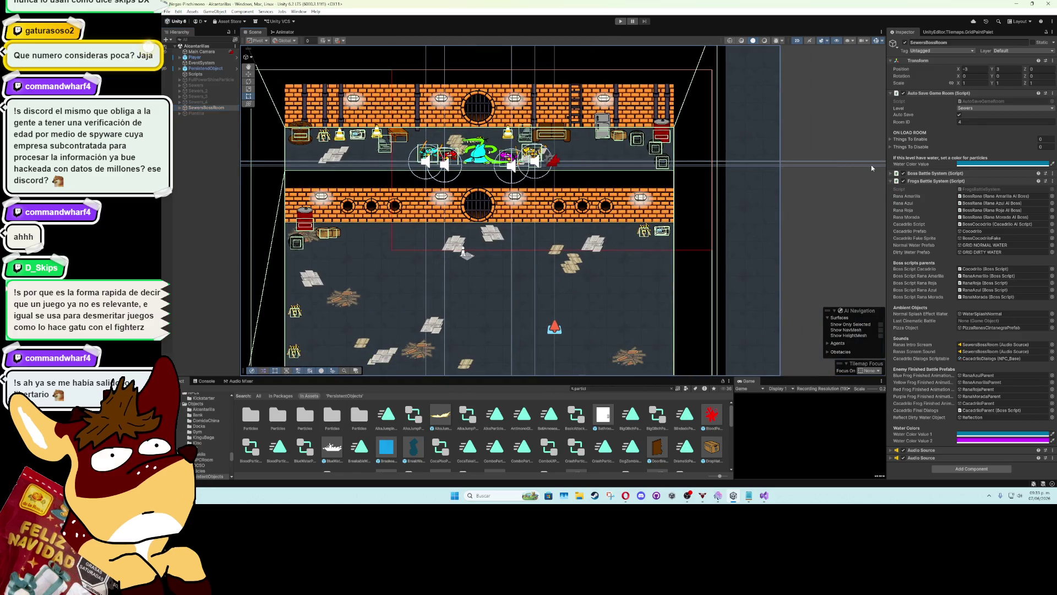
left_click(872, 164)
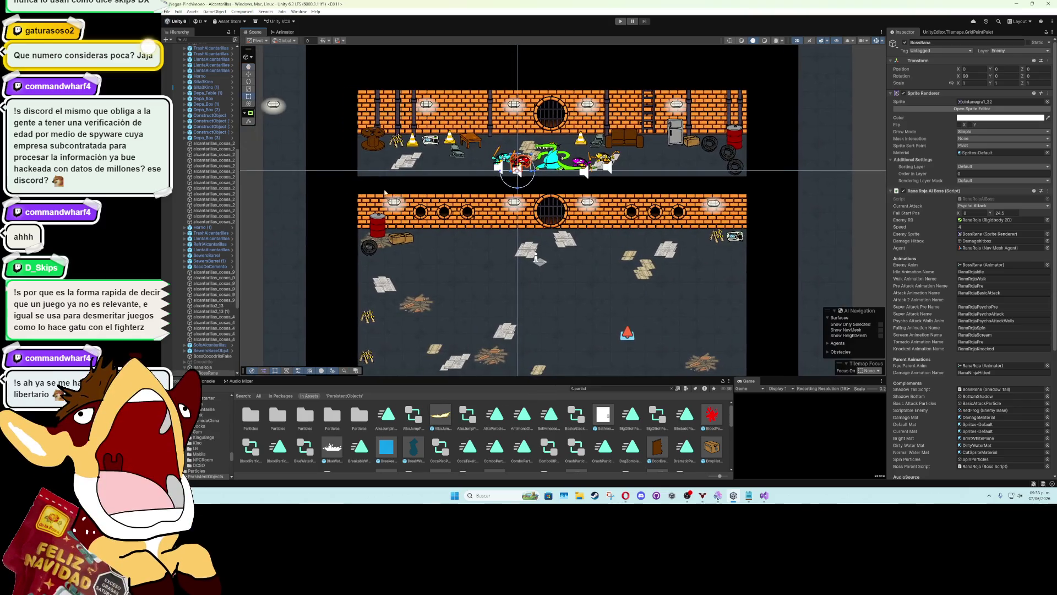
Deactivate SewersBossRoom with Alt+Shift+A and clear the Hierarchy selection
scroll(203, 184, "up", 10)
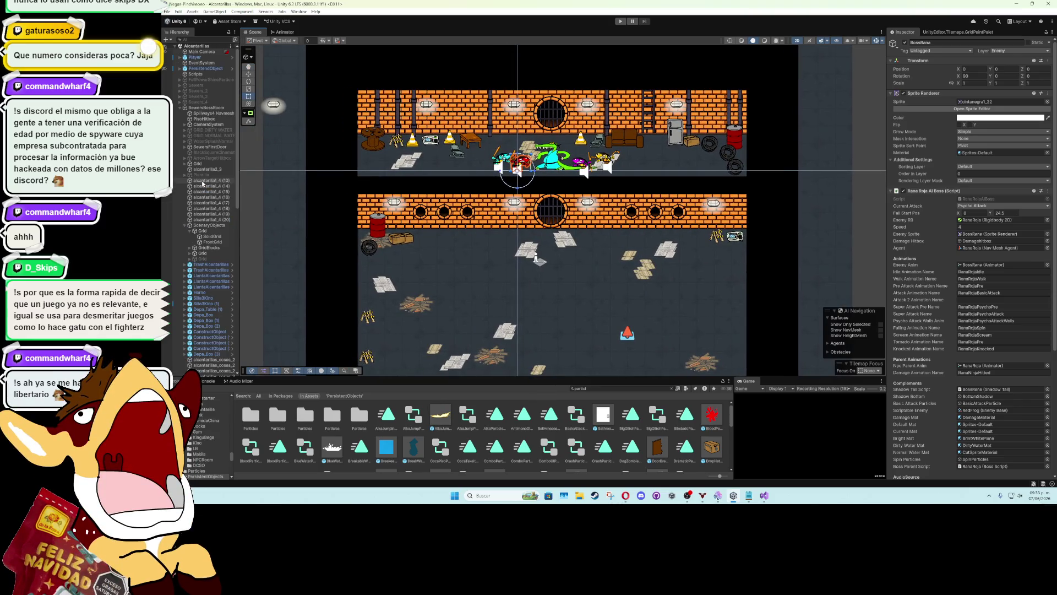
left_click(186, 108)
left_click(180, 108)
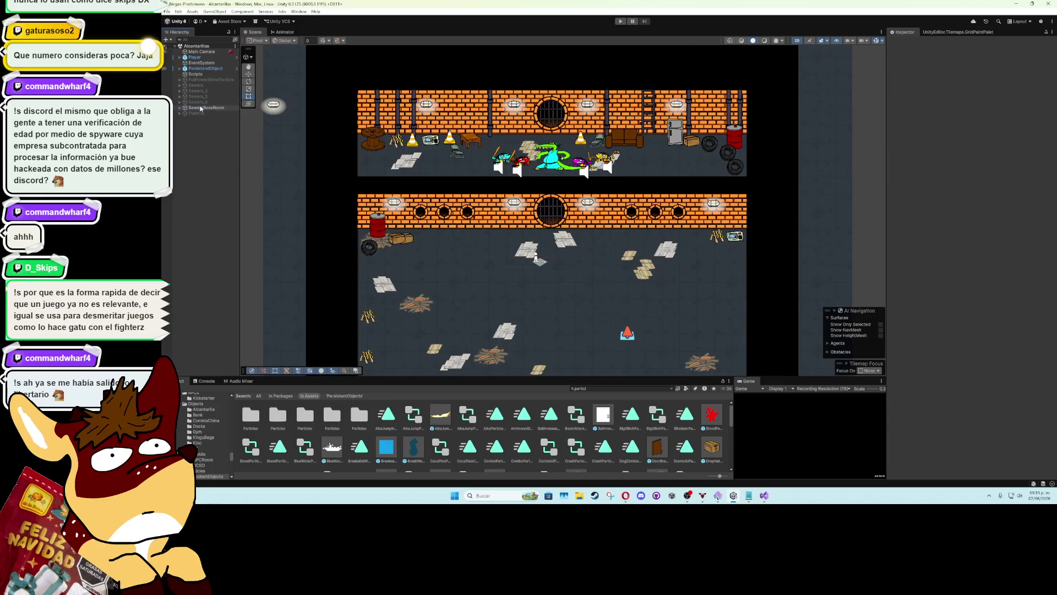
key("alt+shift+a")
left_click(204, 176)
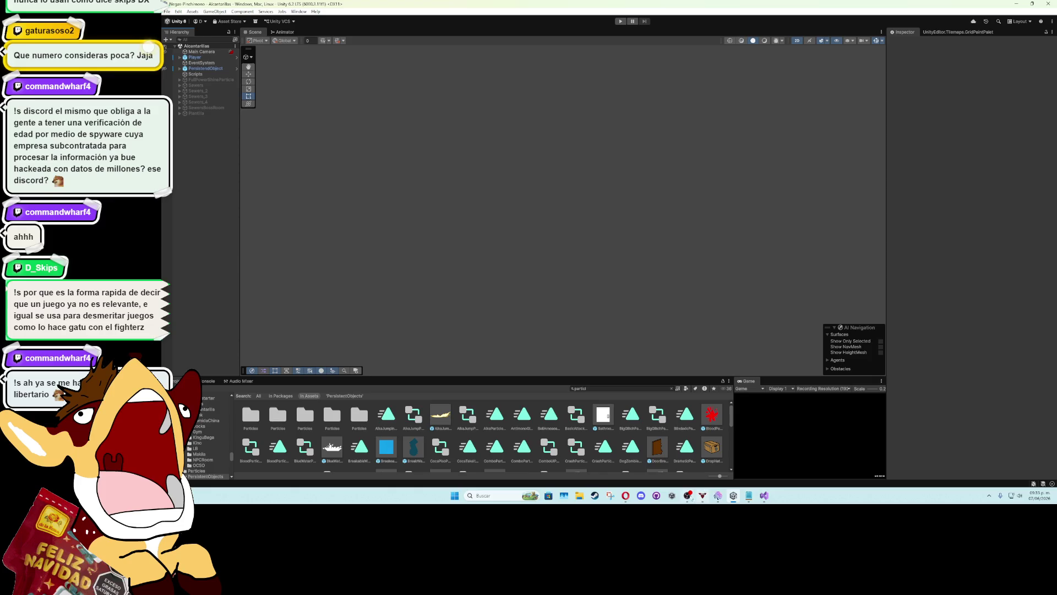
In the ENERO 2025 doc, highlight the palazo and spadazos sound items yellow-green
mouse_move(628, 497)
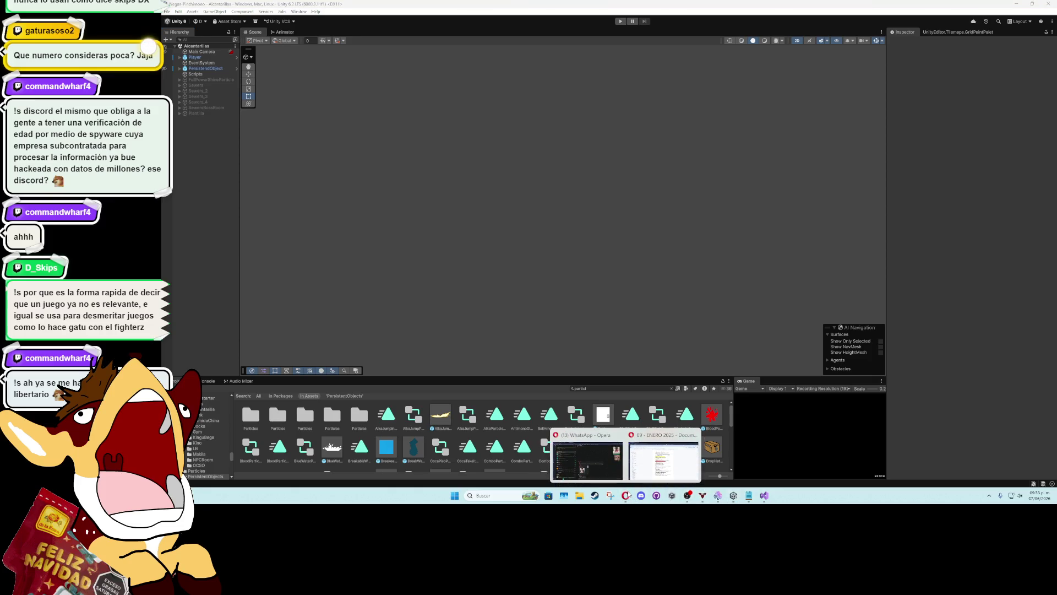
left_click(664, 460)
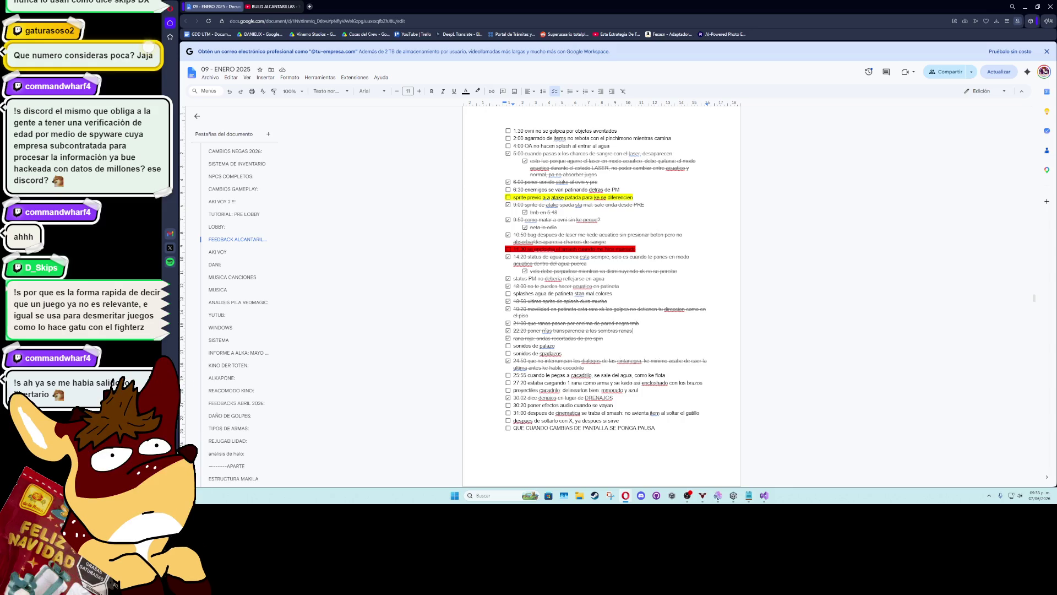
mouse_move(572, 354)
left_mouse_down()
mouse_move(513, 347)
mouse_move(512, 338)
left_mouse_up()
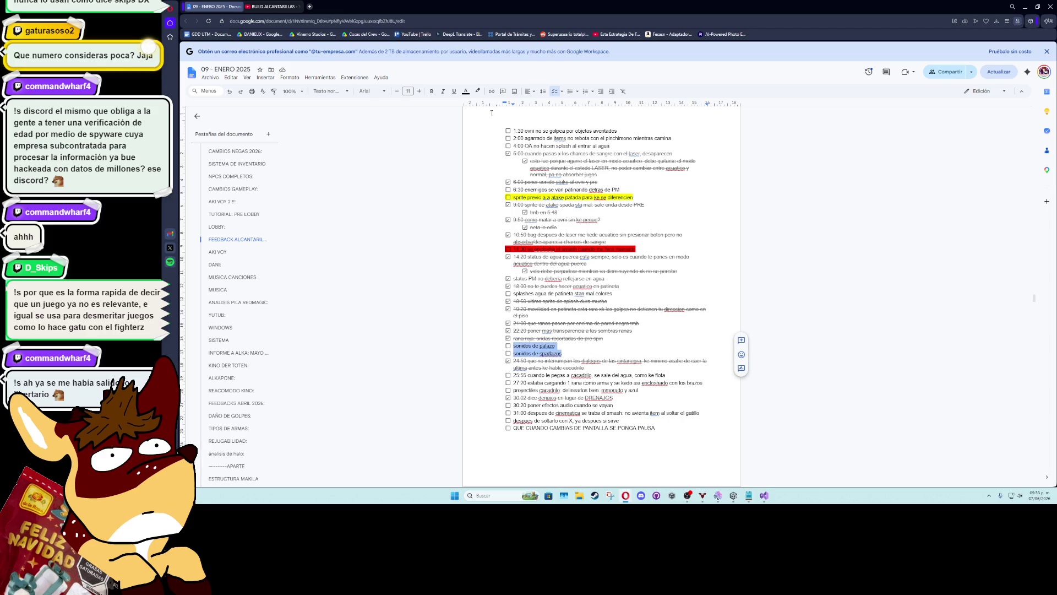
left_click(478, 91)
left_click(502, 124)
left_click(608, 355)
left_click(604, 368)
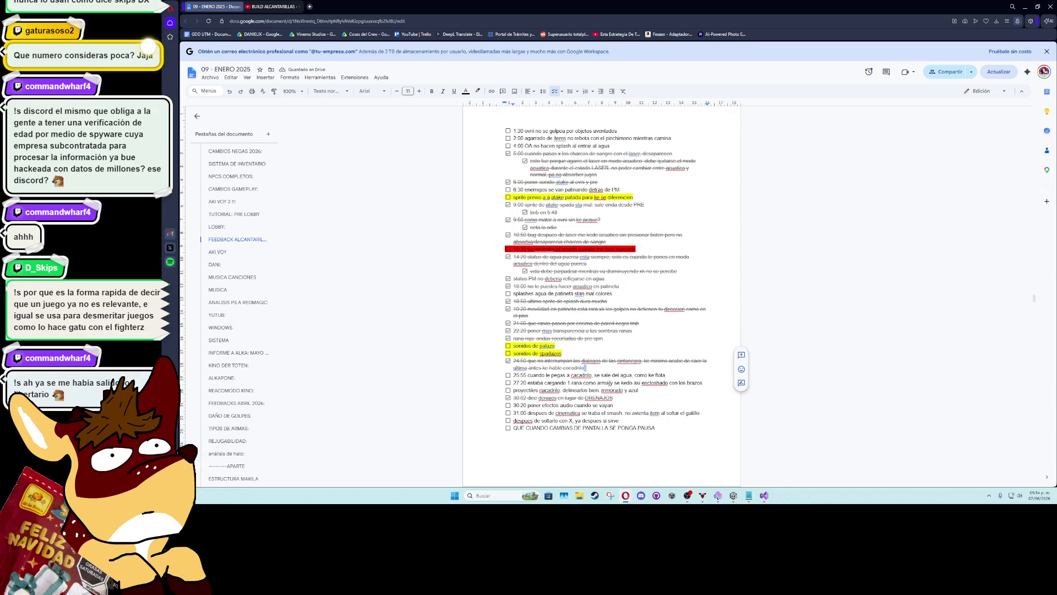
Highlight the 25.55 feedback line red and tick off the 27.20 item
left_click(669, 390)
scroll(669, 390, "down", 1)
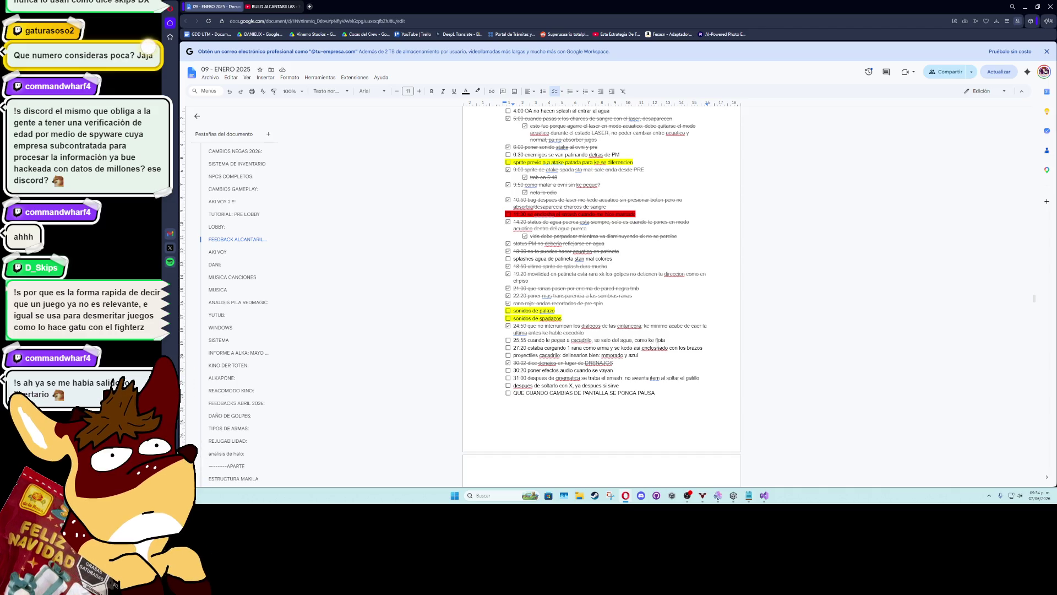
left_click_drag(666, 339, 513, 340)
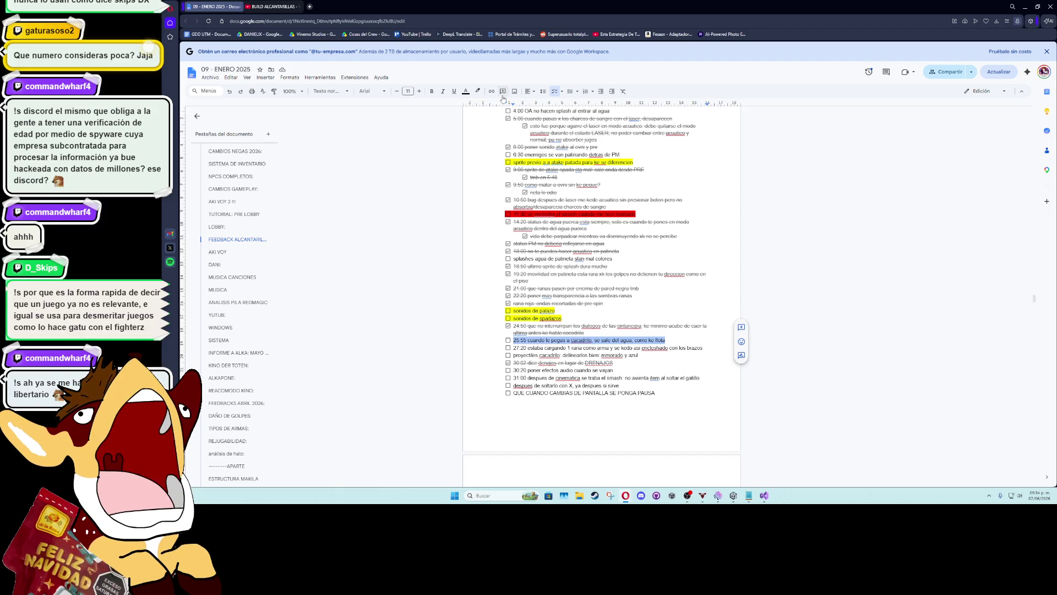
left_click(477, 91)
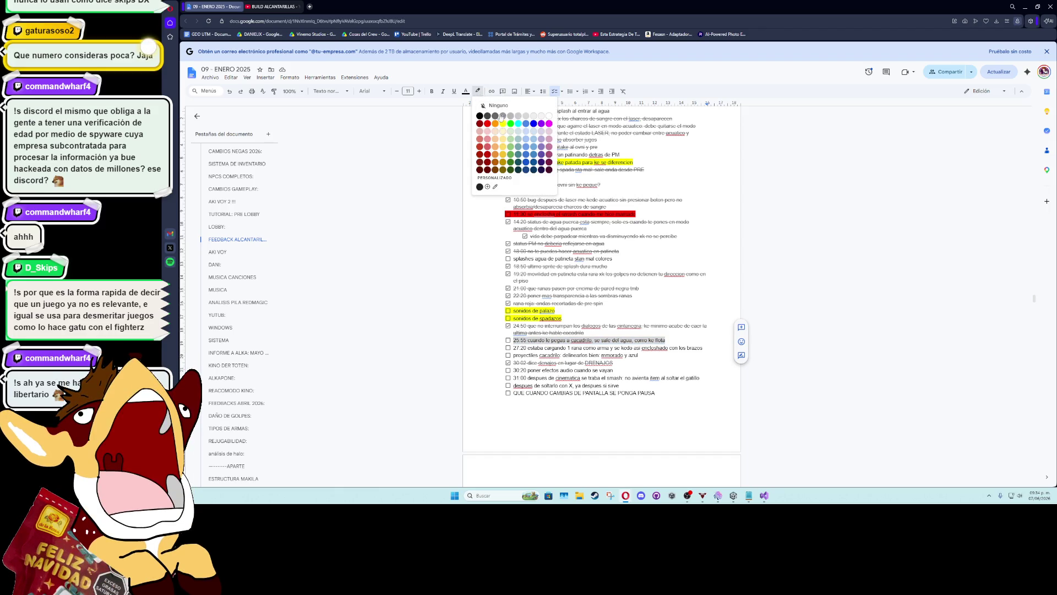
left_click(487, 124)
left_click(644, 355)
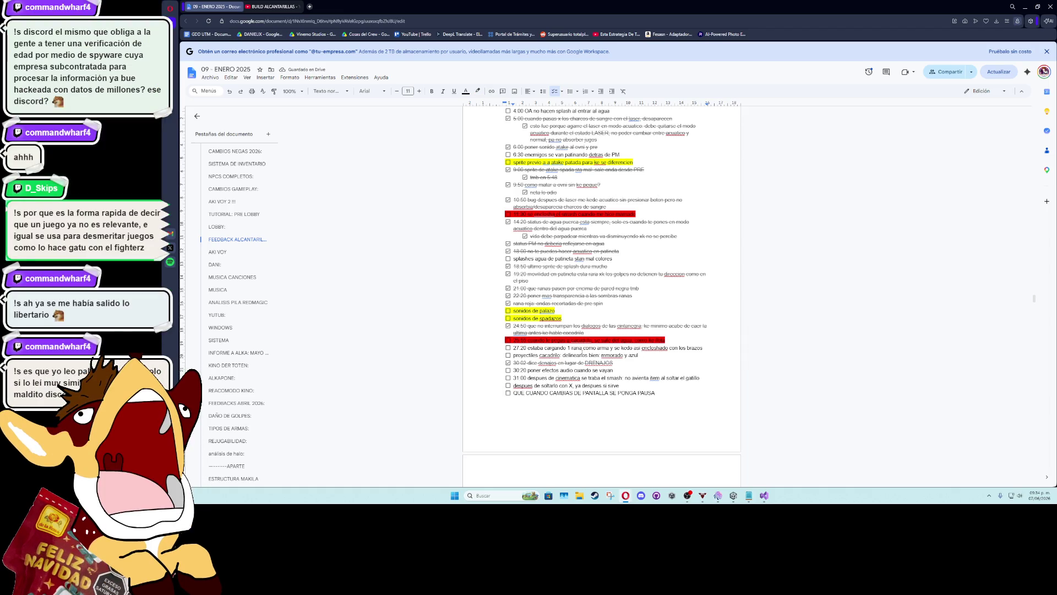
left_click(507, 347)
left_click(764, 495)
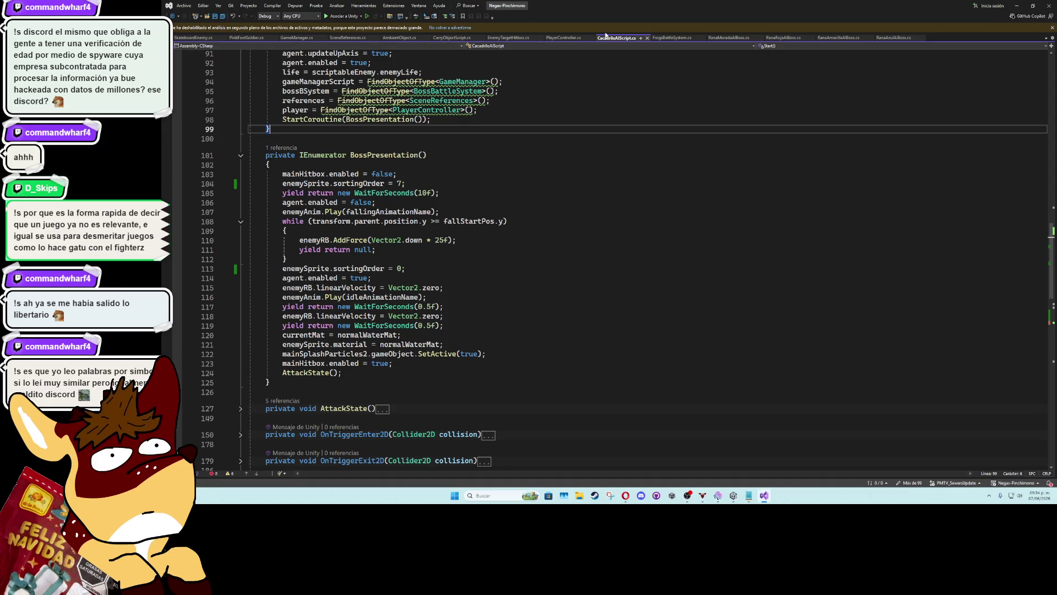
Open RanaMoradaAIBoss.cs, fold KnockedCoroutine, and place the cursor inside CheckIfBossDies
left_click(728, 37)
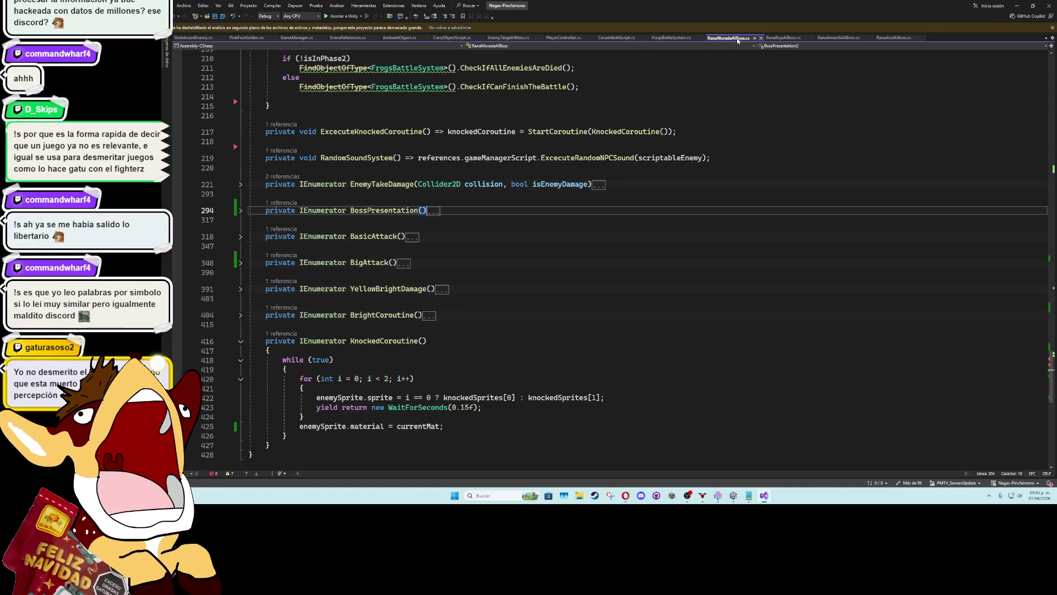
left_click(241, 341)
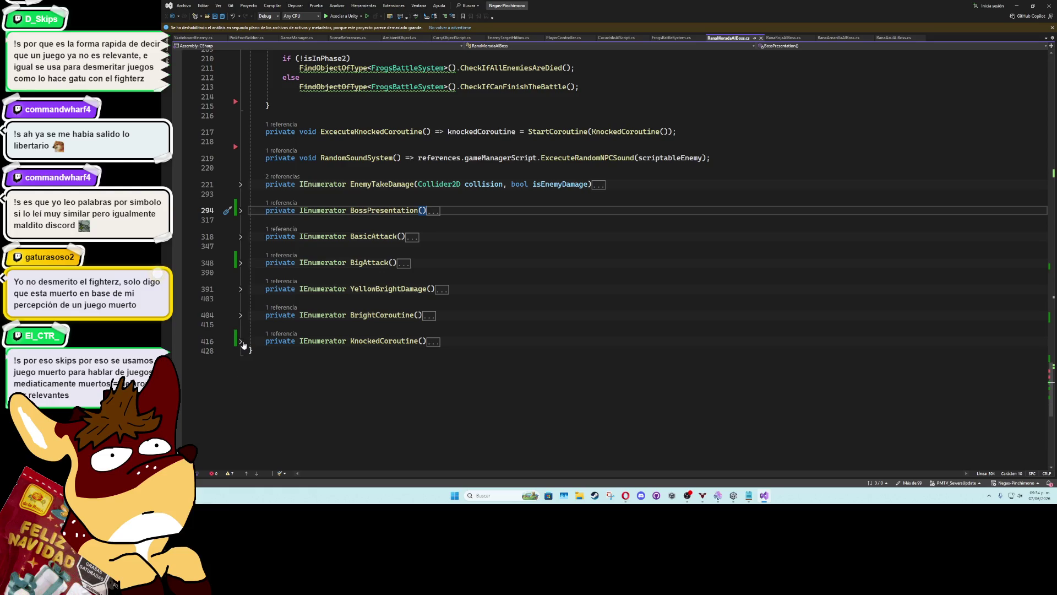
scroll(347, 286, "up", 3)
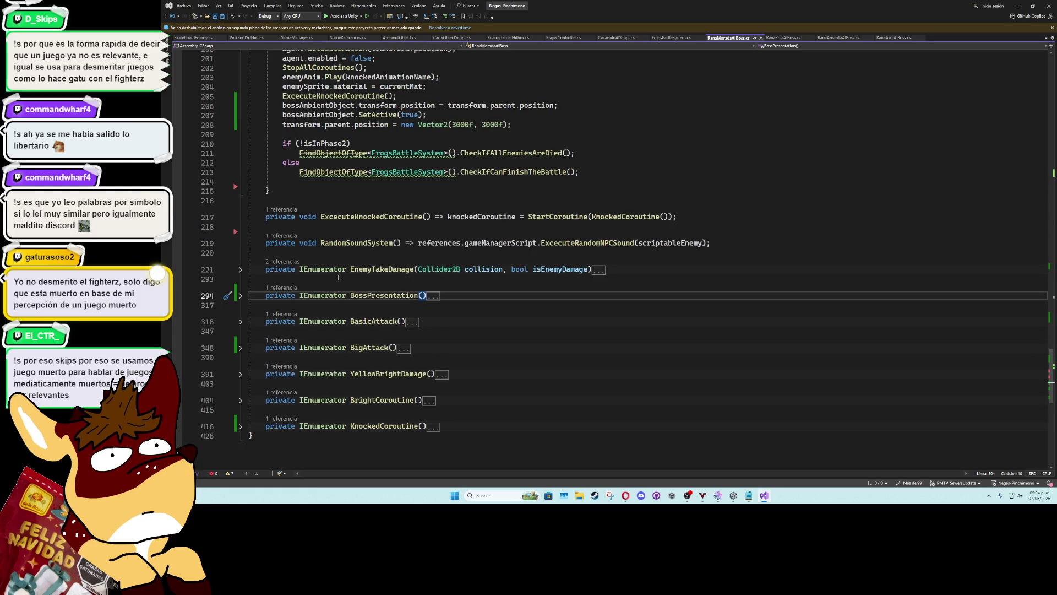
scroll(337, 275, "up", 10)
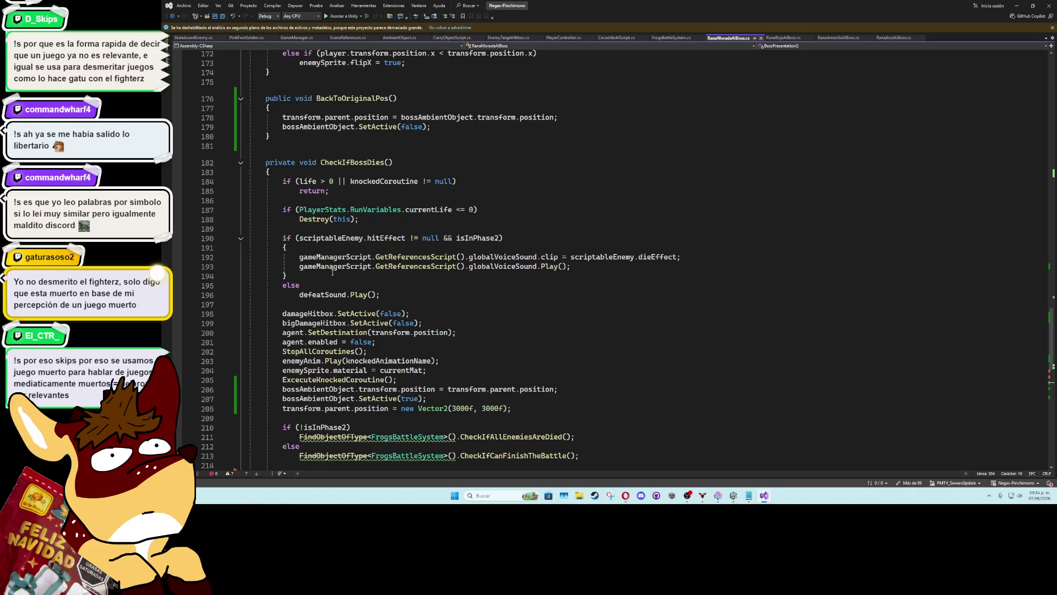
scroll(332, 272, "up", 3)
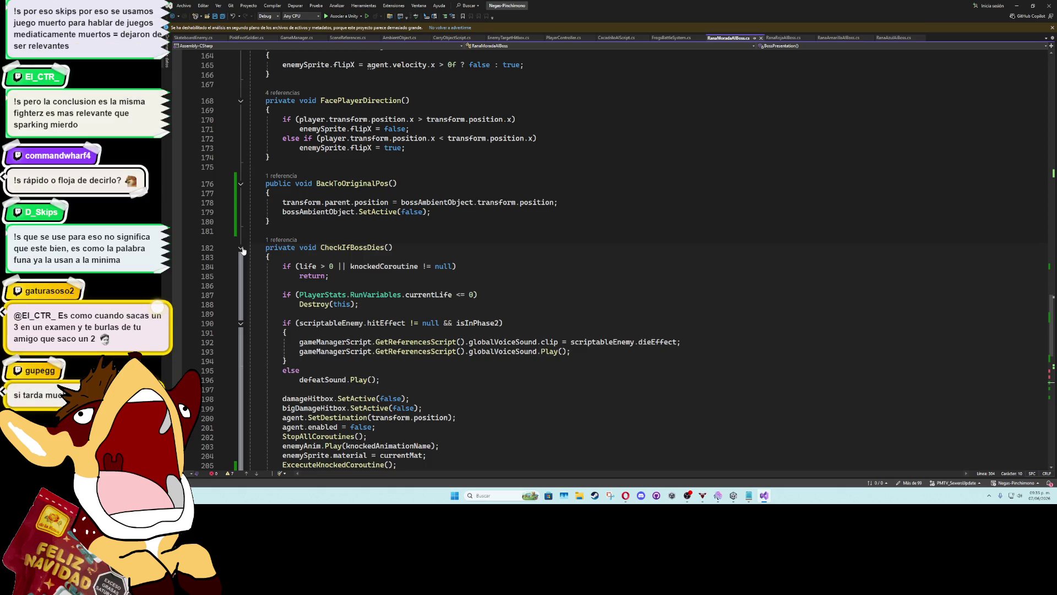
left_click(556, 314)
left_click(562, 275)
left_click(565, 256)
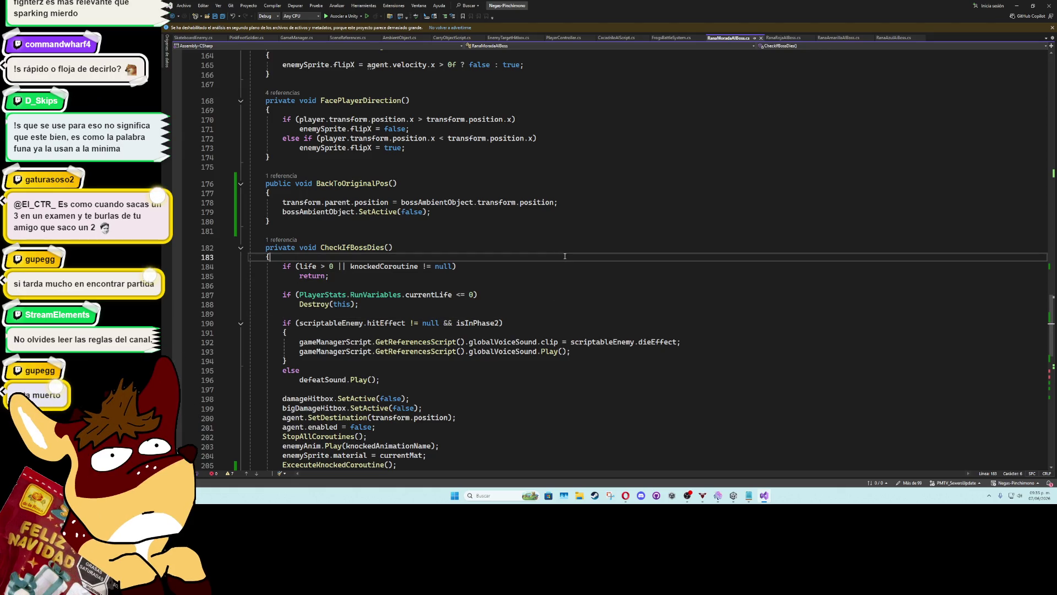
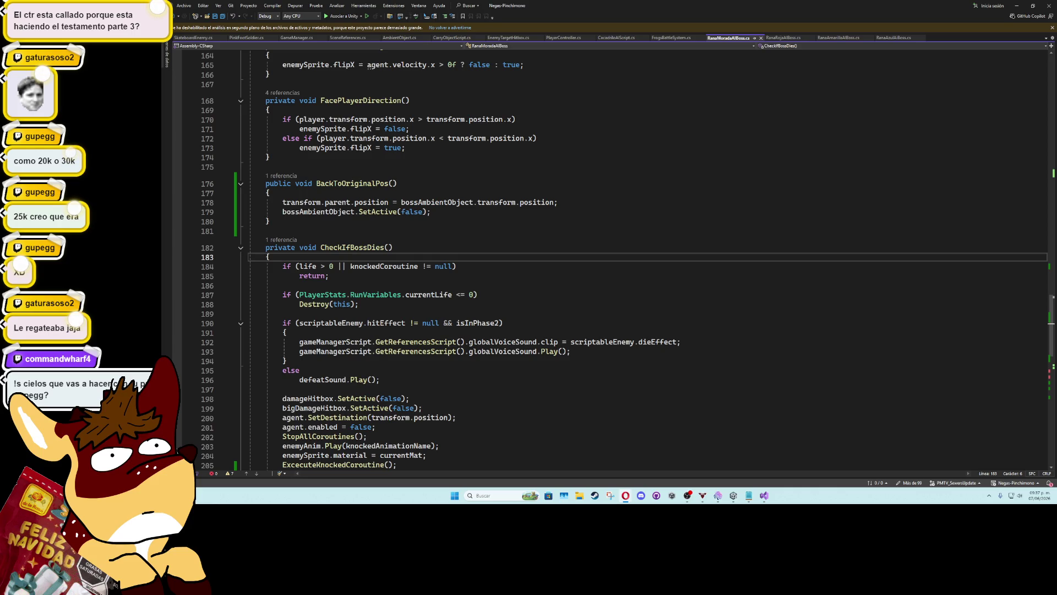
Glance at Unity, then review RanaMoradaAIBoss code from line 185 up past FacePlayerDirection
key("alt+Tab")
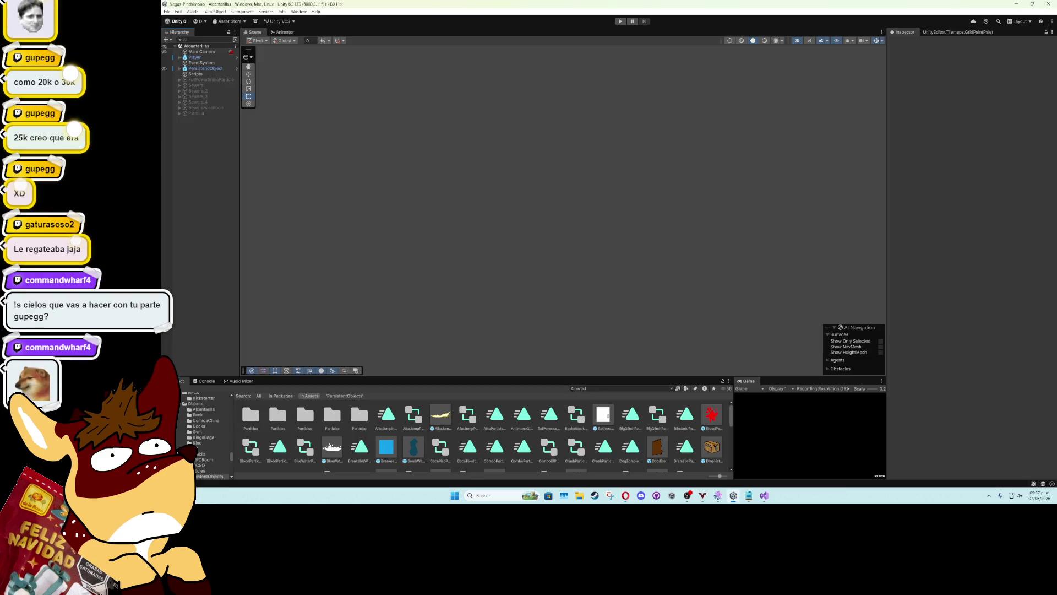
key("alt+Tab")
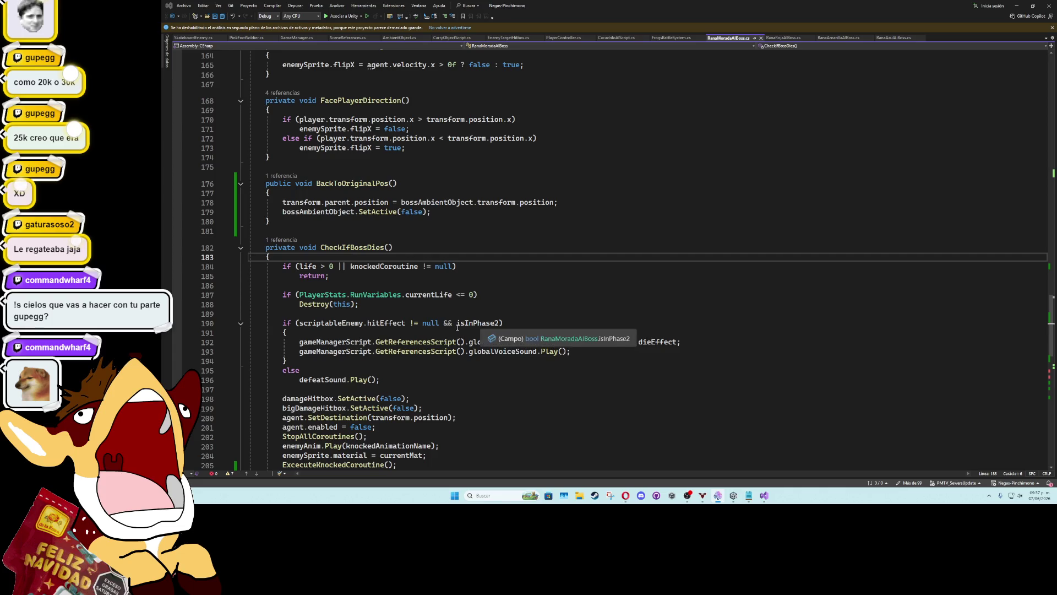
left_click(444, 275)
left_click(443, 247)
left_click(444, 202)
left_click(444, 167)
left_click(443, 155)
left_click(441, 147)
left_click(435, 110)
left_click(429, 100)
left_click(427, 84)
Check the isInPhase2 test on line 190, then bring up the Google Docs task notes
scroll(584, 260, "down", 5)
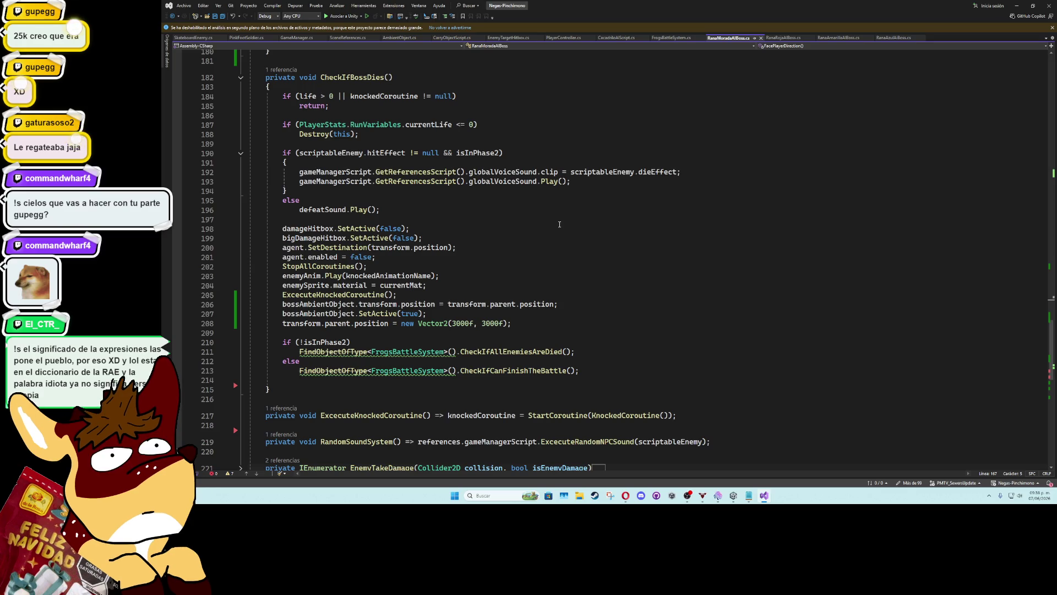
left_click(561, 158)
scroll(562, 158, "up", 5)
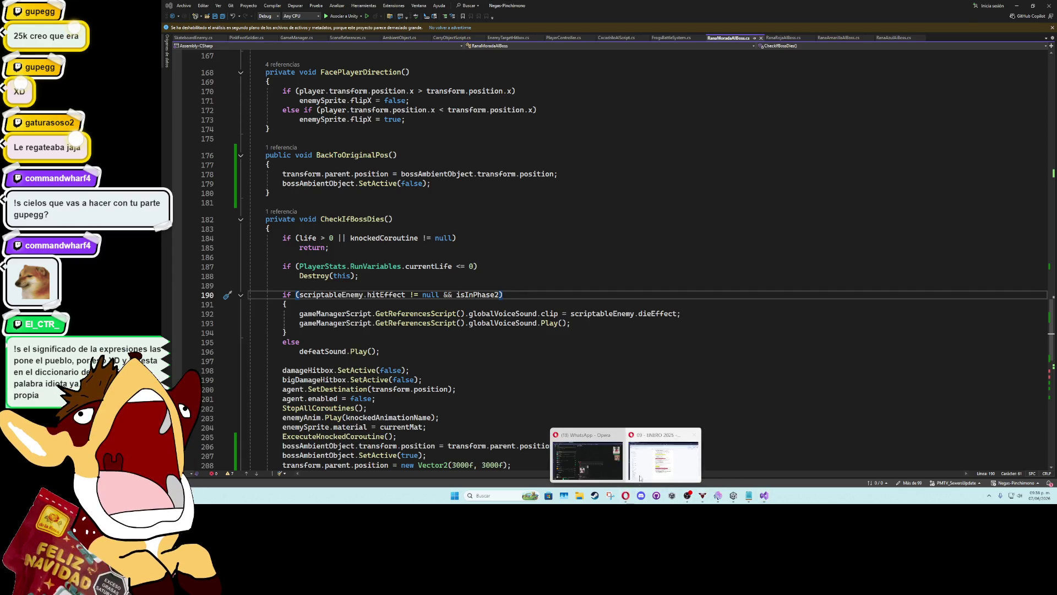
left_click(637, 429)
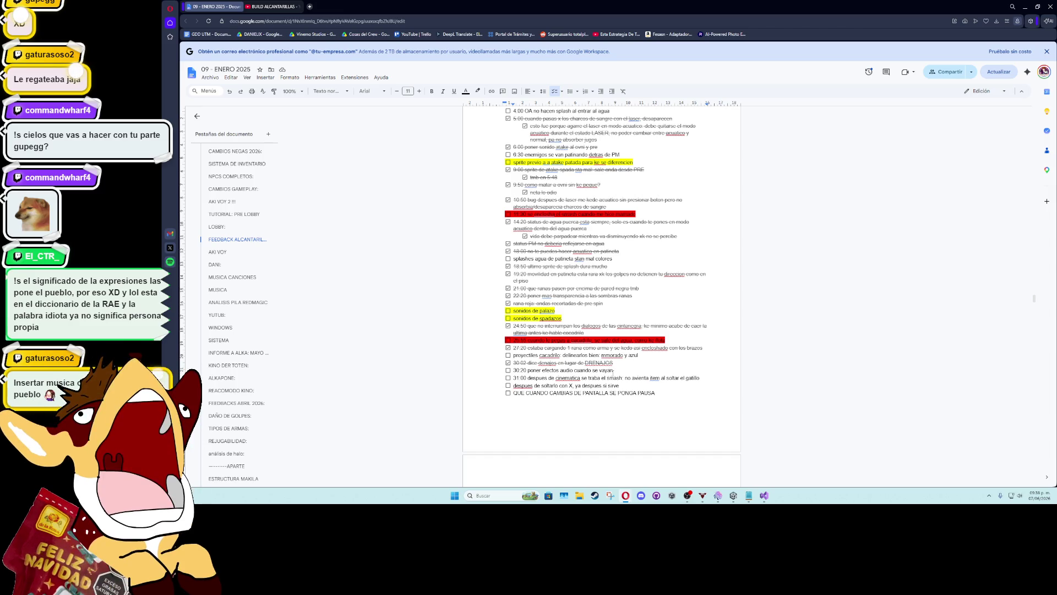
Highlight the '30:20 poner efectos audio cuando se vayan' task in yellow, then return to Visual Studio
left_click_drag(614, 370, 513, 370)
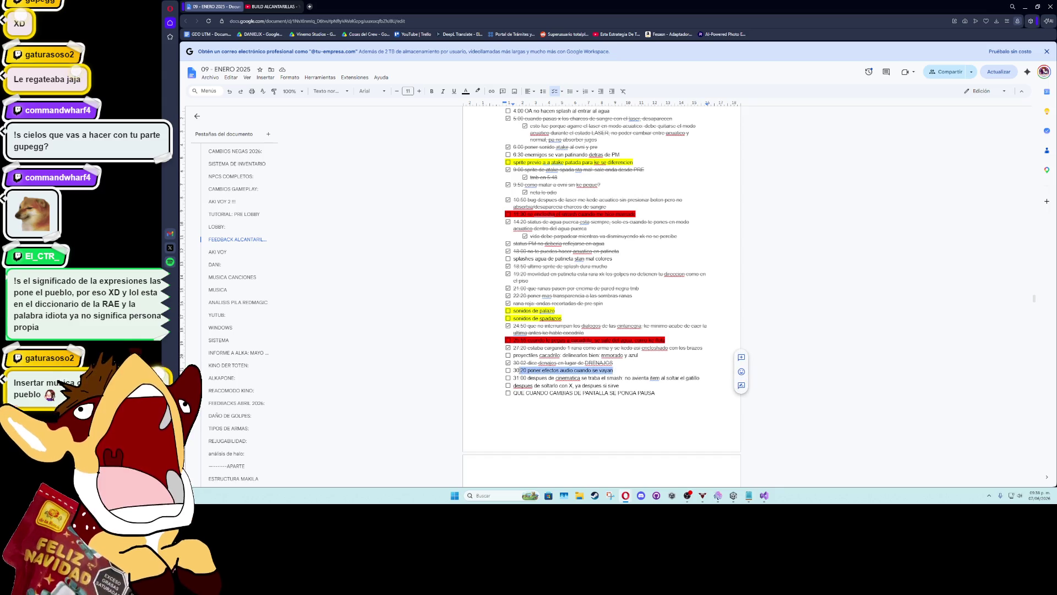
left_click(478, 92)
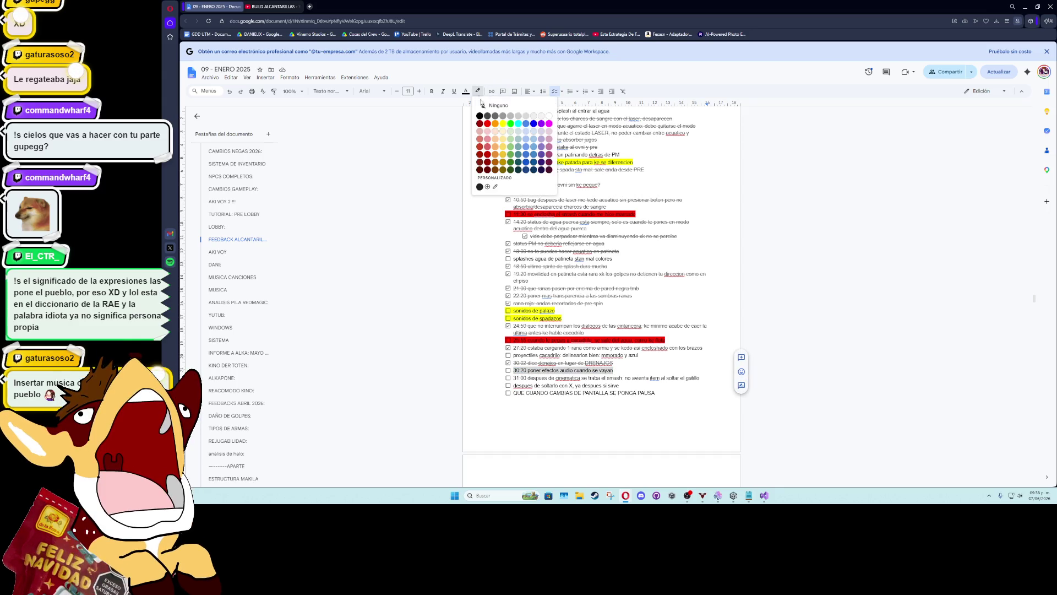
left_click(502, 128)
left_click(649, 378)
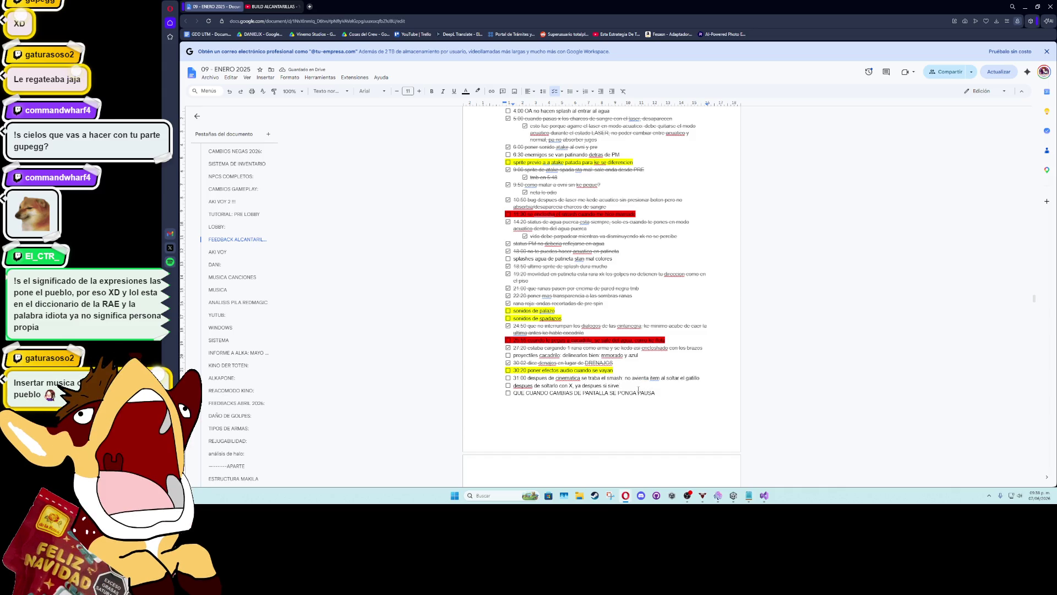
left_click(766, 495)
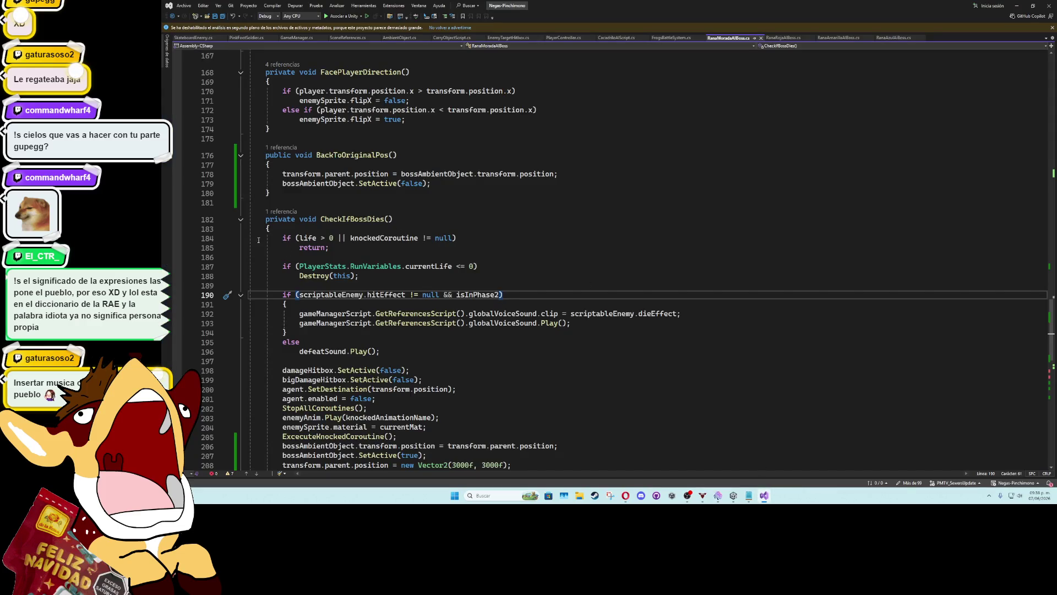
Fold the CheckIfBossDies method and move to the start of WakeUpBoss
left_click(242, 221)
left_click(241, 219)
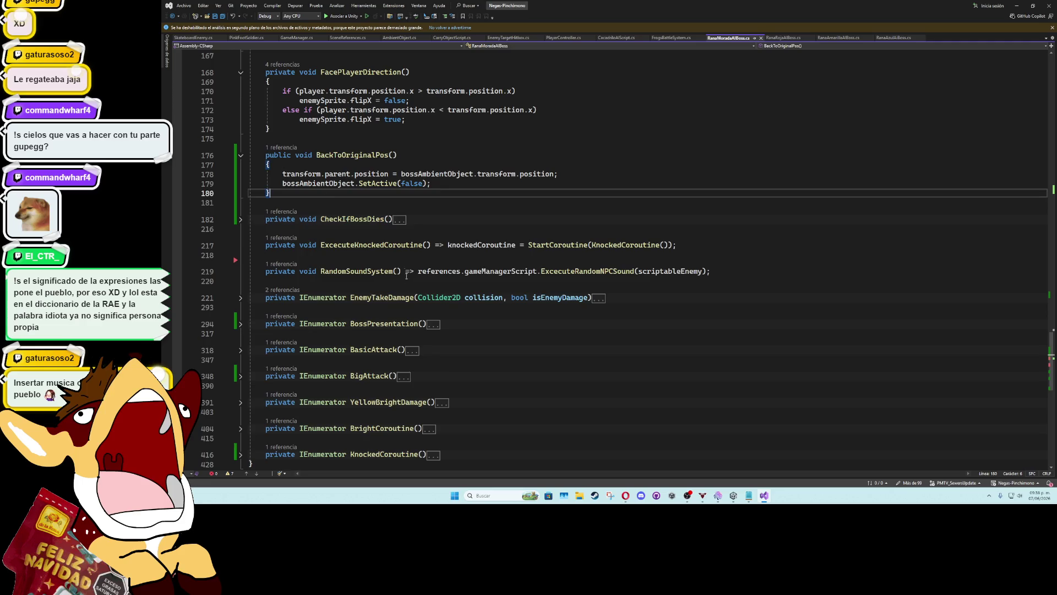
scroll(385, 307, "up", 6)
scroll(386, 307, "up", 5)
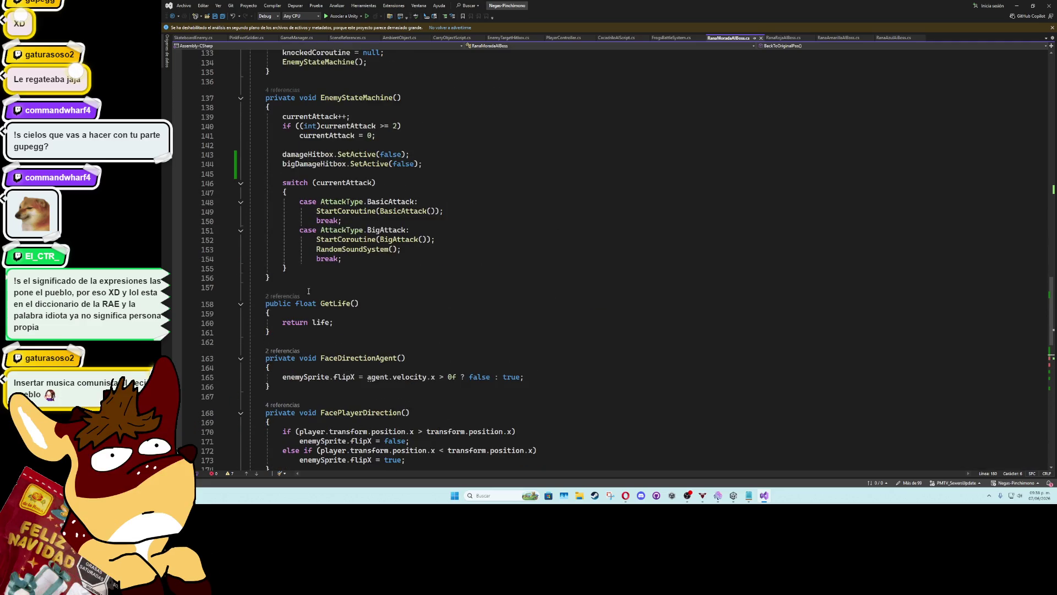
scroll(314, 292, "up", 6)
left_click(491, 147)
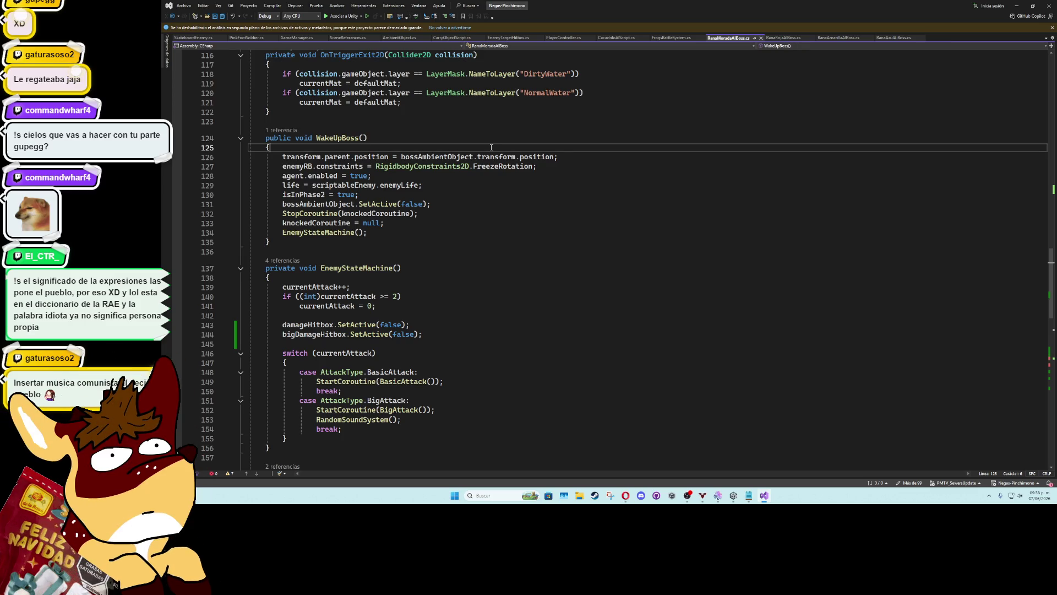
Add 'if (player.GetCurrentCarryObjectScript() == gameObject) player.DropCurrentObject();' at the top of WakeUpBoss
key("Return")
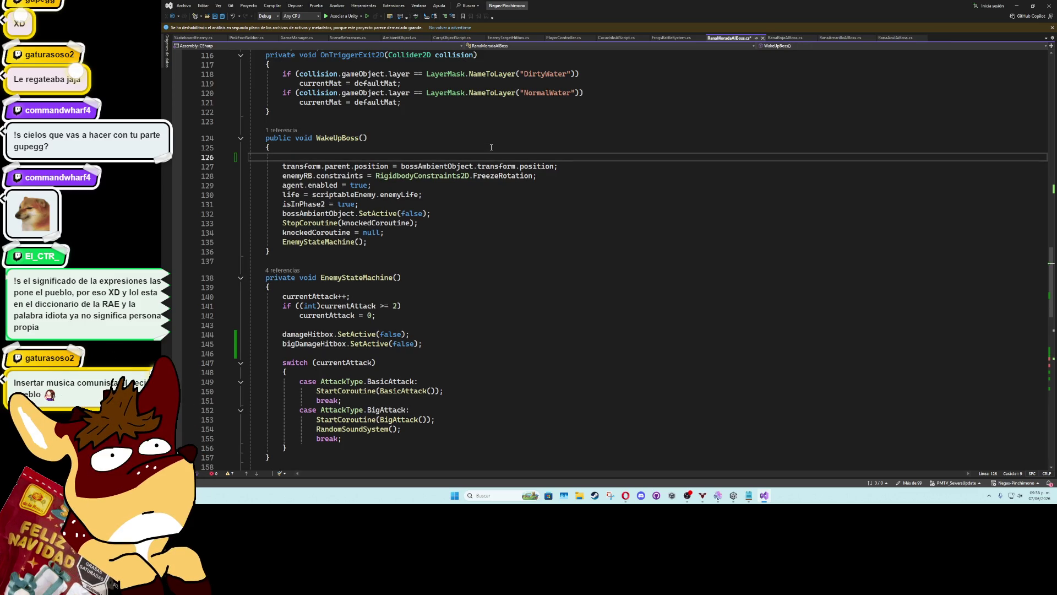
type("if(player.getcu")
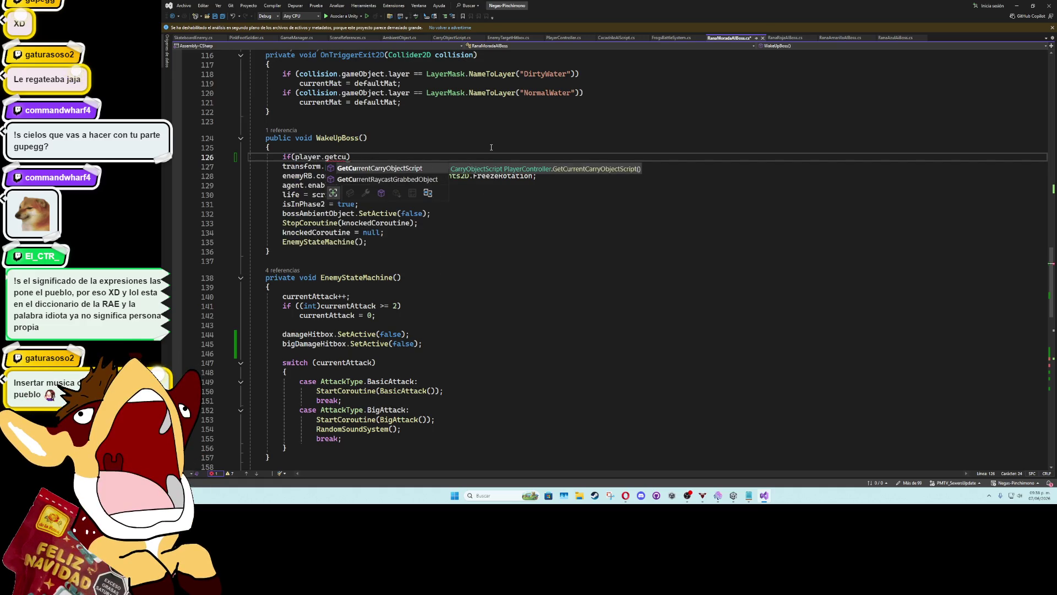
type("() == ")
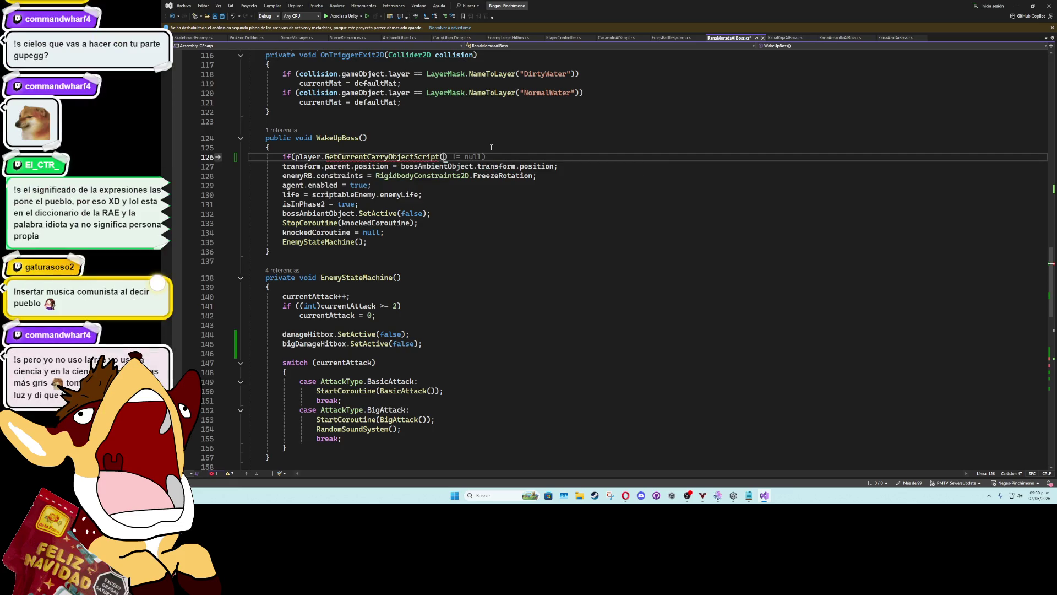
type("game")
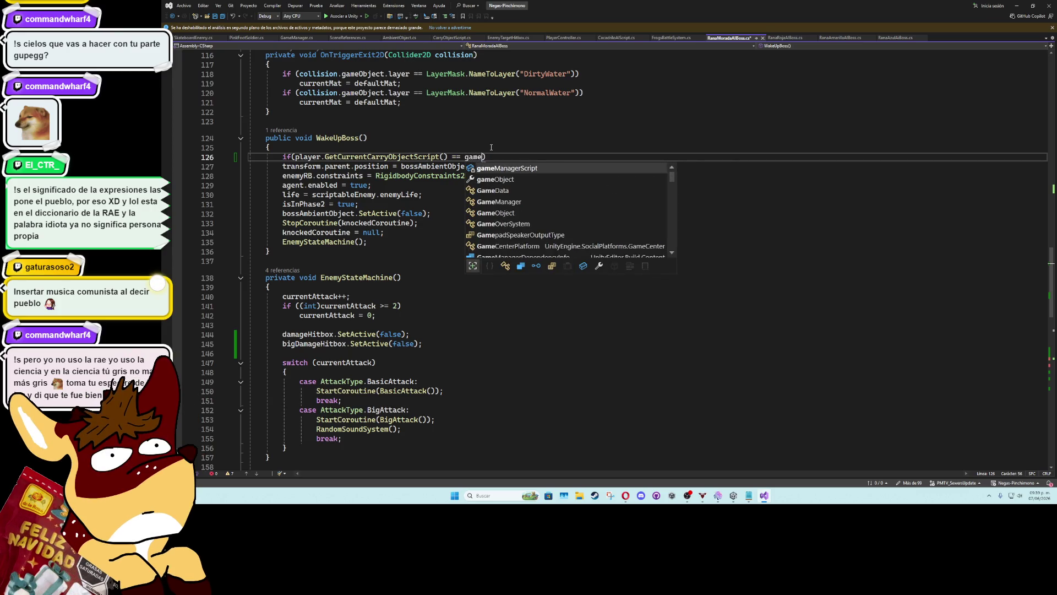
key("Tab")
key("ctrl+z")
key("ctrl+space")
key("Down")
key("Tab")
key("Right")
key("Return")
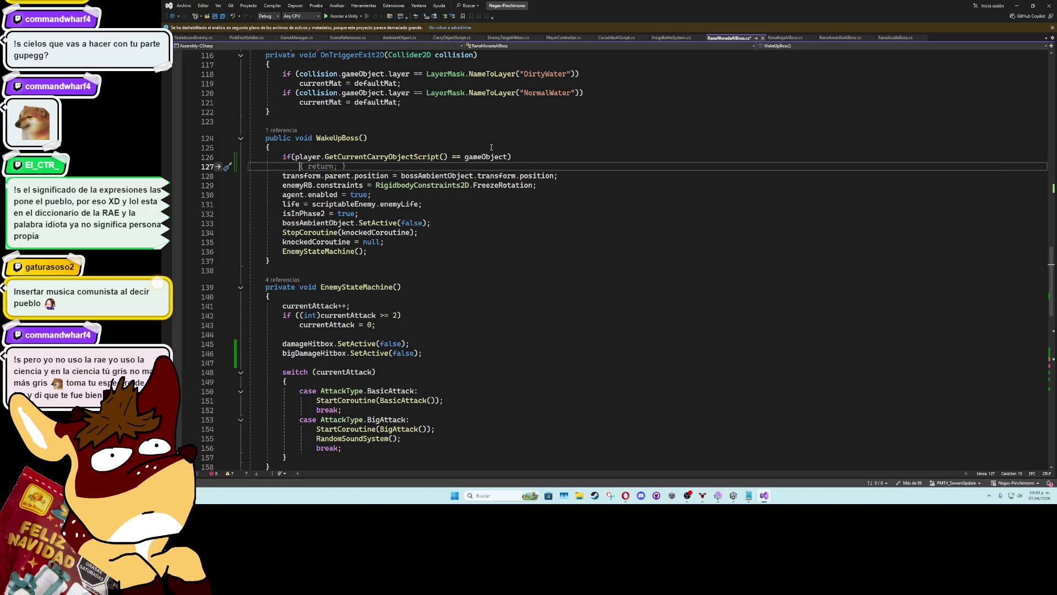
type("player.Drop")
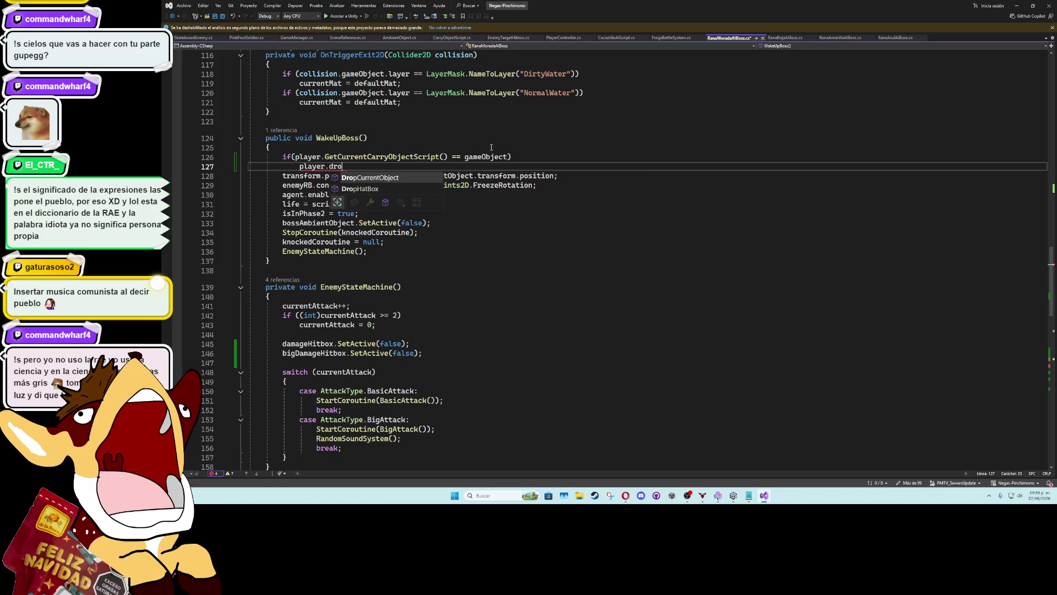
key("Tab")
type("();")
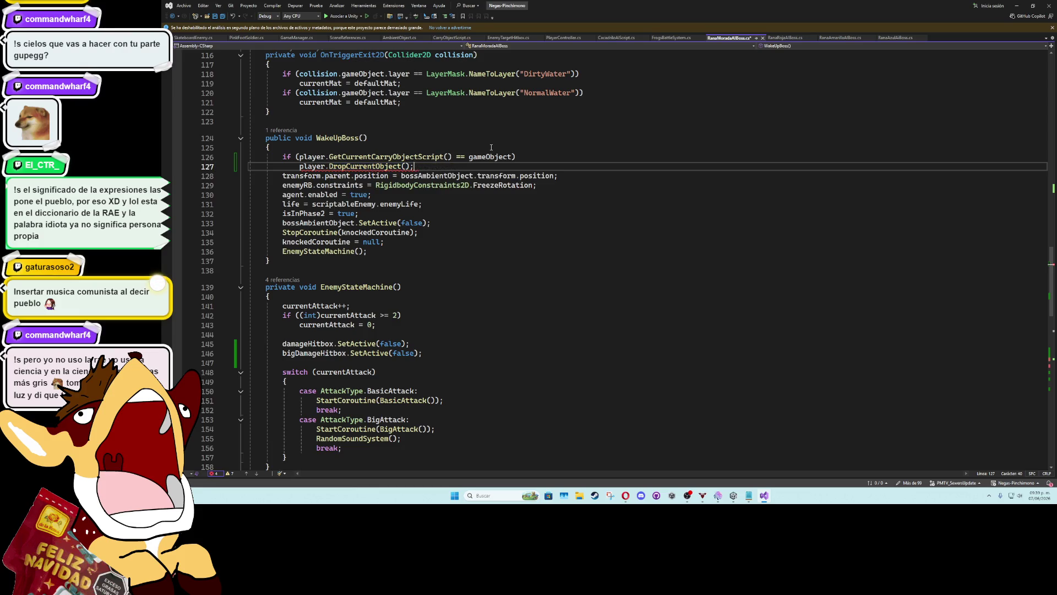
Select the new check lines, fold EnemyStateMachine, and jump to CheckIfCanFinishTheBattle in FrogBattleSystem
left_click_drag(457, 168, 296, 158)
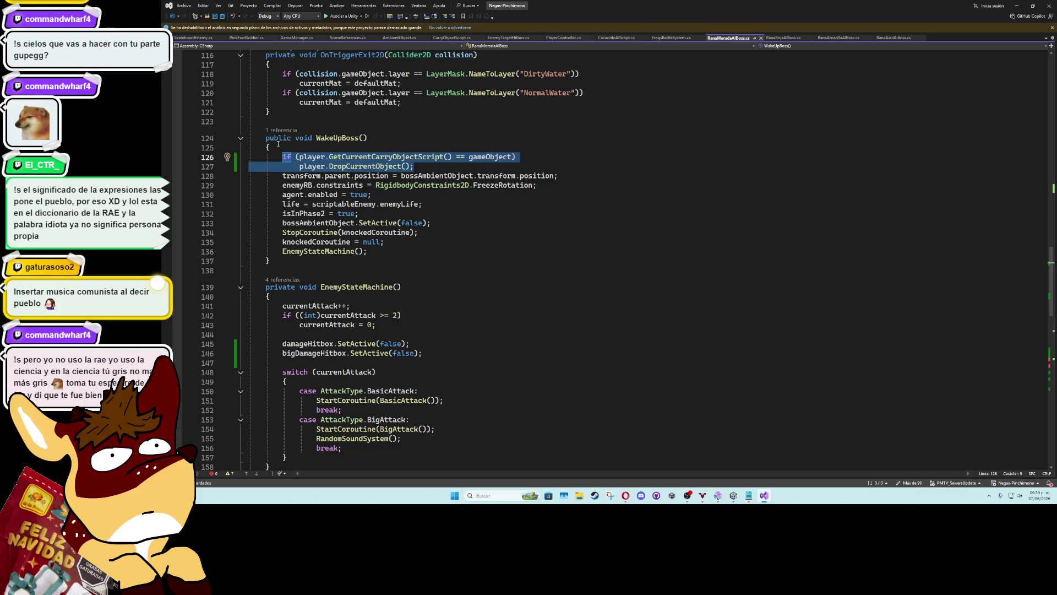
left_click(241, 287)
scroll(439, 327, "down", 5)
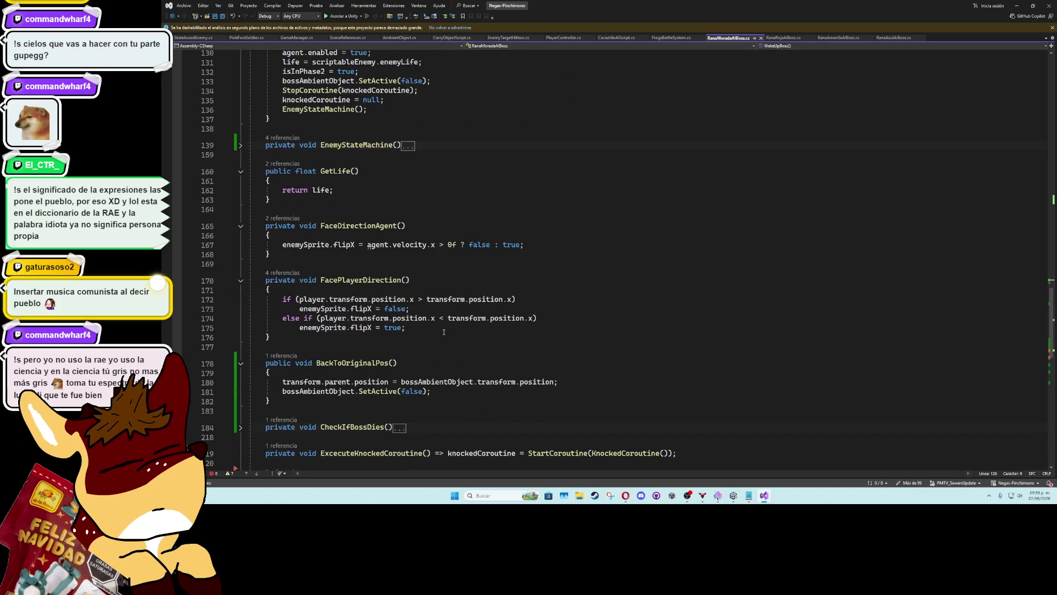
scroll(439, 327, "down", 9)
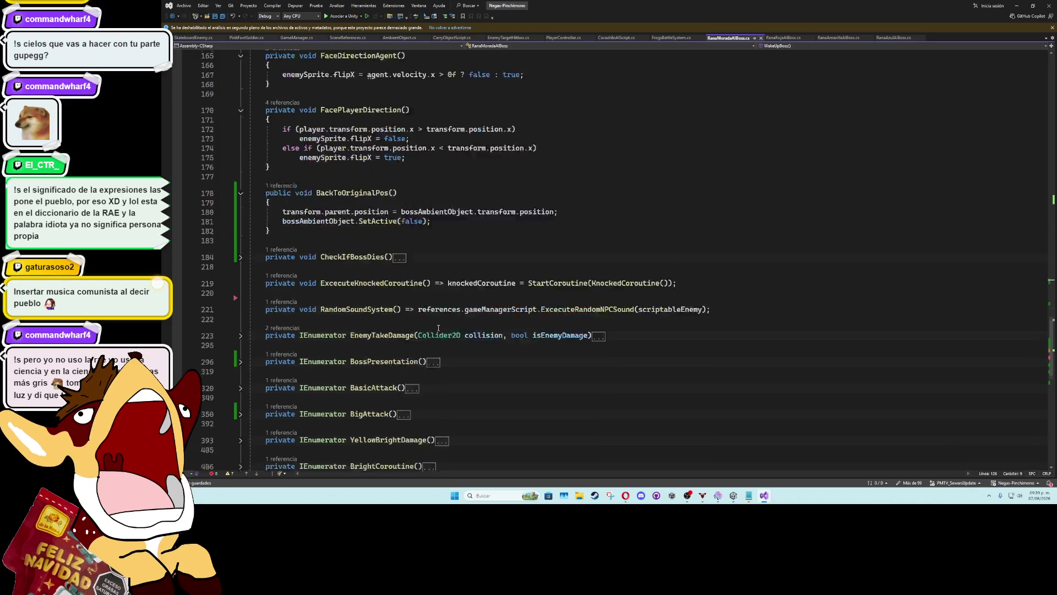
left_click(241, 172)
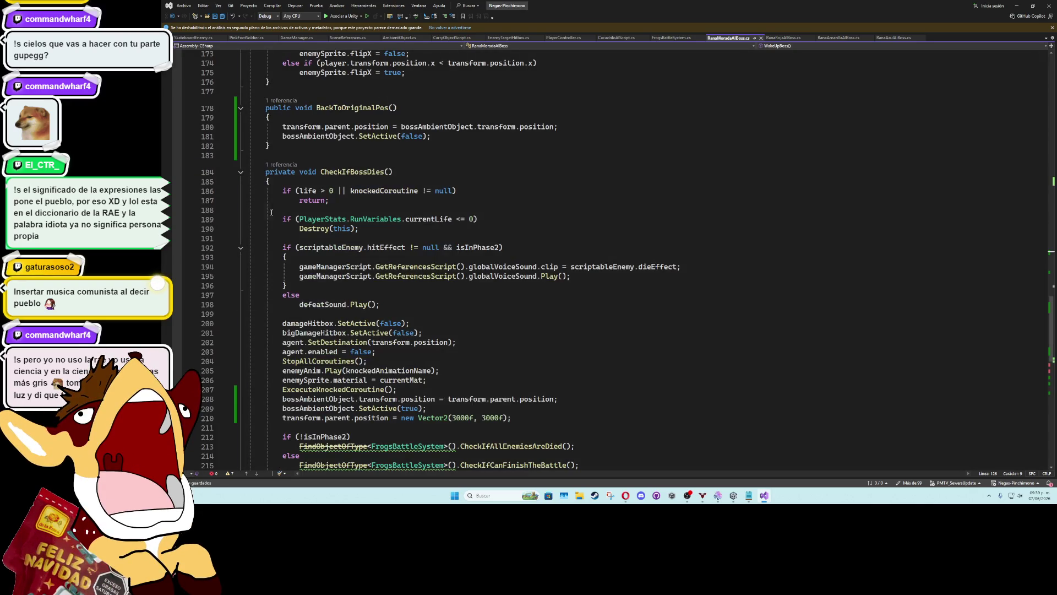
scroll(395, 348, "down", 4)
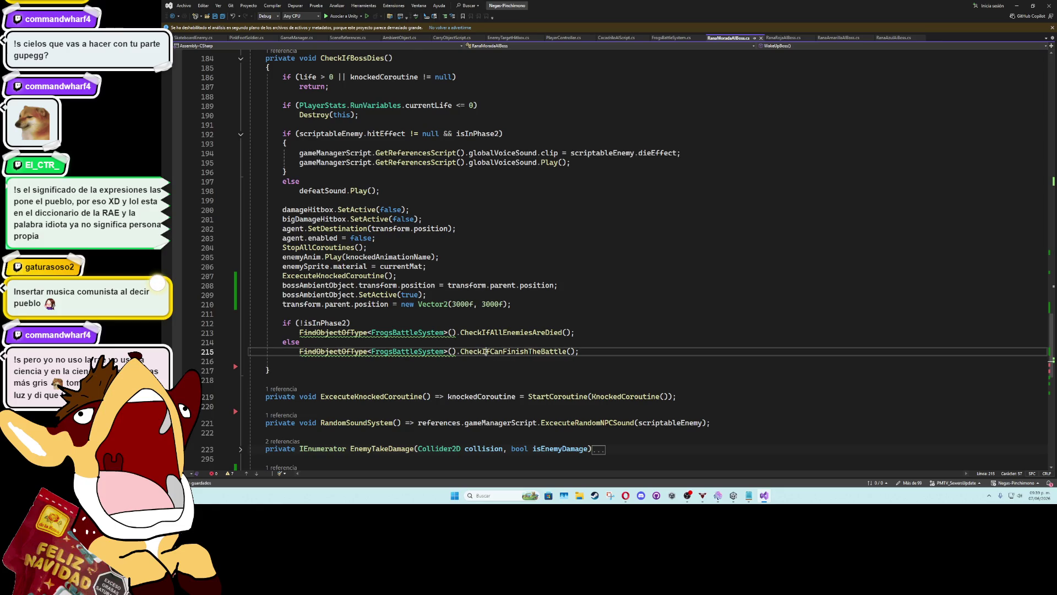
left_click(491, 352, "ctrl")
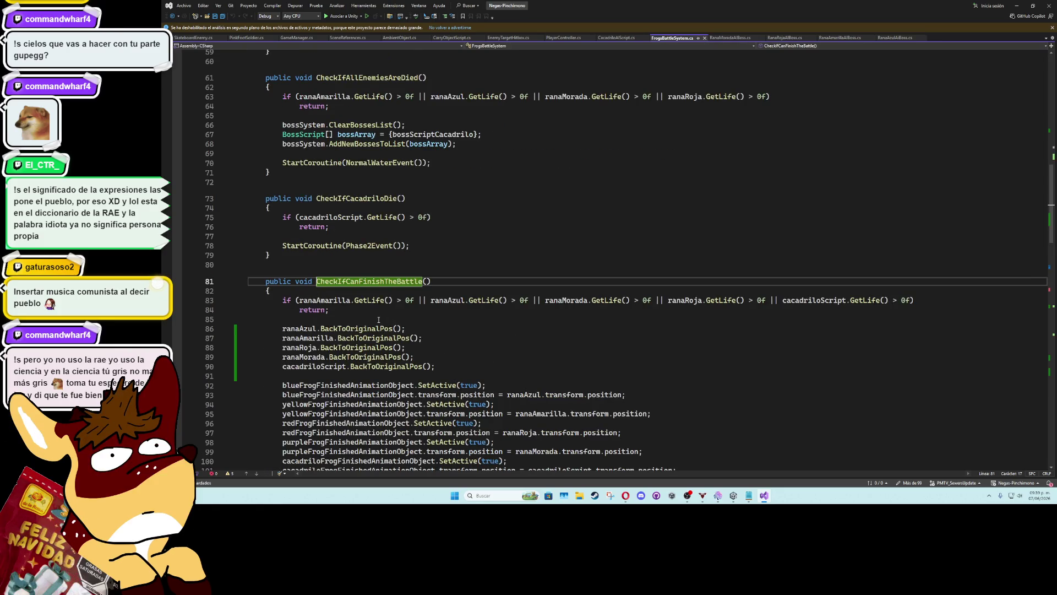
Insert the suggested carried-object if on line 85 and delete its DropCurrentObject line
left_click(399, 321)
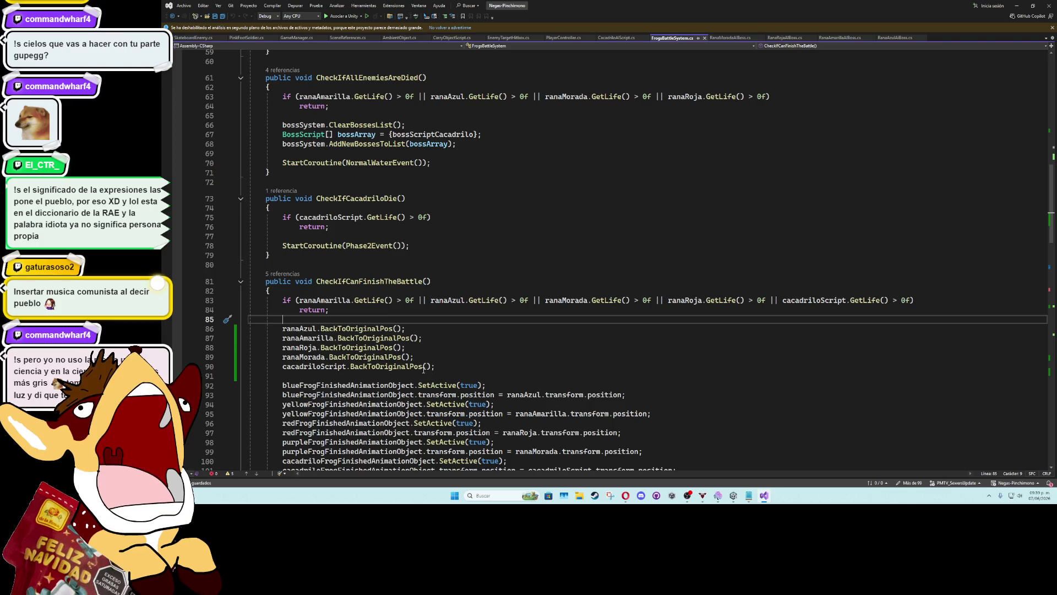
key("Tab")
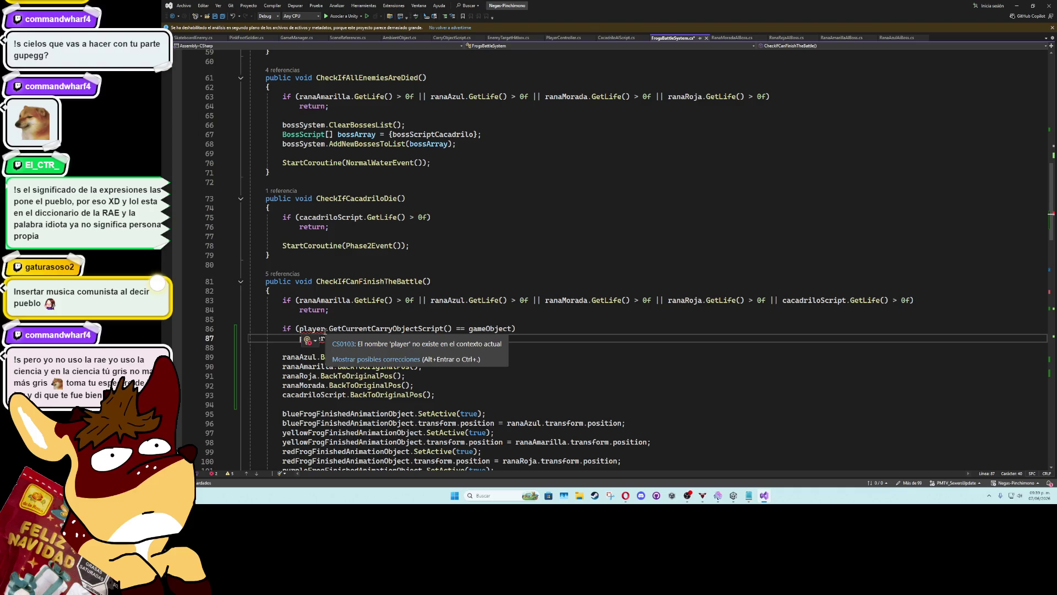
left_click_drag(416, 338, 540, 332)
key("BackSpace")
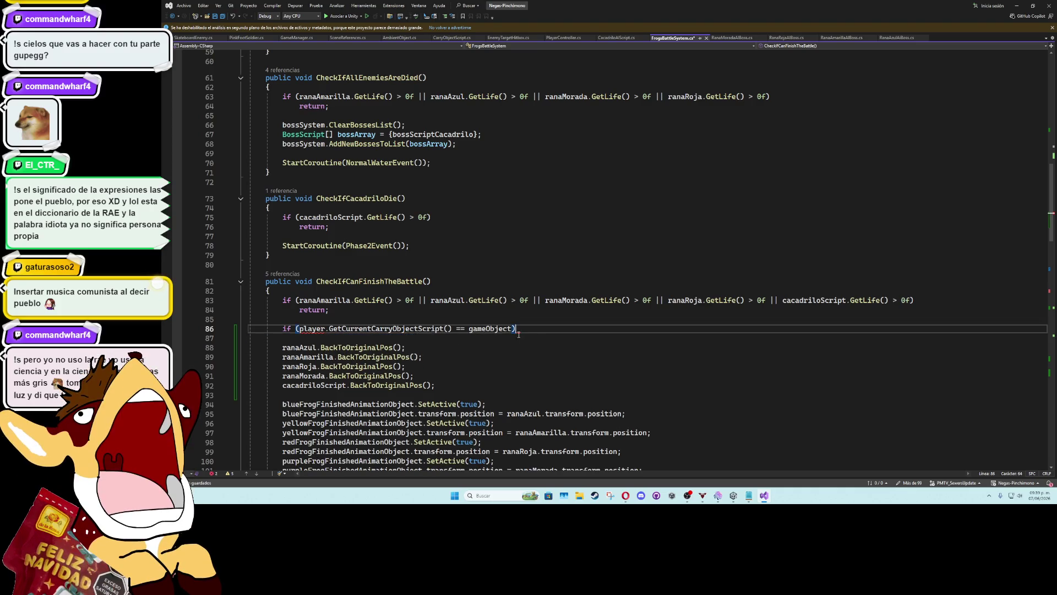
Make the condition compare the carried object against ranaAmarilla.gameObject
mouse_move(322, 331)
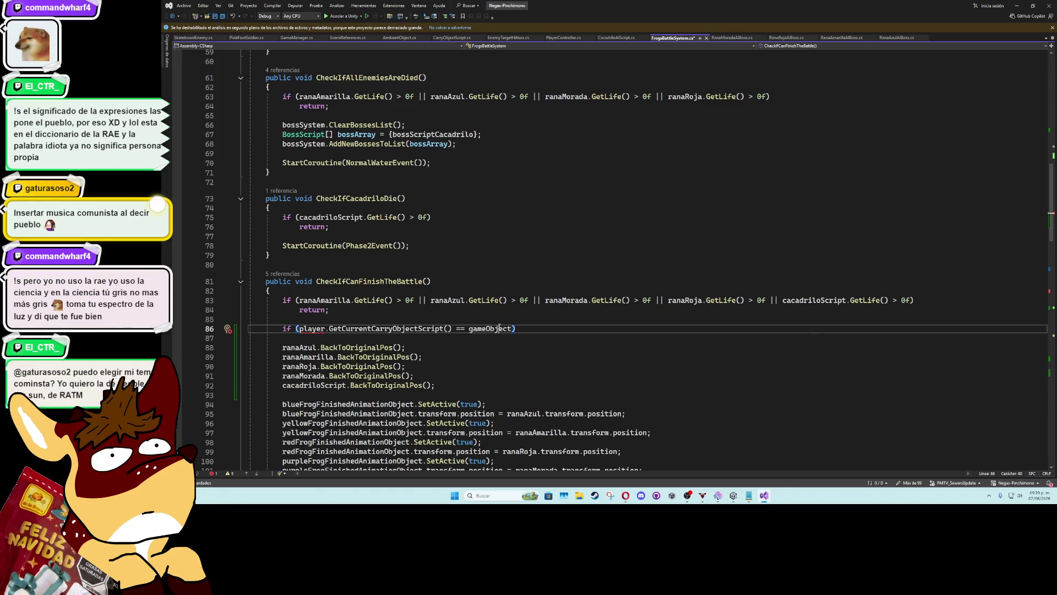
double_click(509, 328)
type("ranaAmarilla.g")
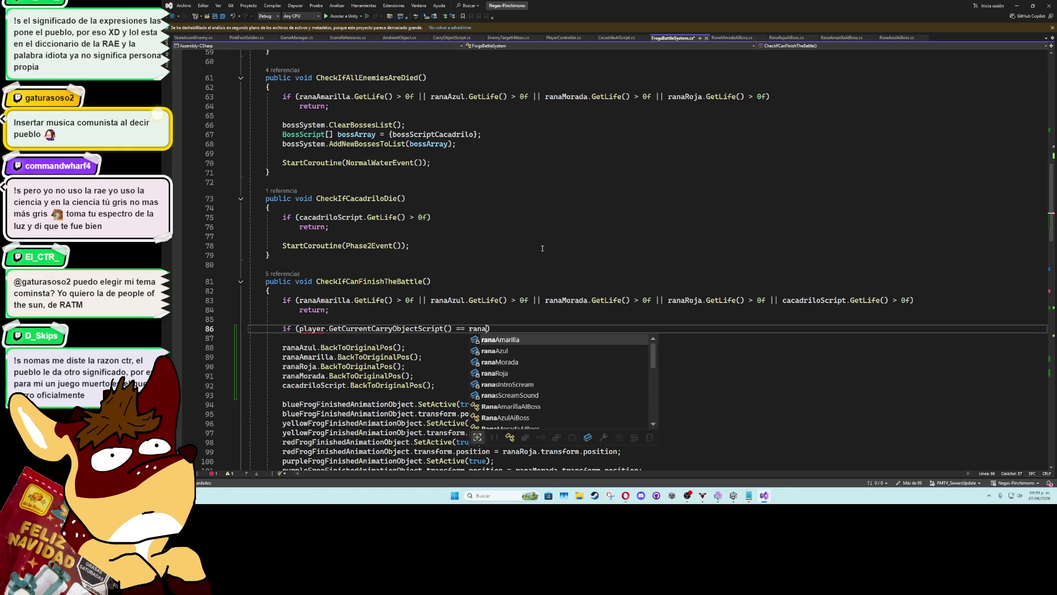
type("a")
key("Tab")
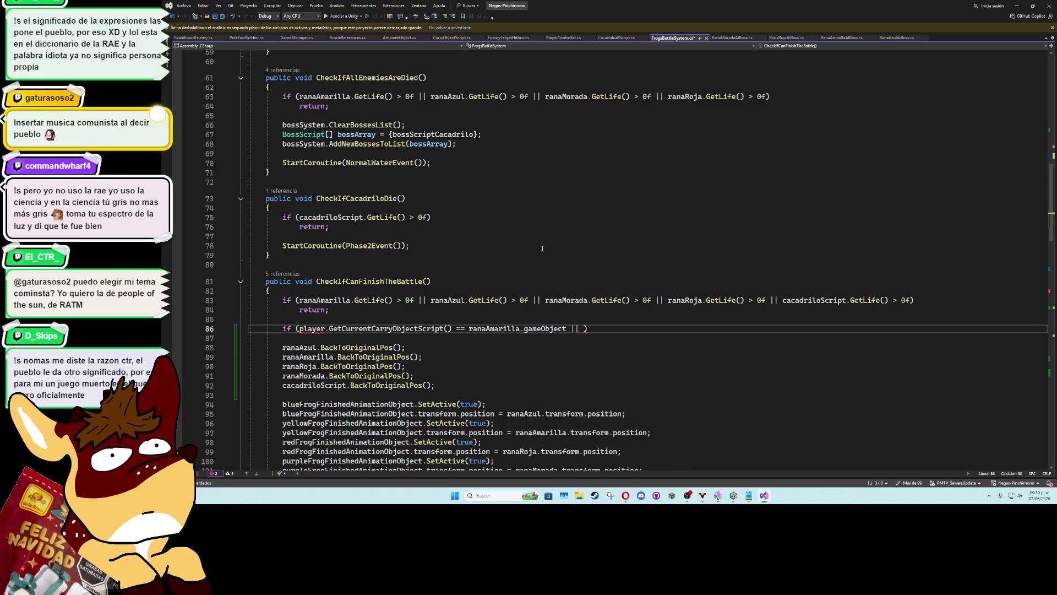
type("ranaaz")
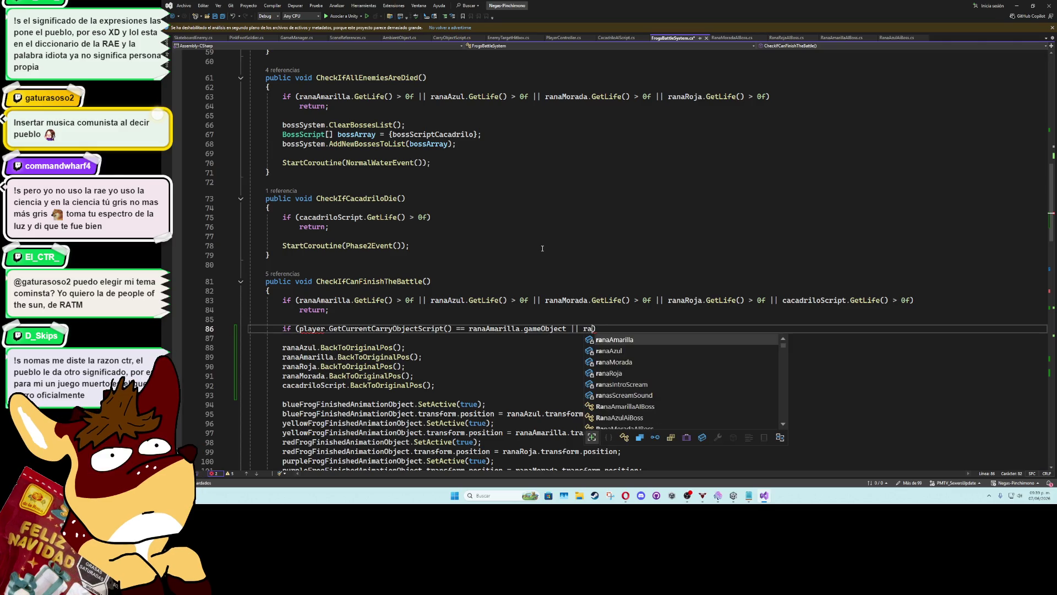
key("Tab")
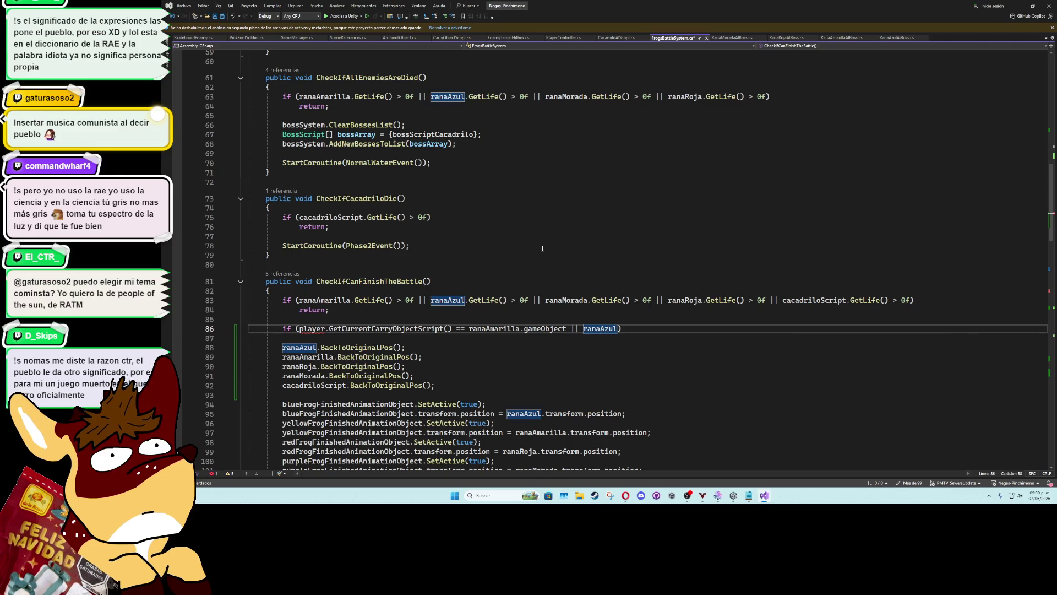
type(".")
key("BackSpace")
key("BackSpace")
key("BackSpace")
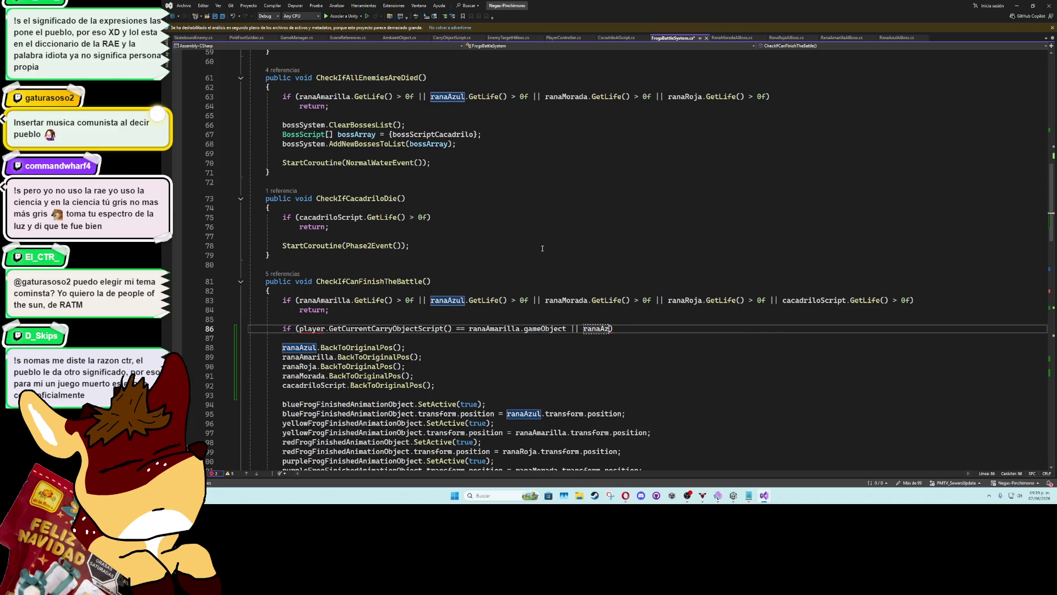
key("BackSpace")
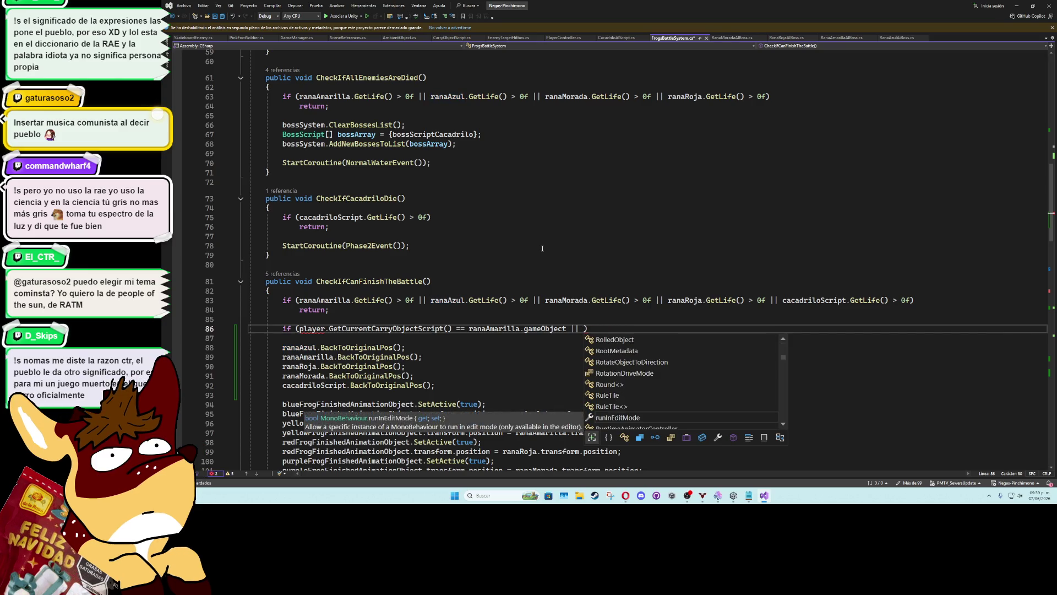
type("PlayerController.g")
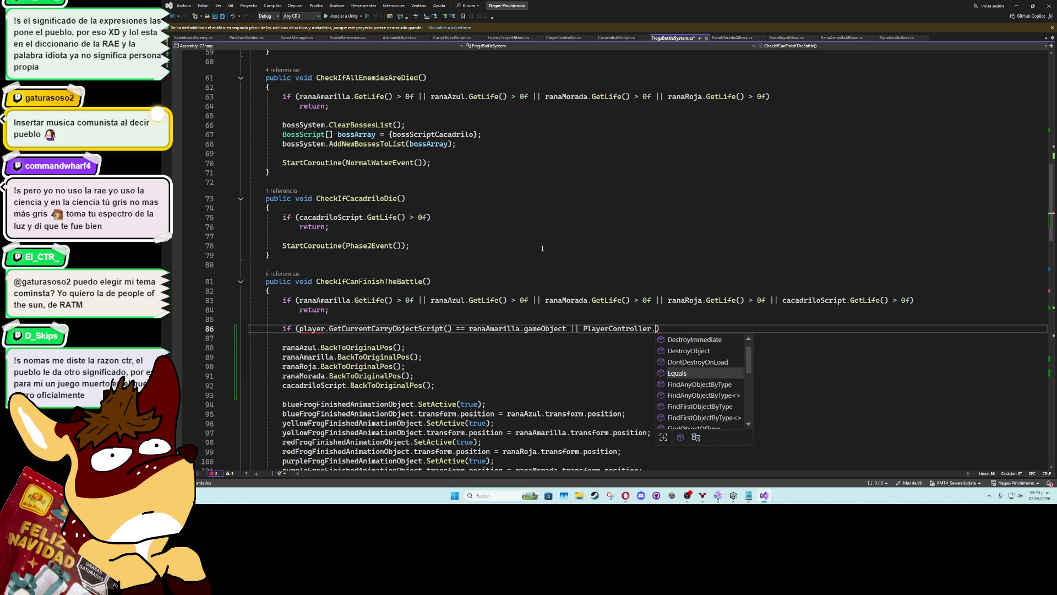
key("BackSpace")
Copy the comparison and paste it three more times joined with ||
left_click_drag(567, 329, 485, 330)
key("End")
key("shift+Home")
key("shift+Home")
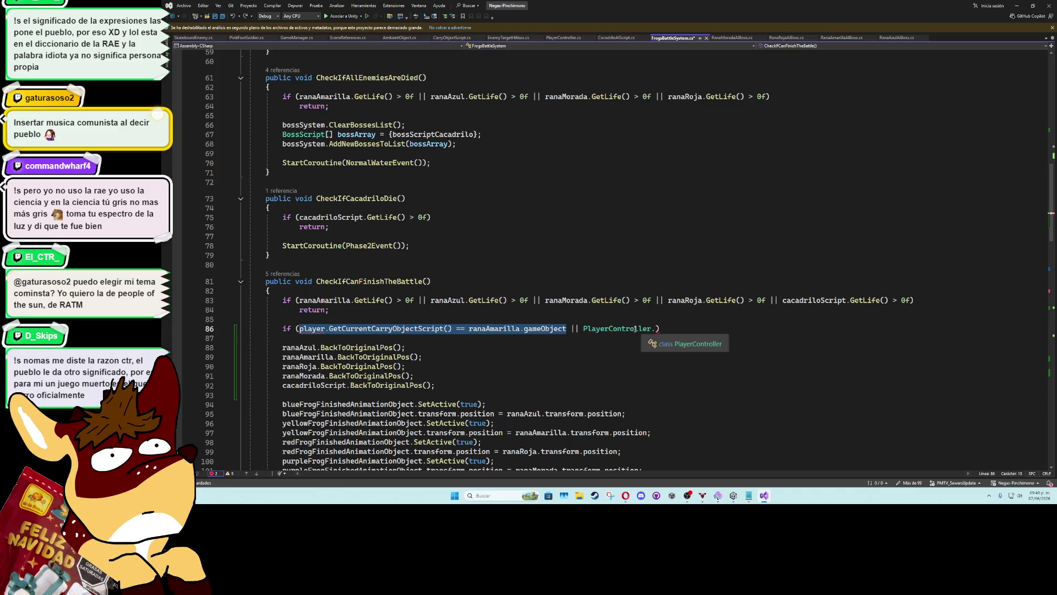
left_click(652, 329)
left_click_drag(656, 329, 584, 329)
type("player.GetCurrentCarryObjectScript() == ranaAmarilla.gameObject")
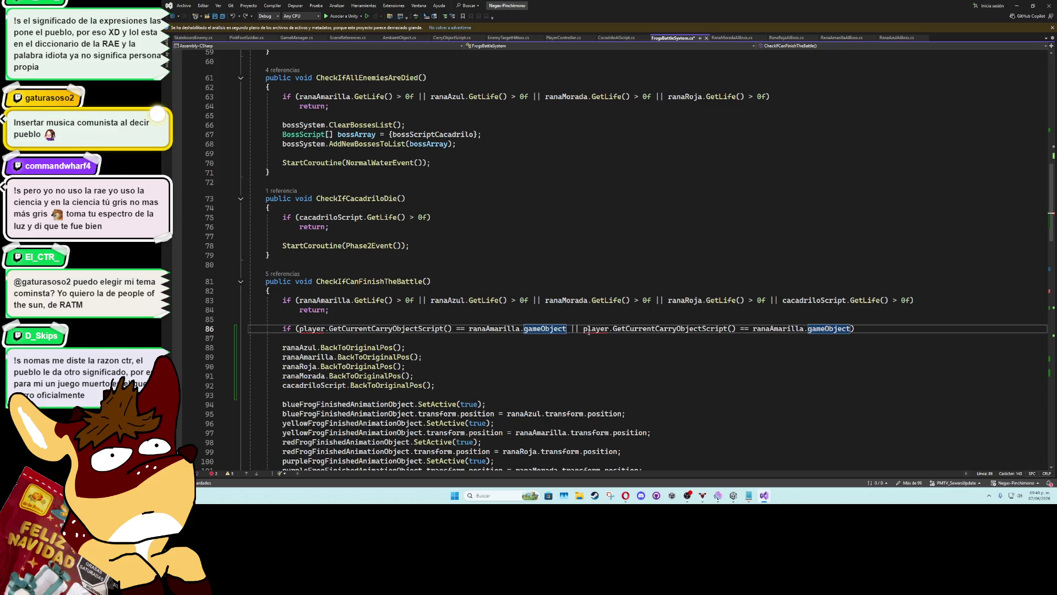
key("Return")
type("||")
type("player.GetCurrentCarryObjectScript() == ranaAmarilla.gameObject")
type("||")
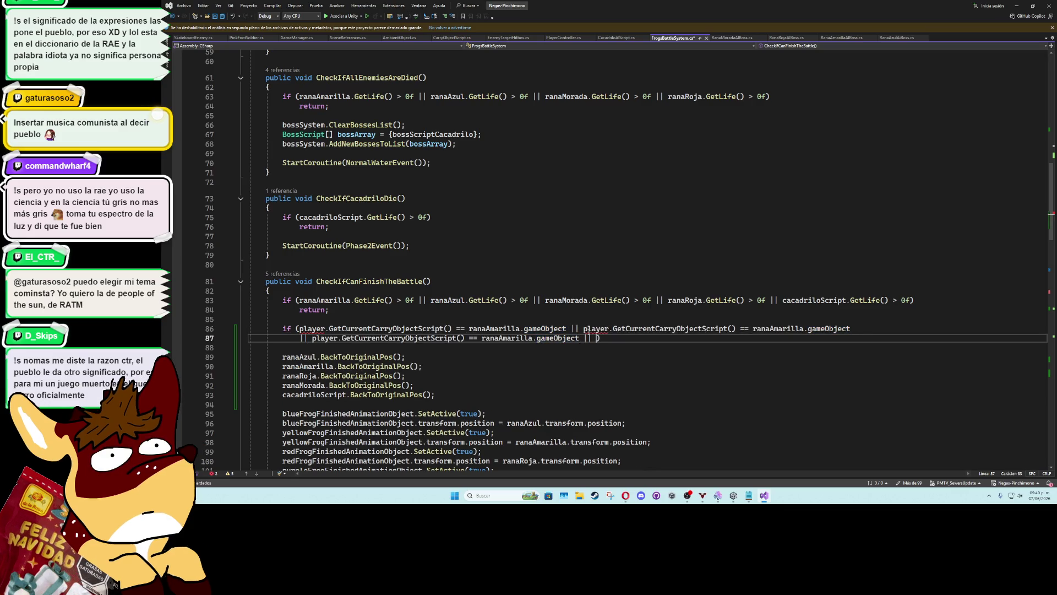
type("player.GetCurrentCarryObjectScript() == ranaAmarilla.gameObject")
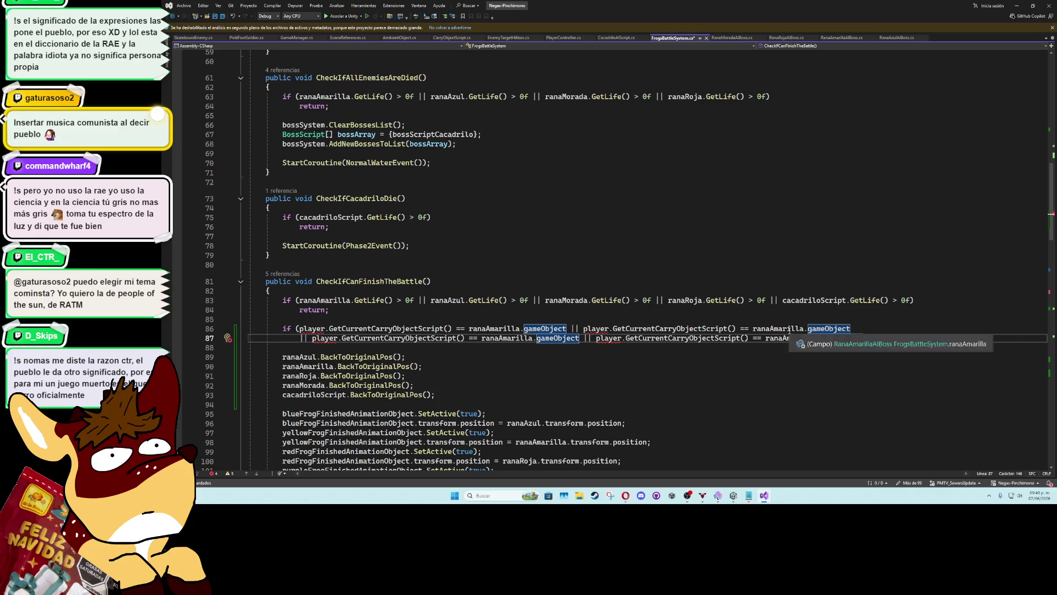
Change the copied comparisons to ranaAzul, ranaMorada and ranaRoja
double_click(790, 329)
type("ranaz")
key("Tab")
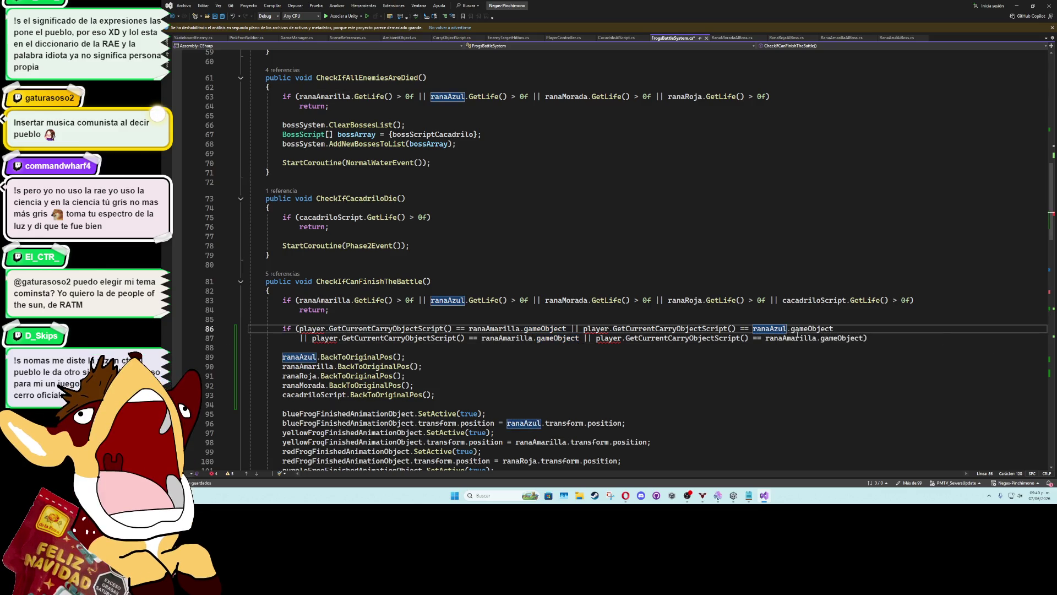
double_click(515, 337)
type("ra")
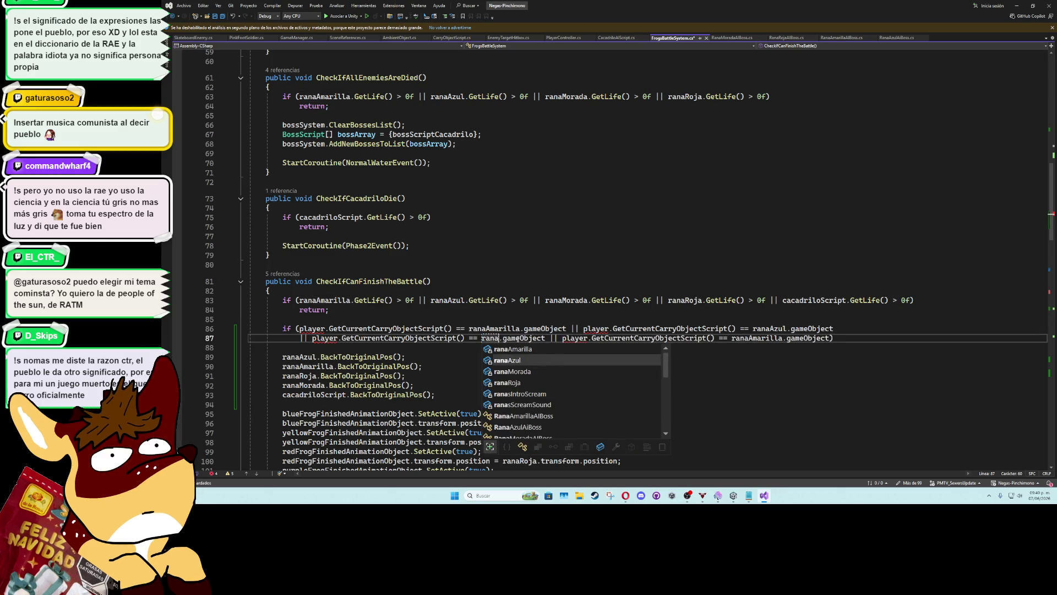
key("Down")
key("Tab")
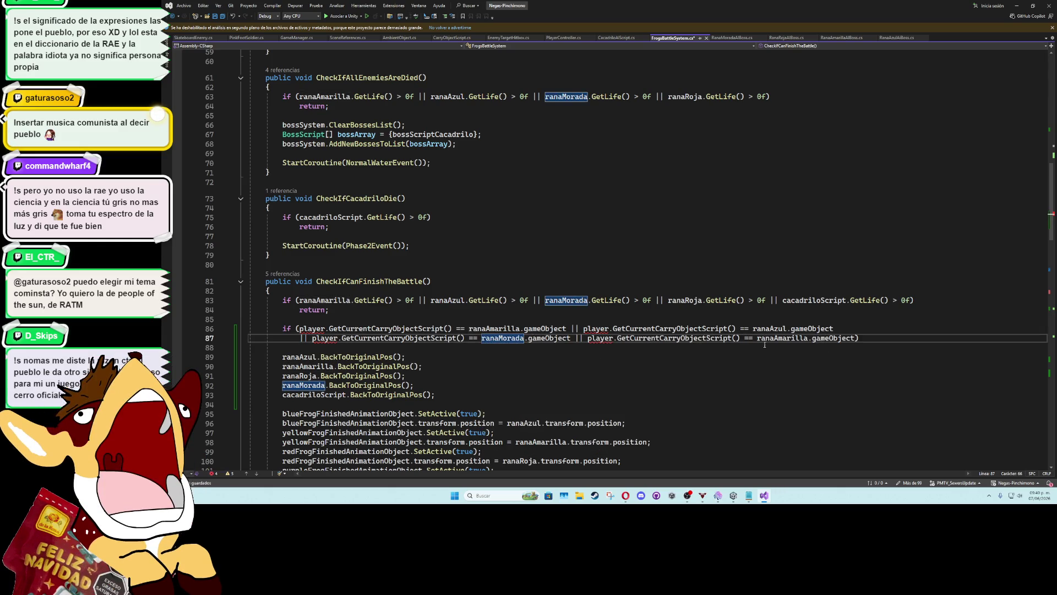
double_click(765, 338)
type("ranar")
key("Tab")
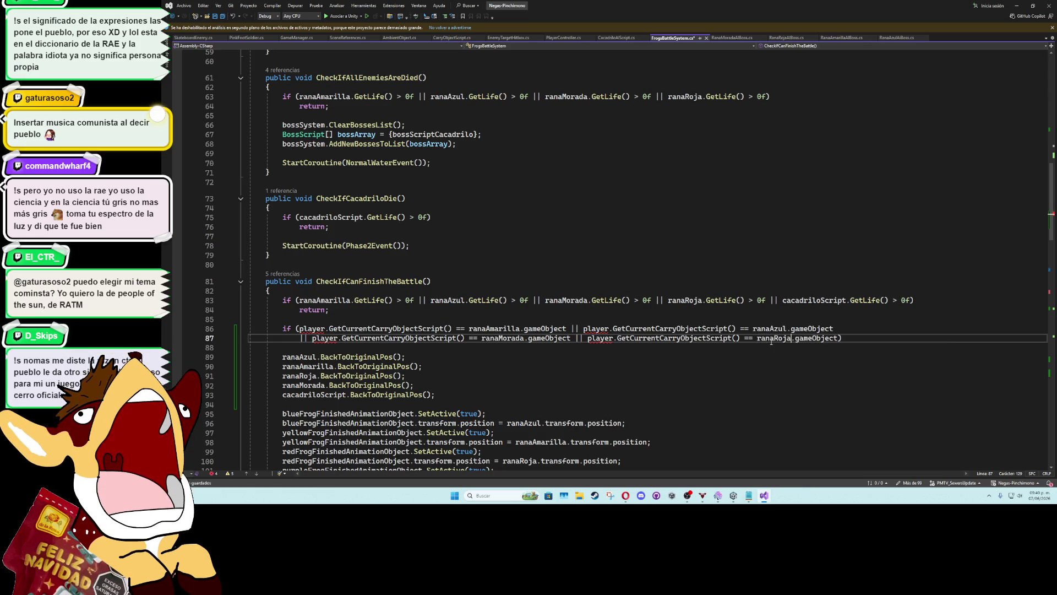
Add a fifth comparison on a new line for cacadriloScript's gameObject
left_click(837, 337)
key("Return")
type("||)")
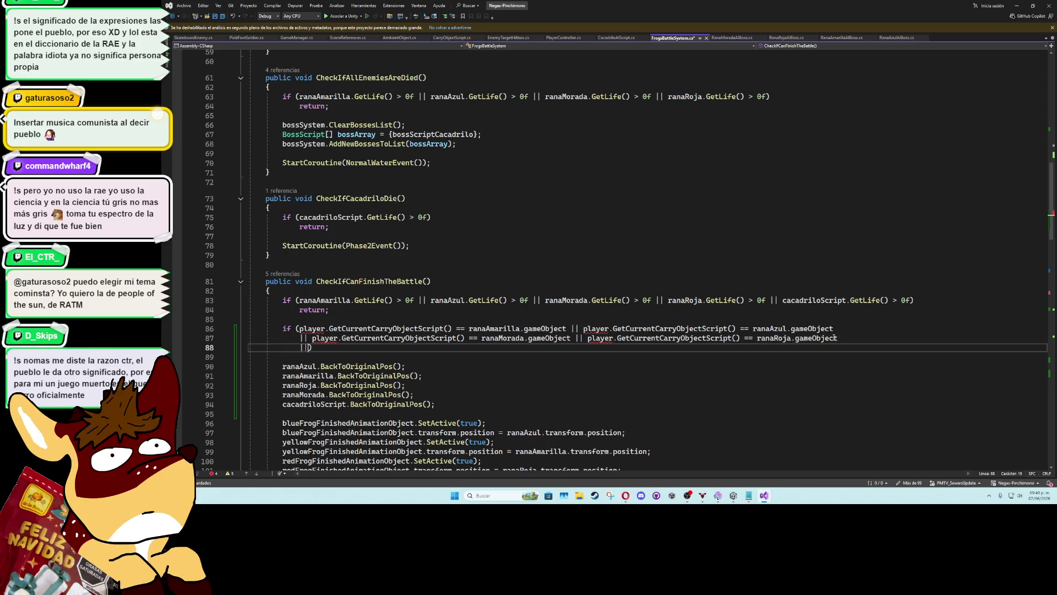
type("player.GetCurrentCarryObjectScript() == ranaAmarilla.gameObject")
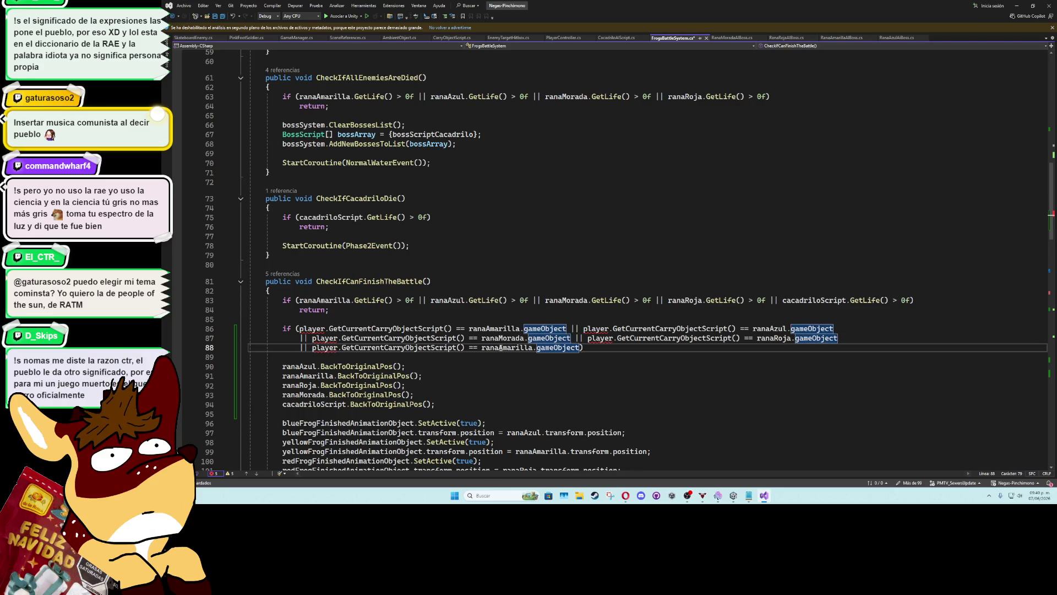
key("ctrl+x")
type("cacad")
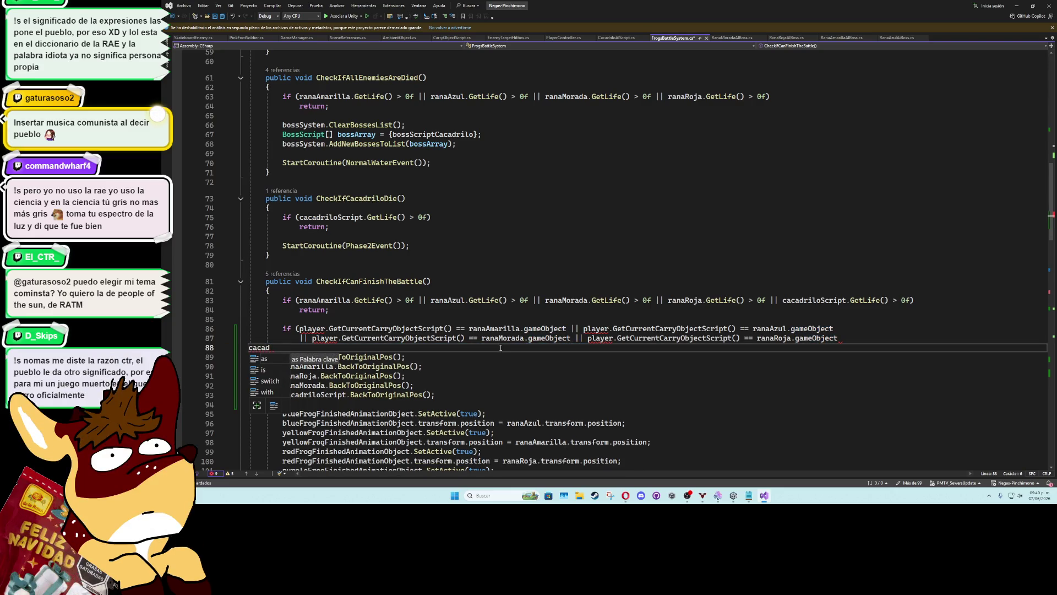
key("ctrl+z")
key("ctrl+z")
double_click(501, 347)
type("cacadr.gameObject)")
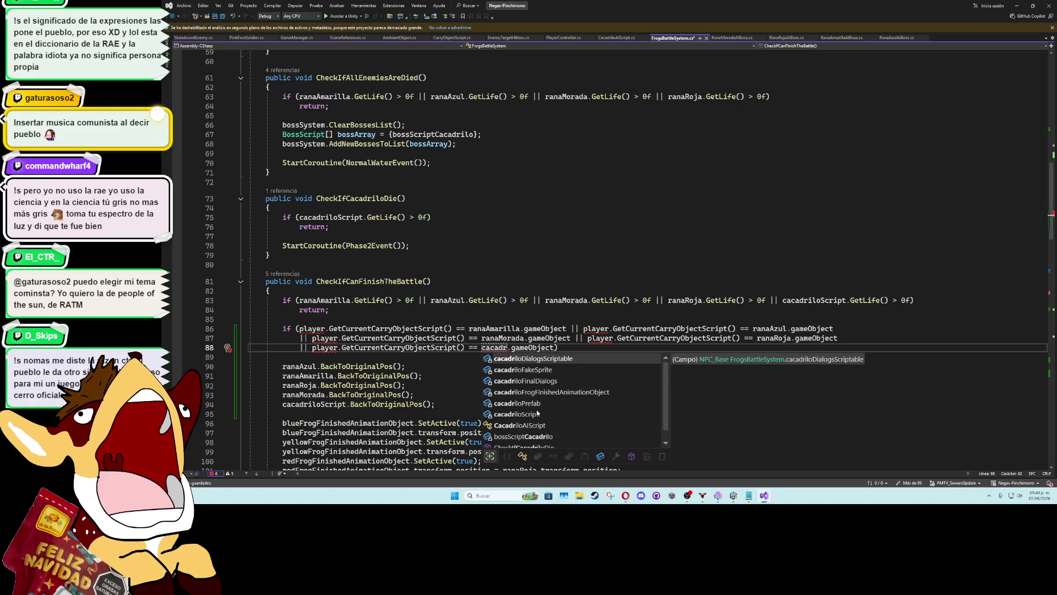
double_click(537, 414)
left_click(600, 329)
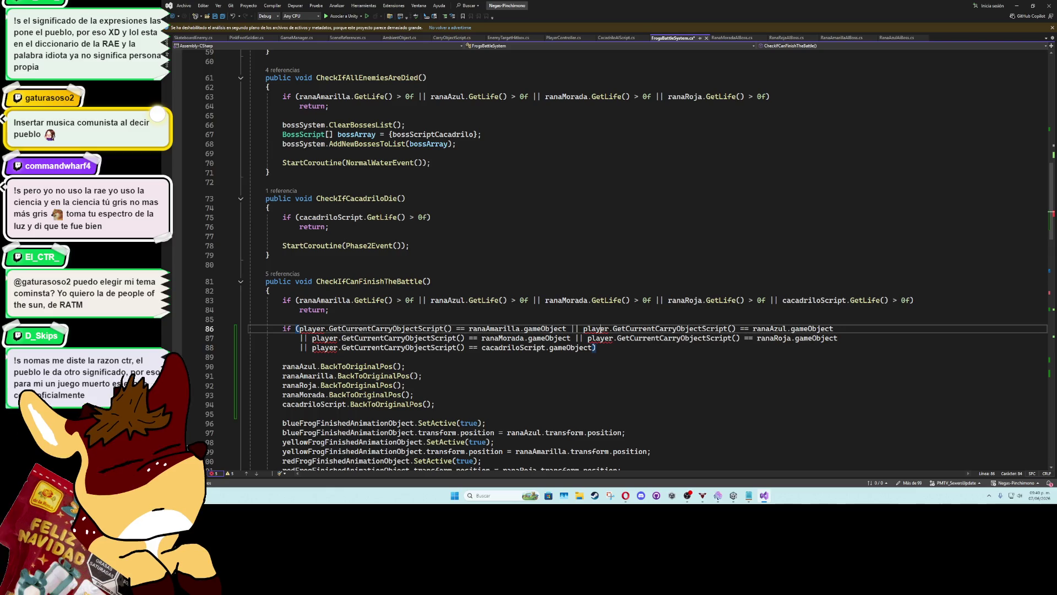
scroll(1038, 152, "up", 14)
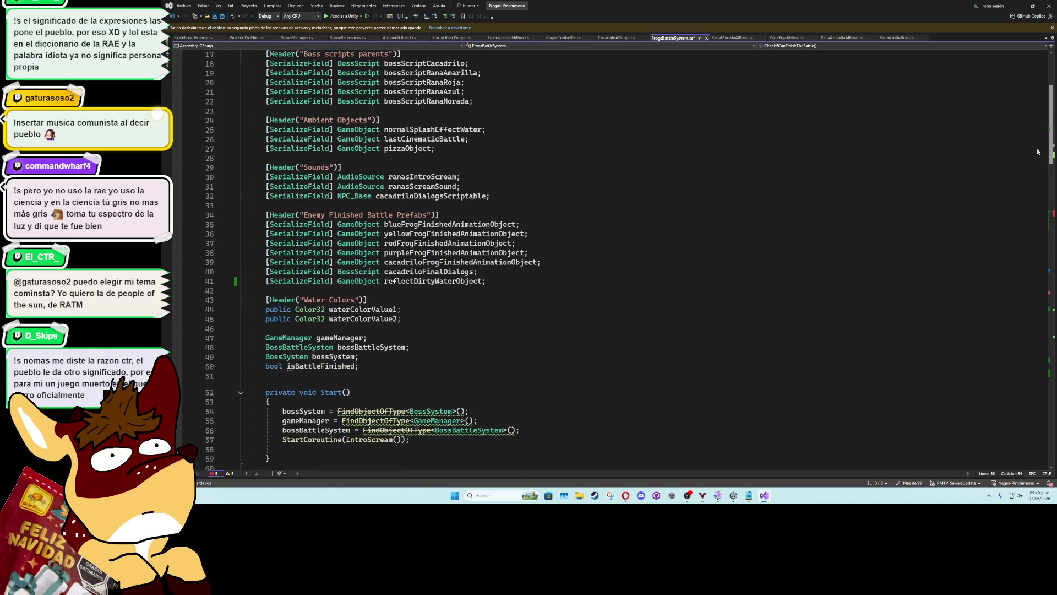
Declare 'PlayerController player;' and assign it with FindAnyObjectByType<PlayerController>() in Start
left_click(326, 374)
type("PlayerController p")
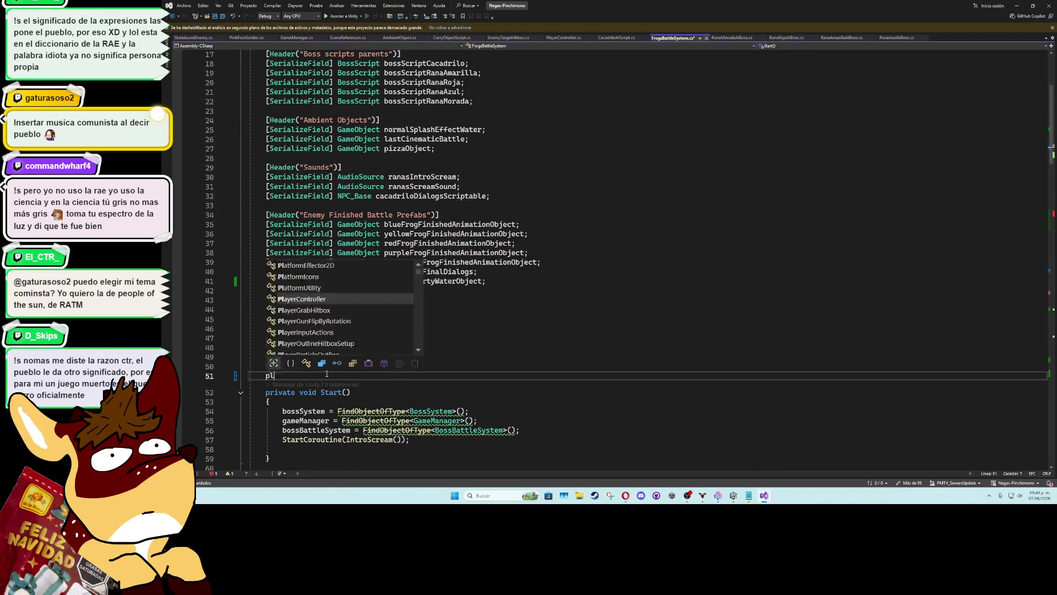
type("layer;")
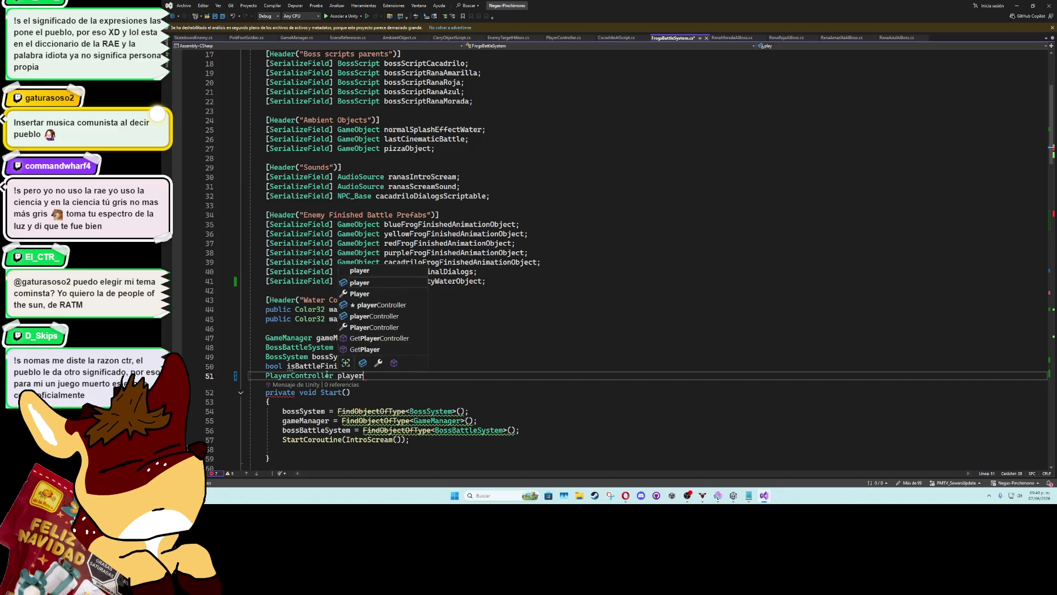
key("Return")
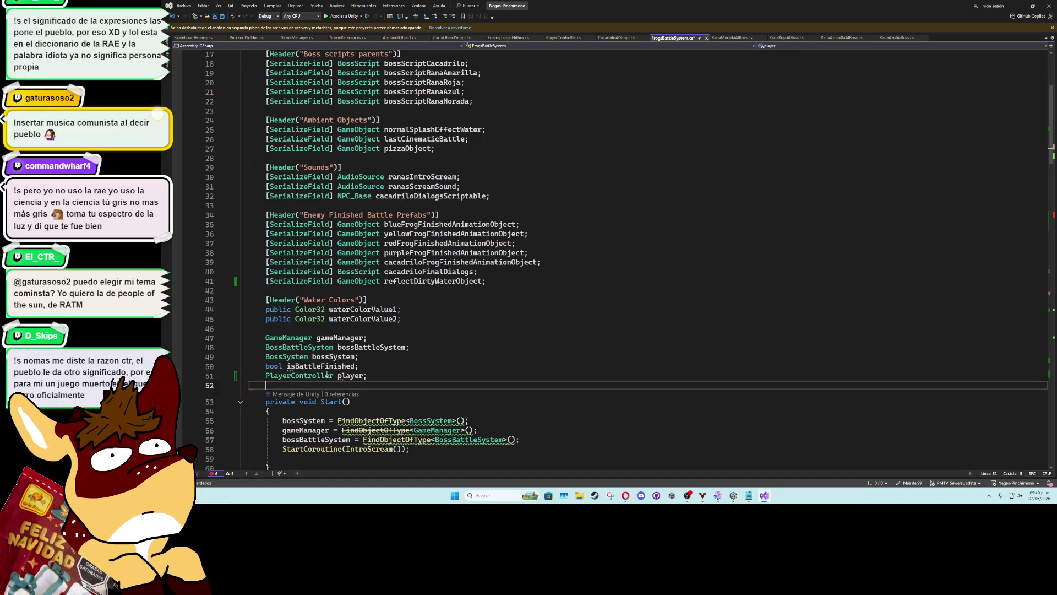
left_click(329, 412)
key("Return")
type("player = Find")
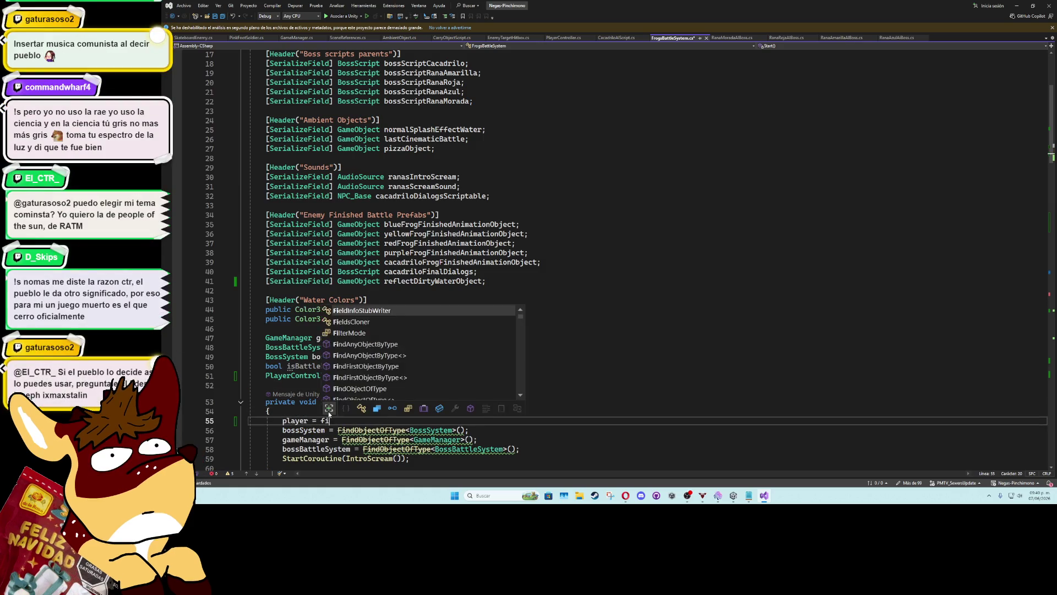
key("Tab")
key("Tab")
Scroll down past CheckIfCacadriloDie and switch to RanaMoradaAIBoss.cs
scroll(485, 321, "down", 13)
left_click(484, 313)
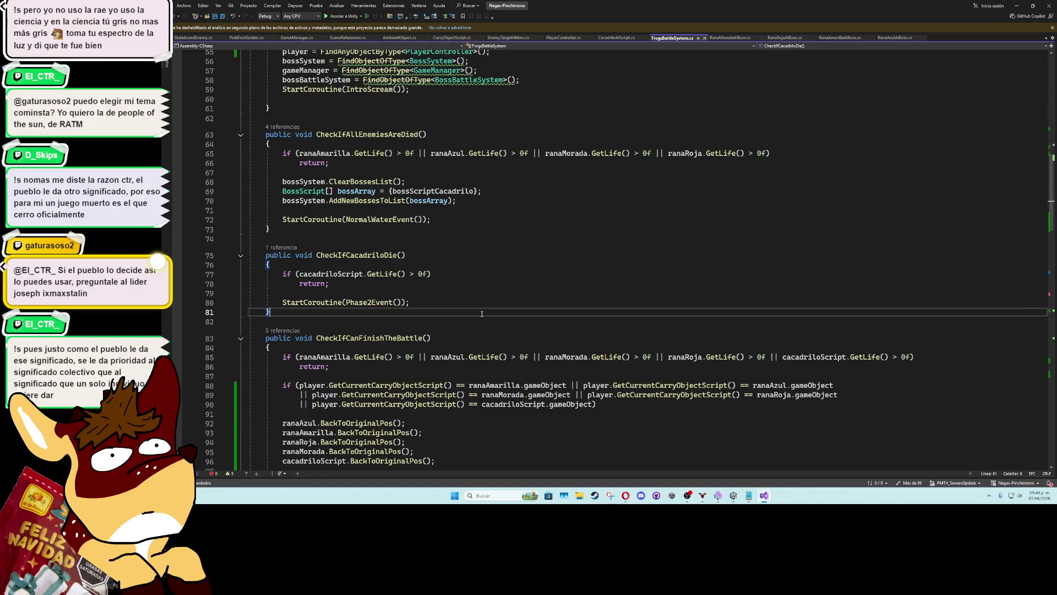
scroll(445, 292, "down", 4)
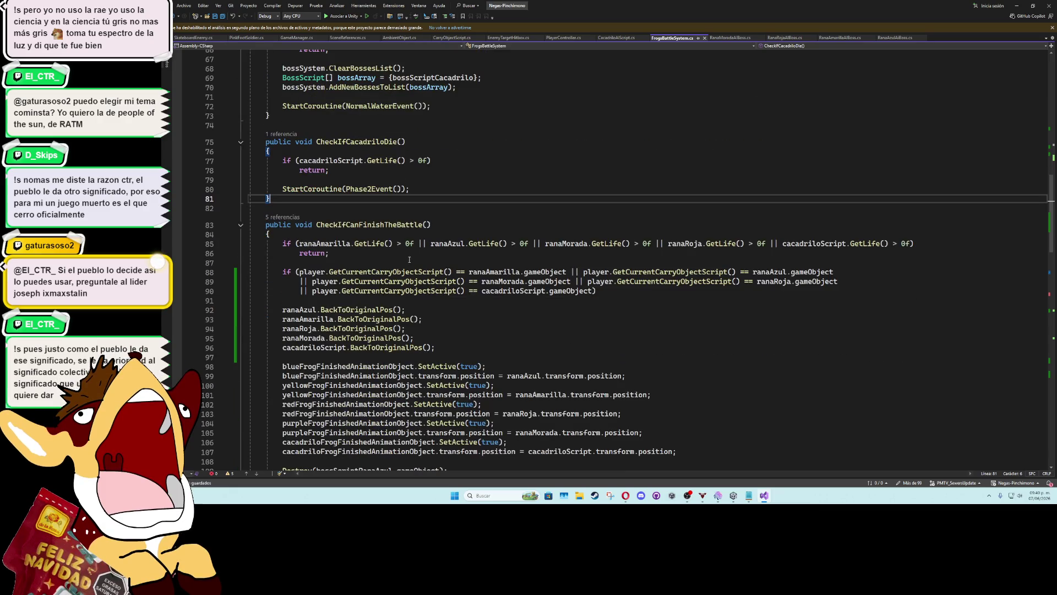
left_click(725, 39)
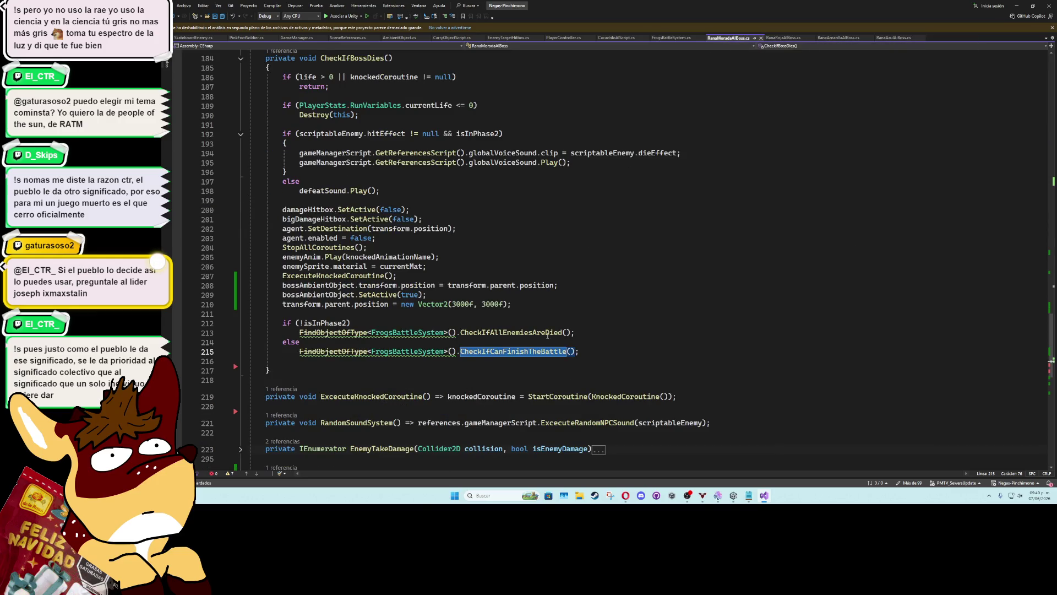
Add a blank line after WakeUpBoss's drop-object check, save RanaMoradaAIBoss.cs, then open RanaRojaAIBoss.cs
left_click(545, 352)
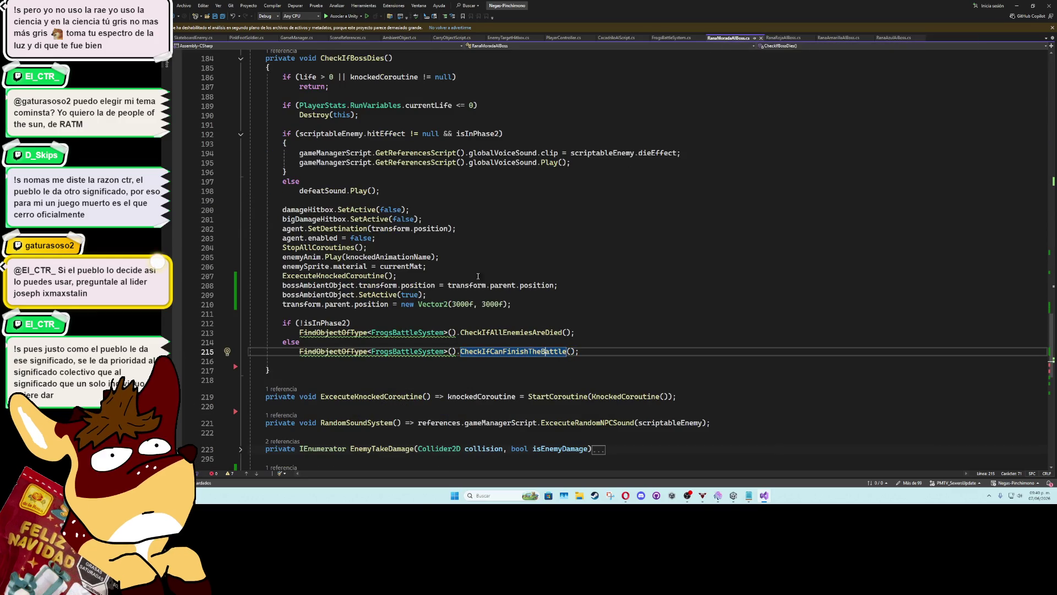
scroll(481, 277, "up", 20)
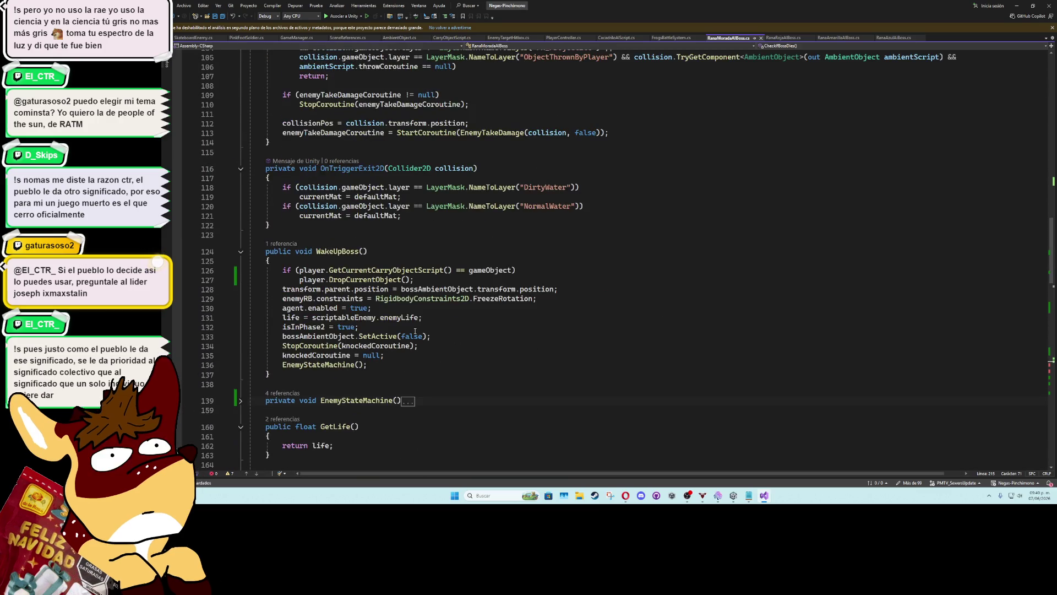
scroll(415, 331, "up", 1)
mouse_move(414, 308)
left_mouse_down()
mouse_move(300, 308)
mouse_move(310, 298)
left_mouse_up()
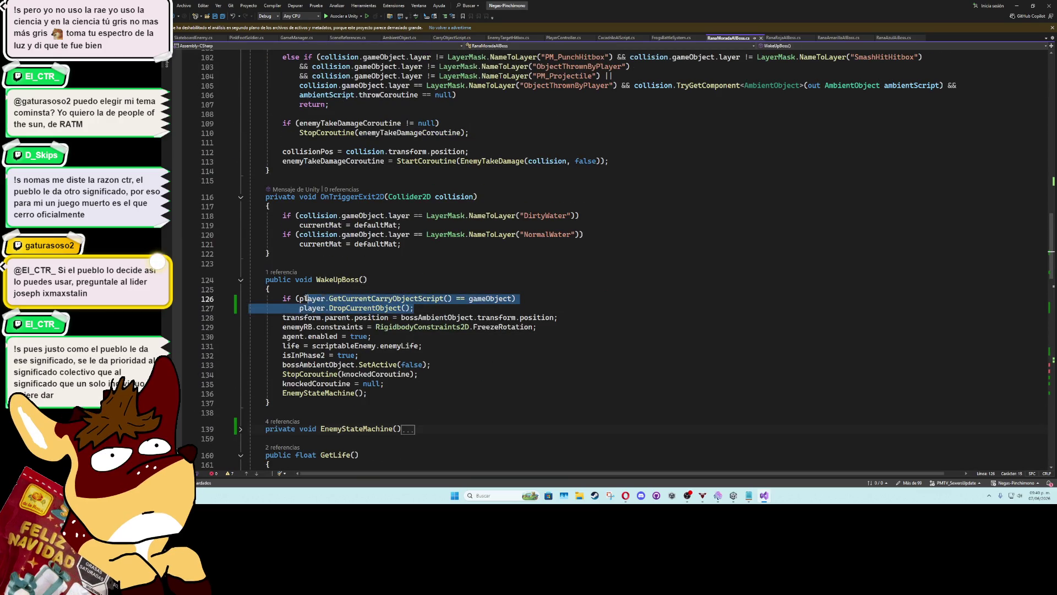
left_click(472, 308)
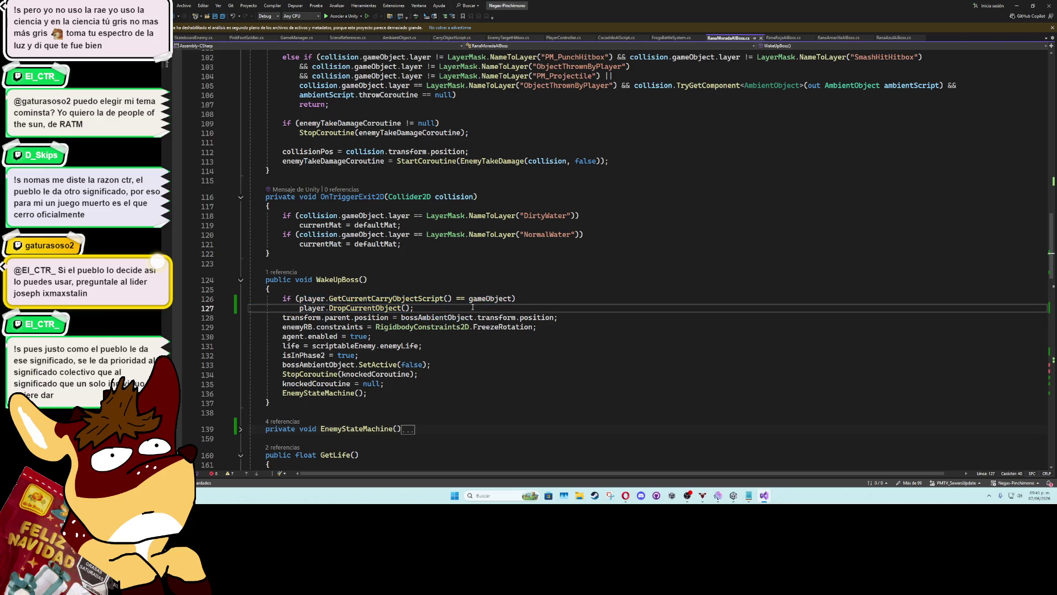
key("Return")
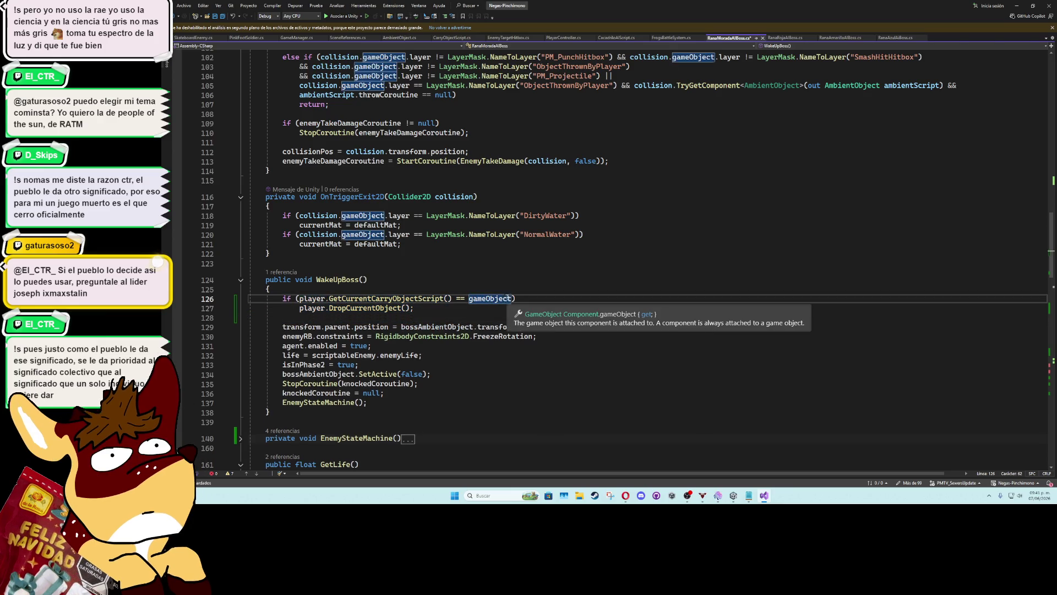
left_click(507, 287)
key("ctrl+s")
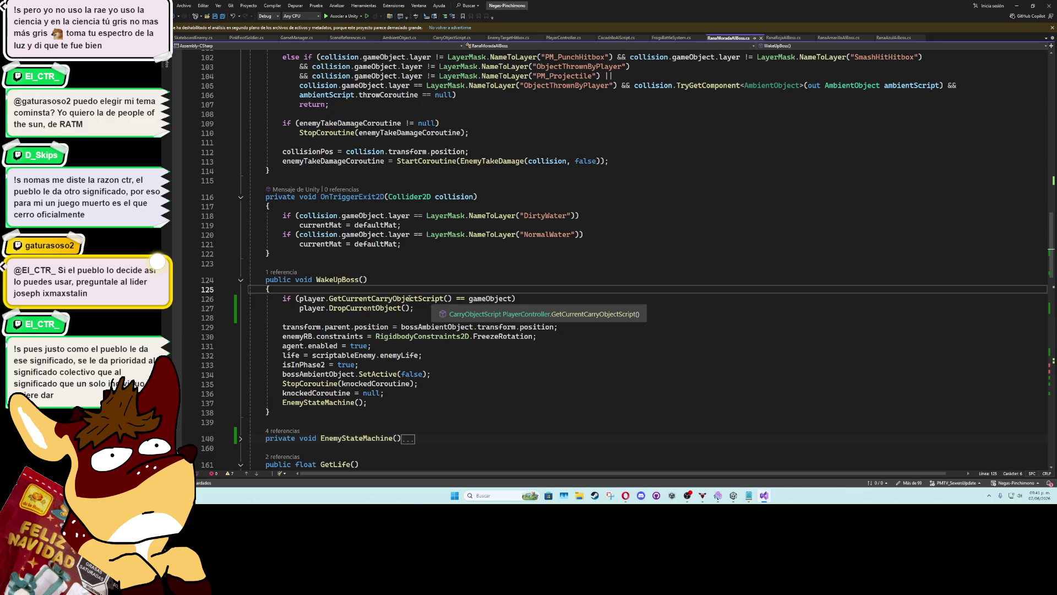
left_click(778, 38)
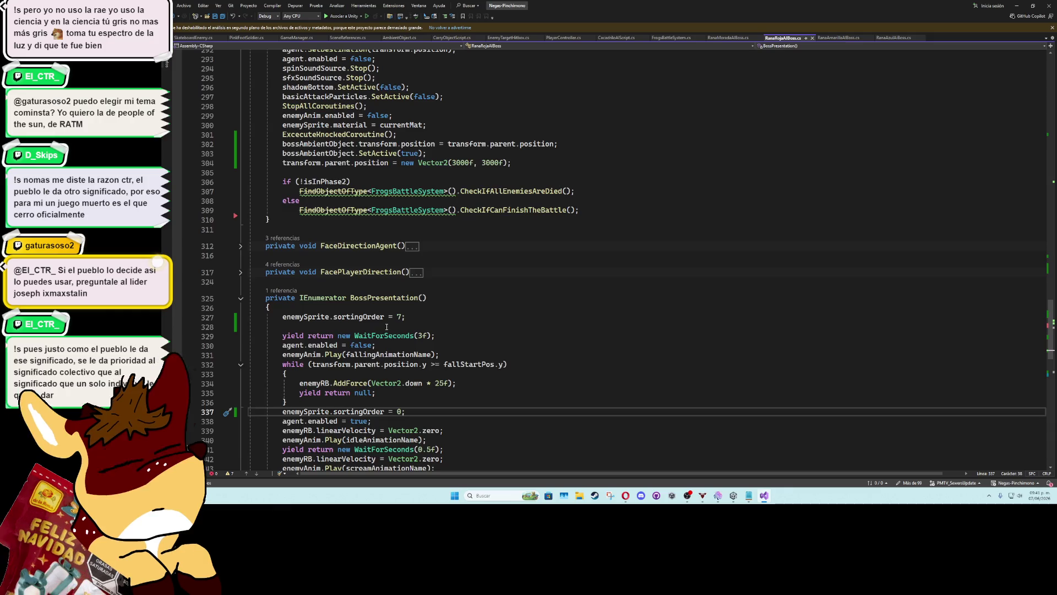
Paste the carried-object drop check at the start of RanaRojaAIBoss's WakeUpBoss, followed by a blank line
scroll(380, 327, "up", 2)
scroll(369, 329, "up", 7)
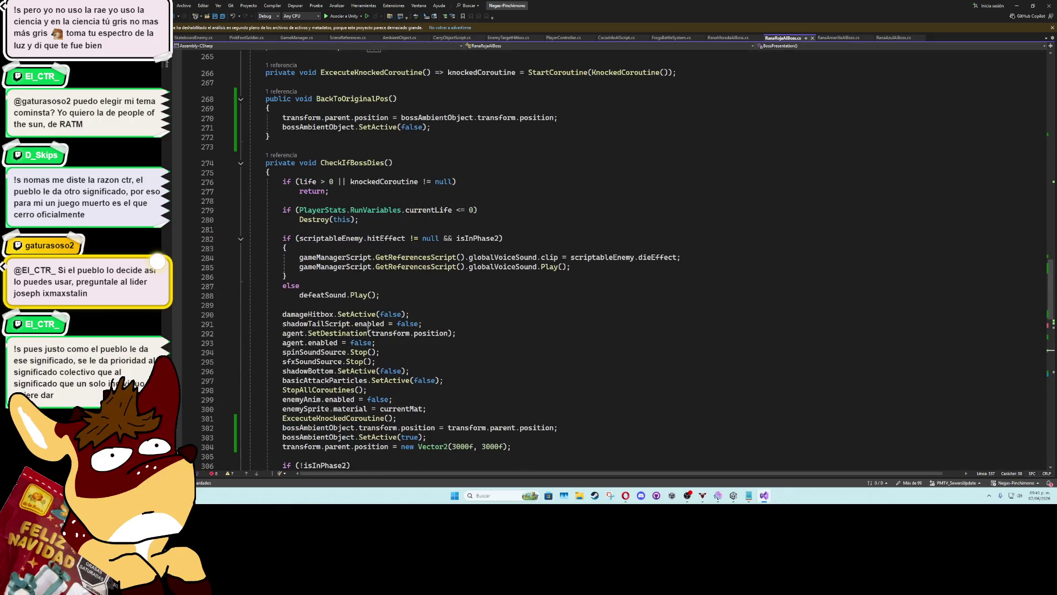
scroll(353, 297, "down", 3)
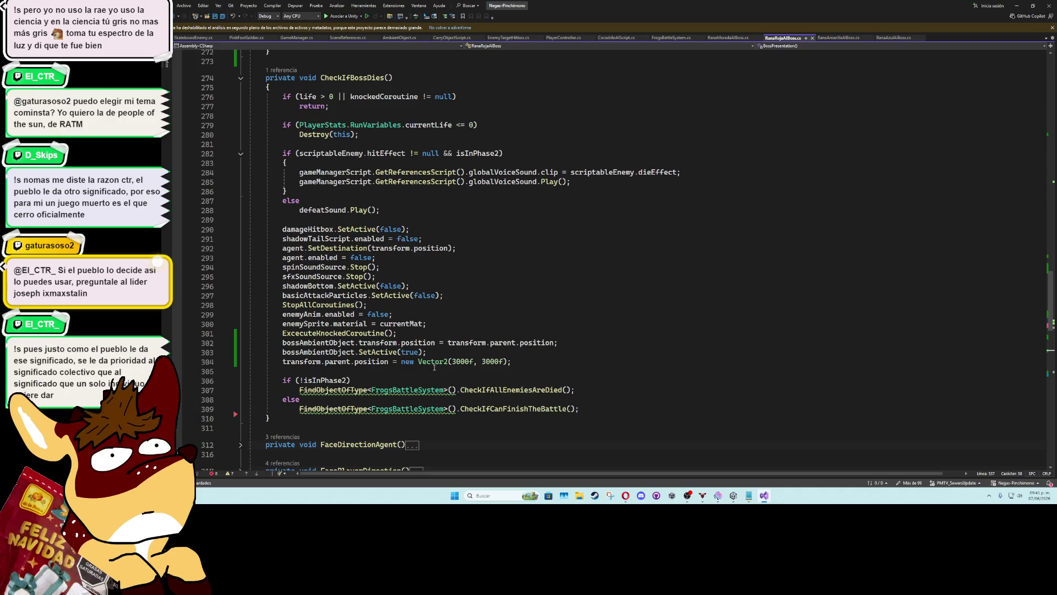
scroll(351, 347, "up", 10)
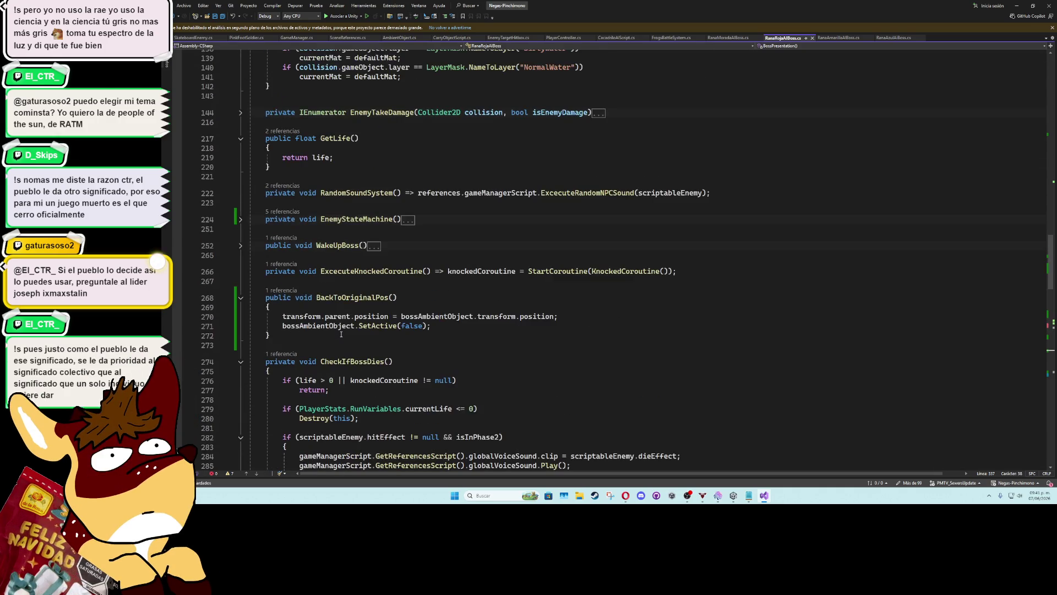
left_click(240, 245)
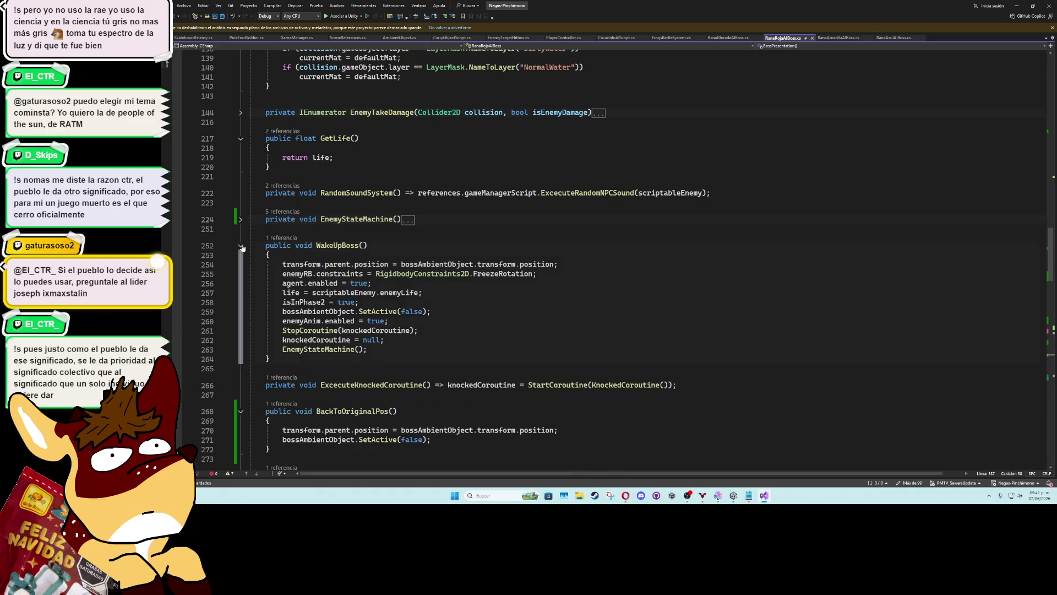
left_click(375, 255)
key("Return")
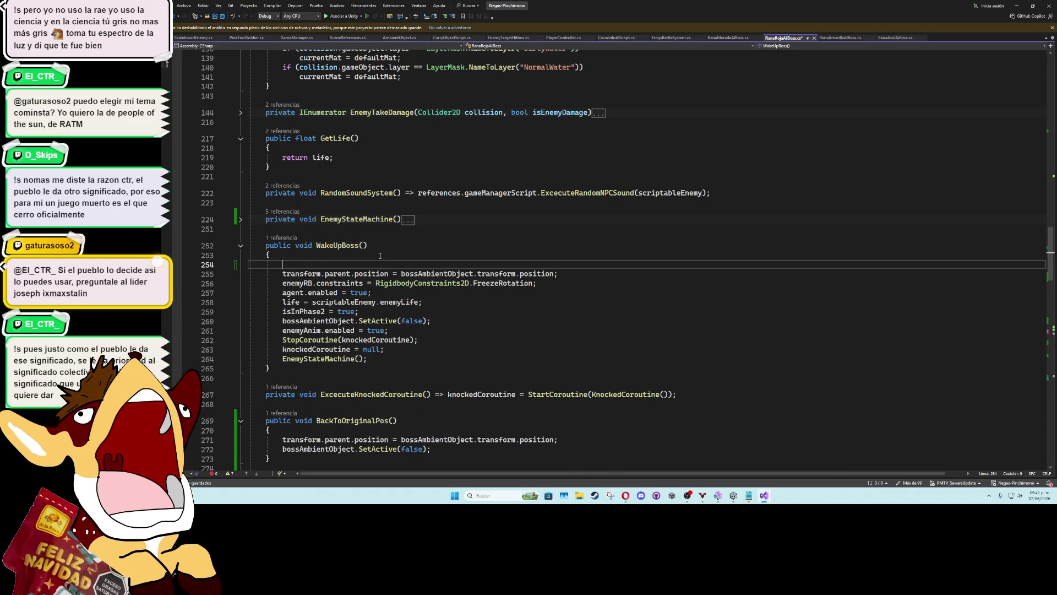
type("if (player.GetCurrentCarryObjectScript() == gameObject)                 player.DropCurrentObject();")
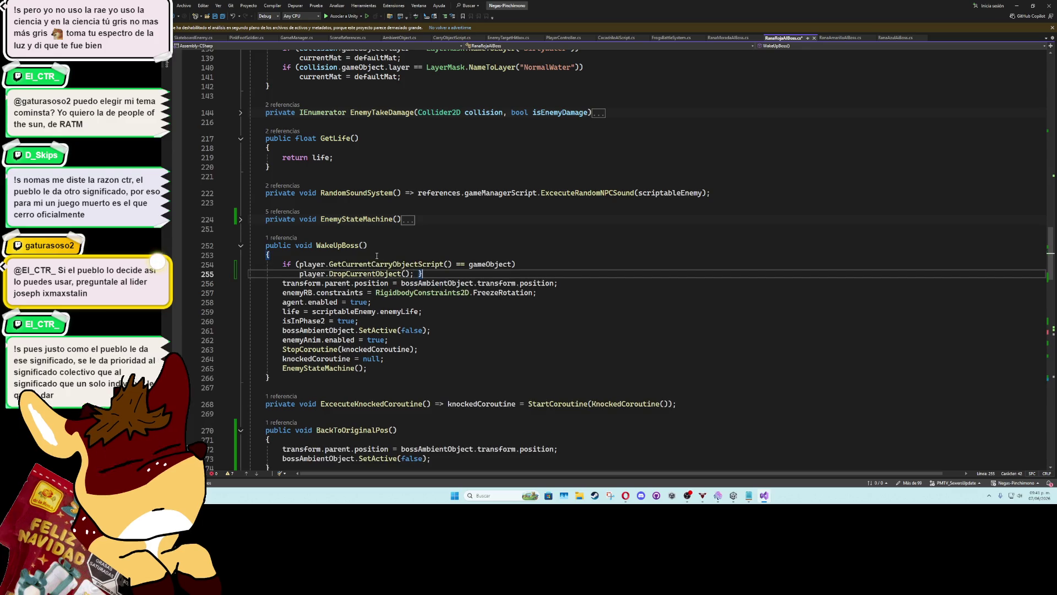
key("Return")
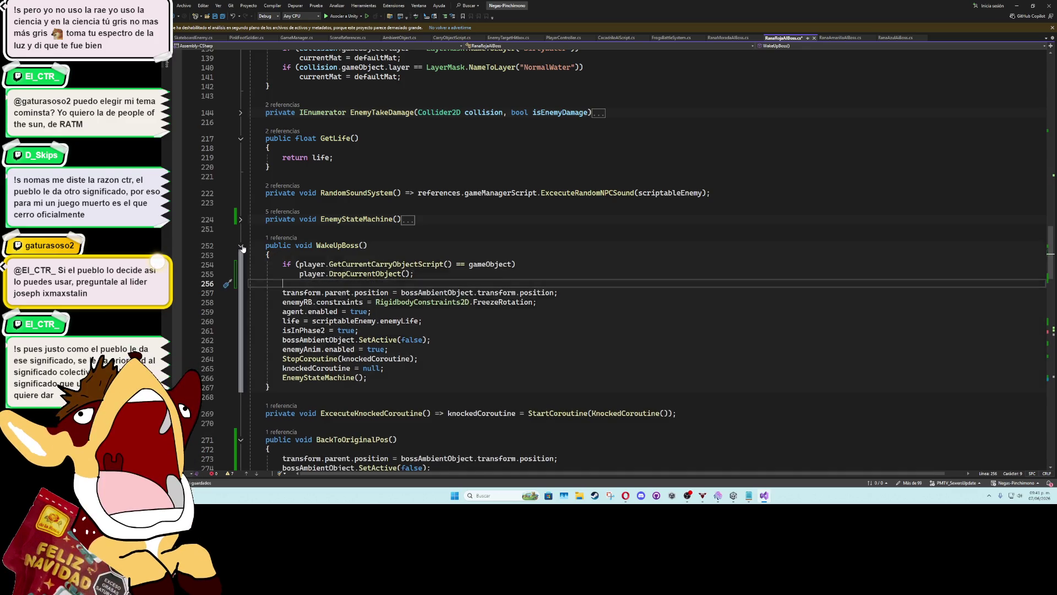
Review the unsaved-changes preview and re-expand WakeUpBoss to verify the edit, then collapse it
left_click(241, 245)
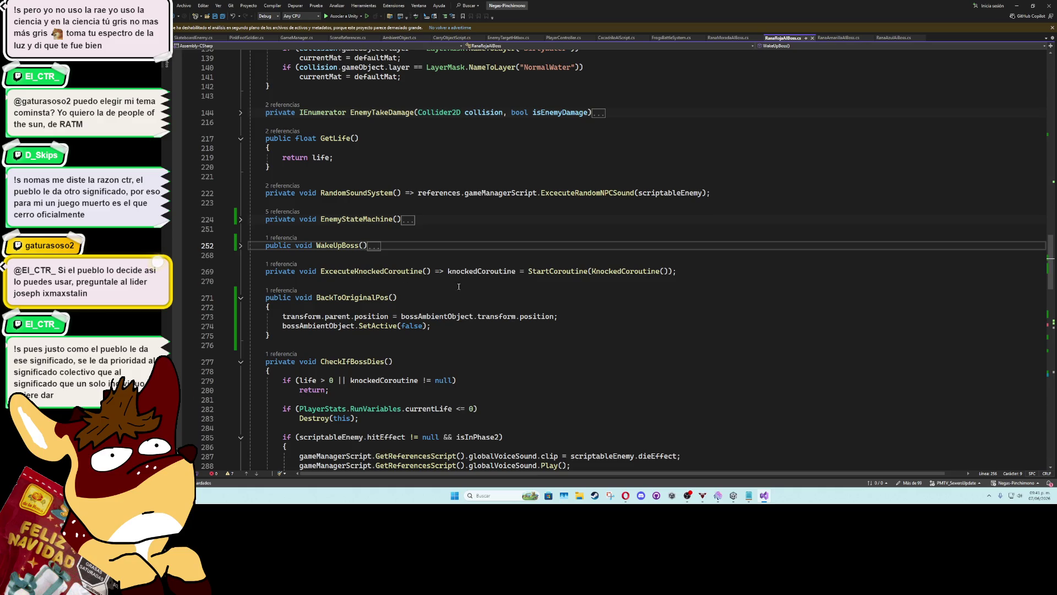
left_click(239, 249)
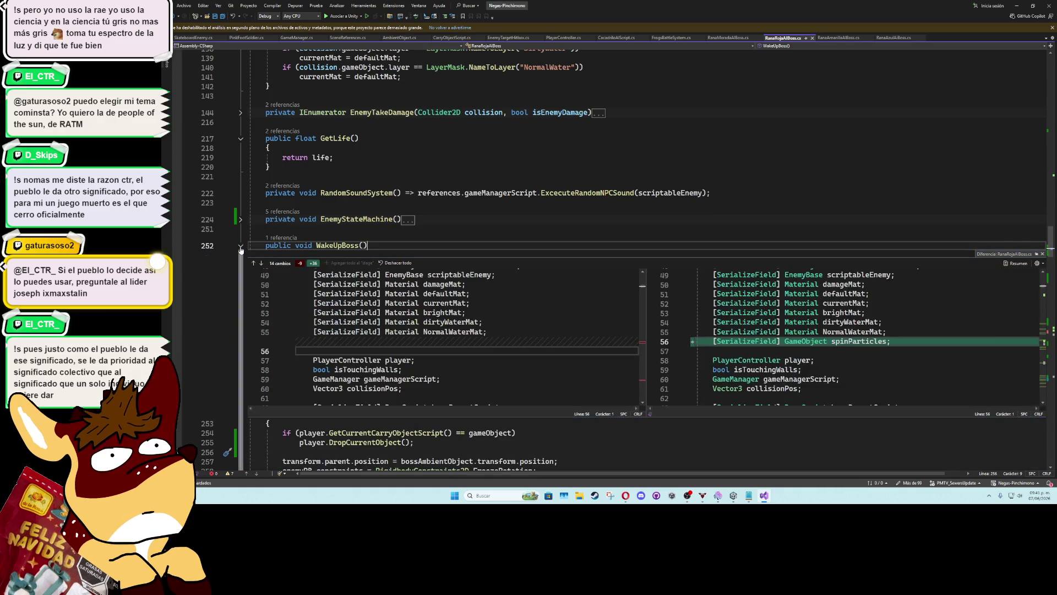
left_click(695, 240)
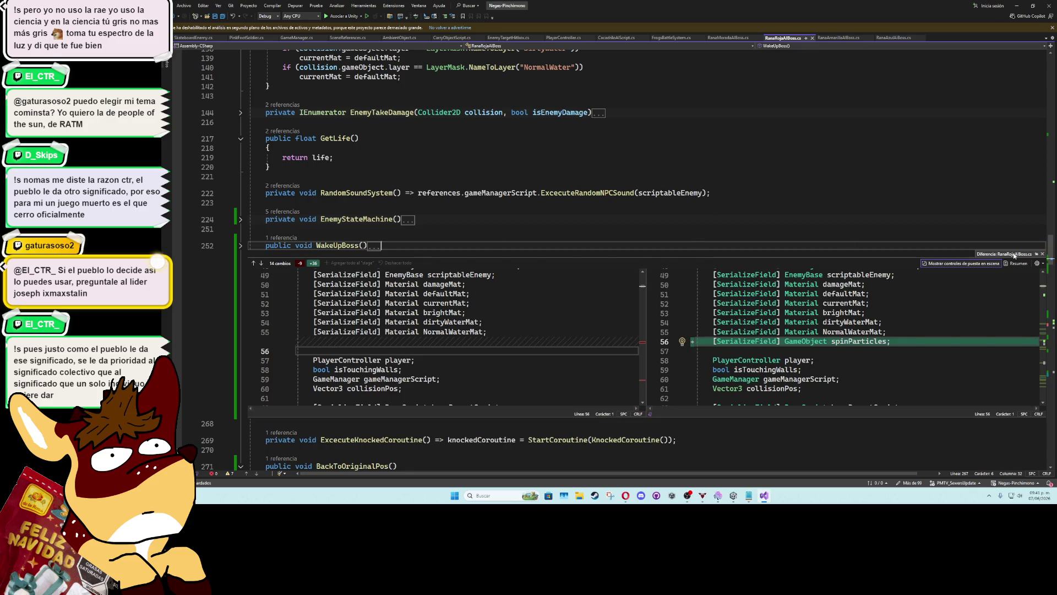
left_click(1041, 254)
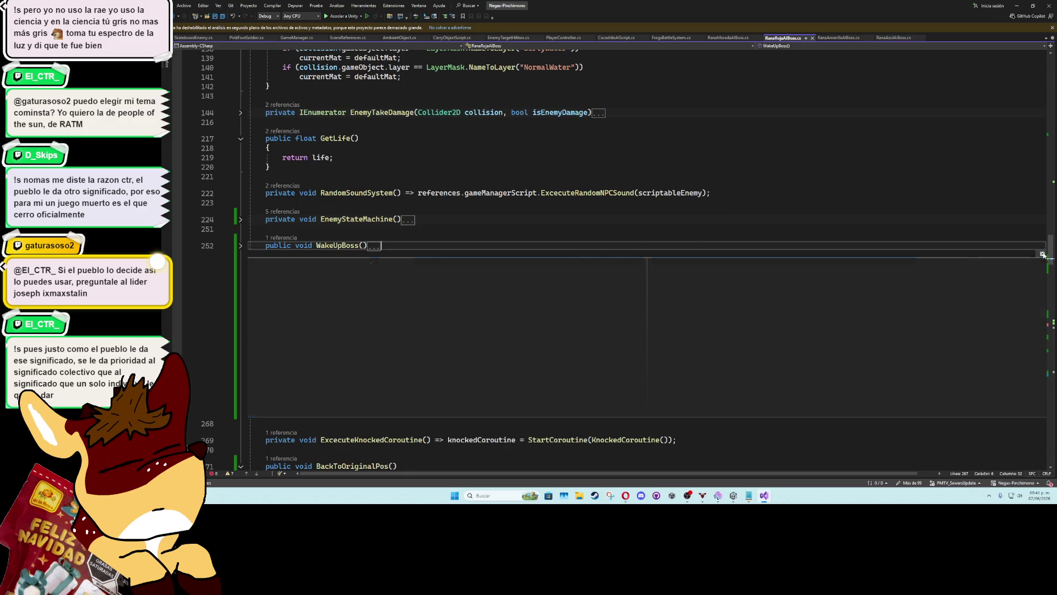
left_click(240, 246)
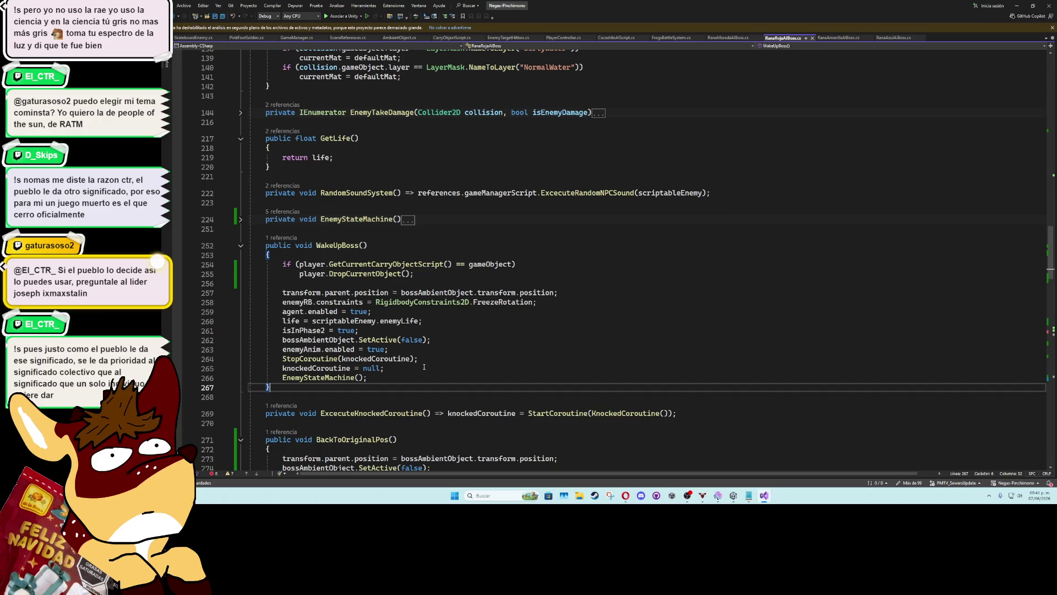
left_click(241, 248)
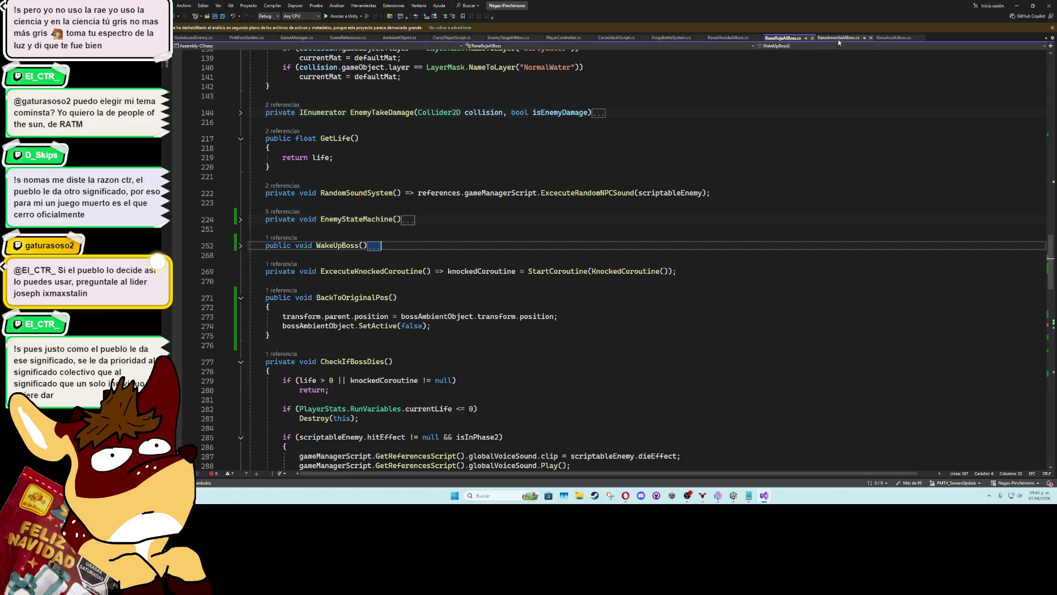
In RanaAmarillaAIBoss.cs, paste the carried-object drop check at the start of WakeUpBoss
left_click(838, 38)
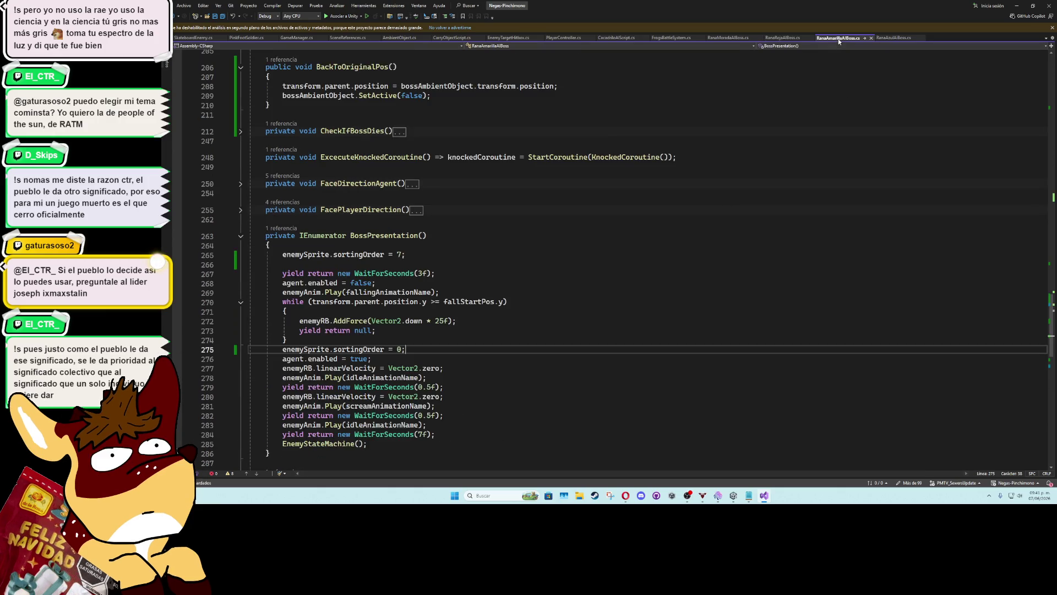
left_click(241, 236)
scroll(253, 242, "up", 20)
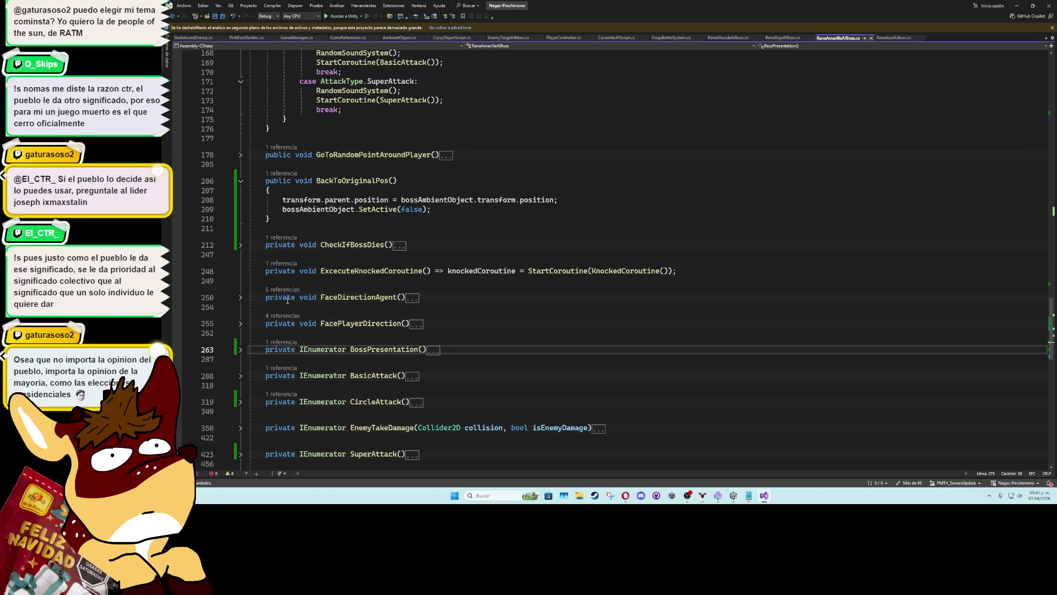
scroll(290, 296, "up", 4)
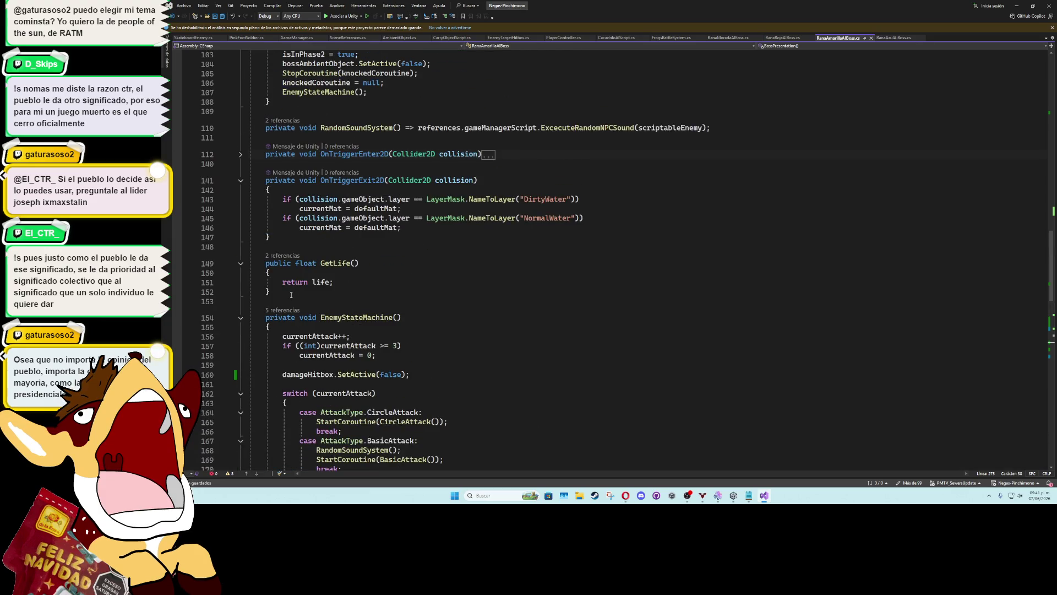
scroll(291, 296, "up", 5)
left_click(330, 149)
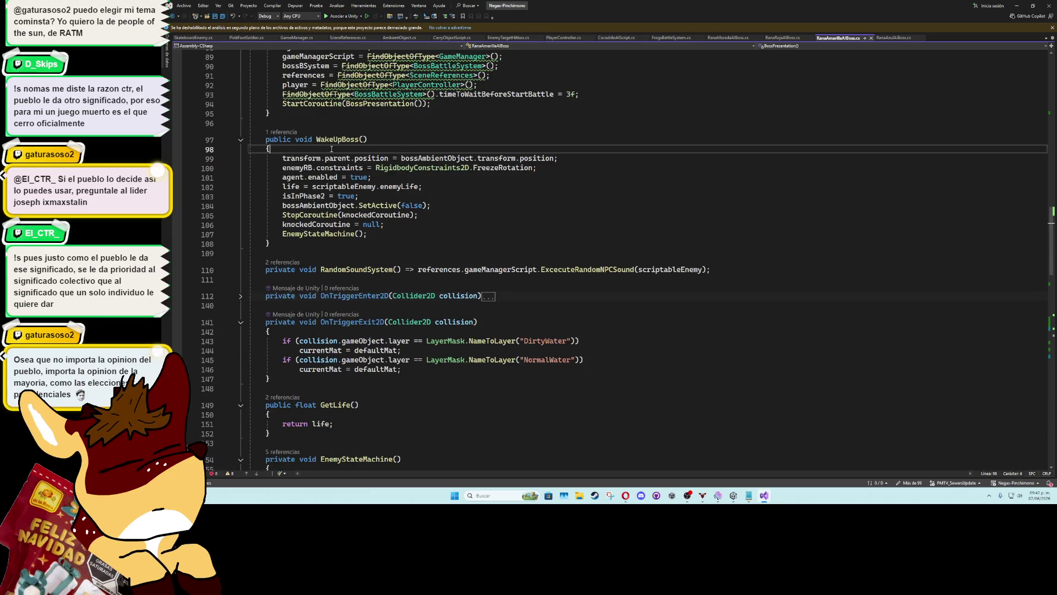
type("if (player.GetCurrentCarryObjectScript() == gameObject)     player.DropCurrentObject();")
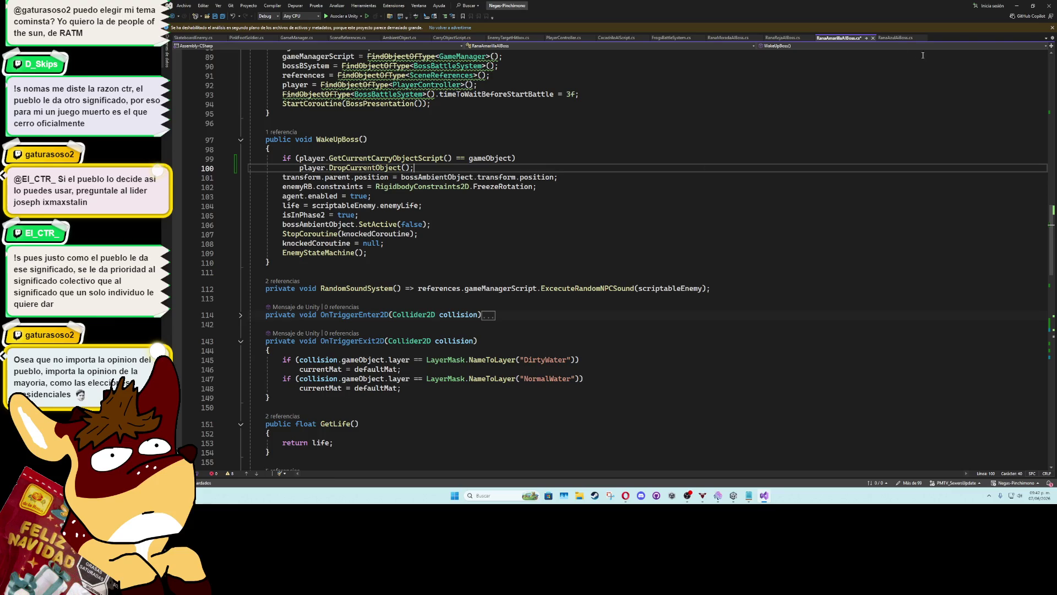
Paste the same drop check into WakeUpBoss in RanaAzulAIBoss.cs
left_click(891, 38)
scroll(345, 298, "up", 6)
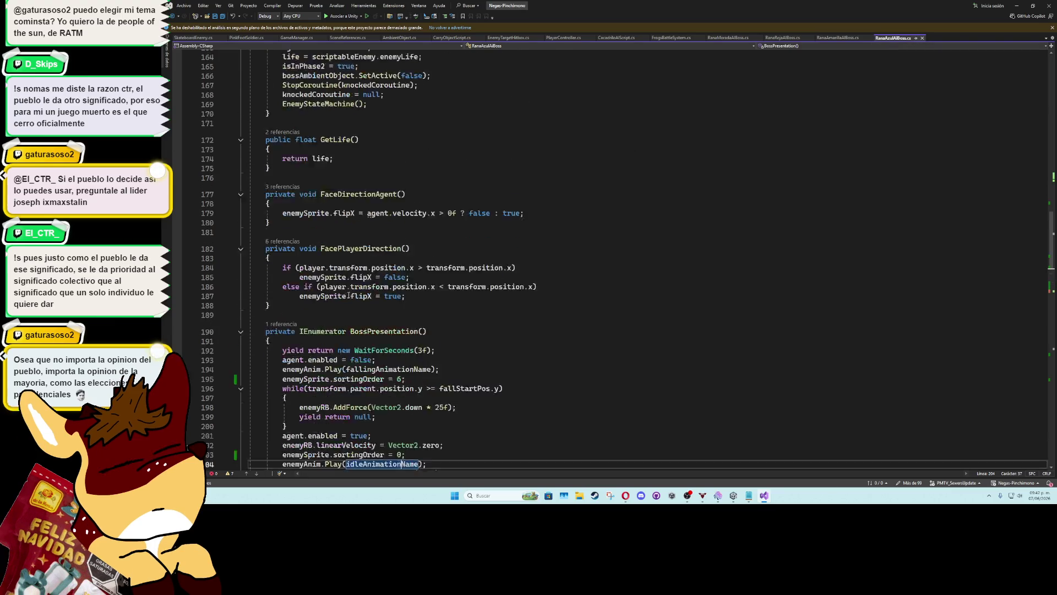
scroll(344, 298, "down", 16)
scroll(344, 299, "down", 2)
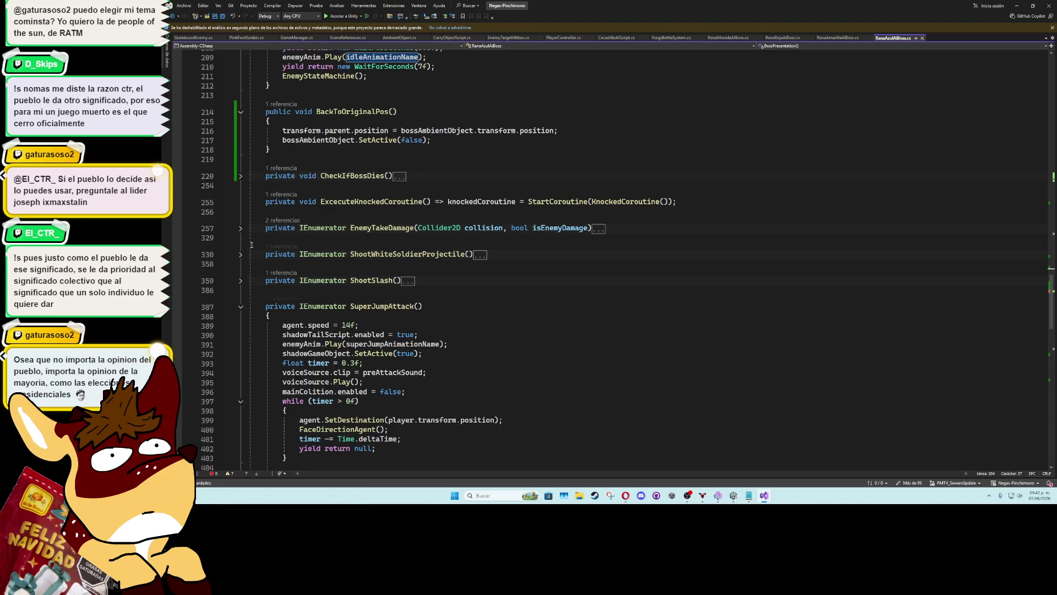
scroll(250, 281, "down", 16)
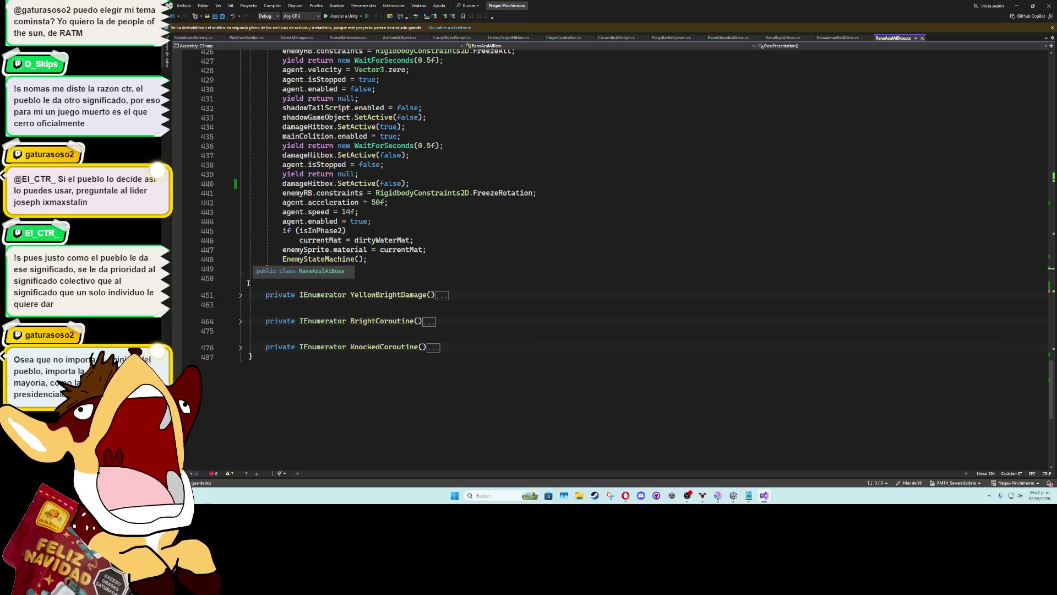
scroll(249, 283, "up", 20)
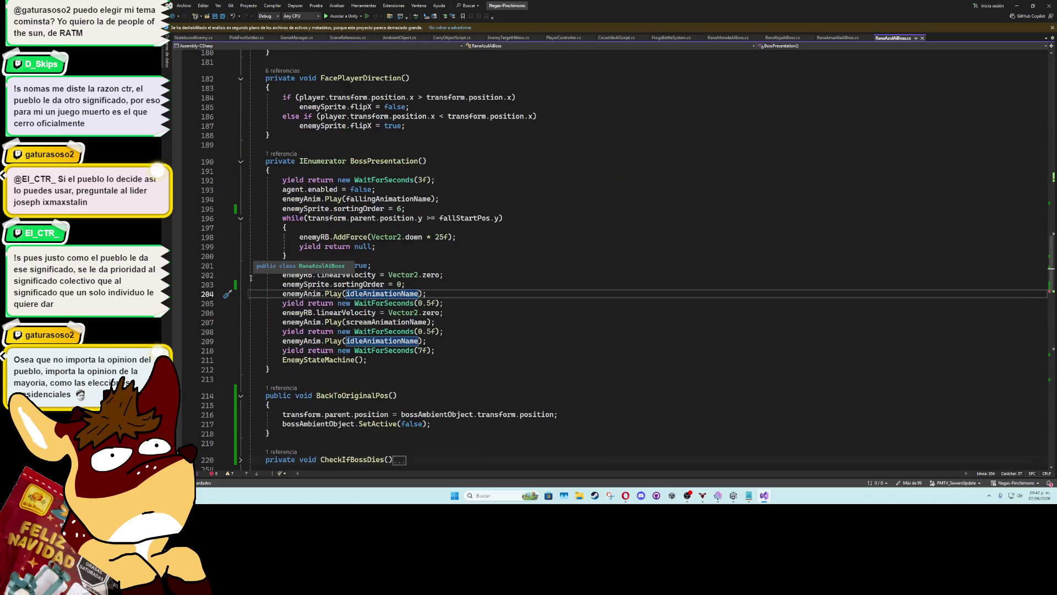
scroll(251, 278, "up", 9)
left_click(313, 245)
type("if (player.GetCurrentCarryObjectScript() == gameObject)     player.DropCurrentObject();")
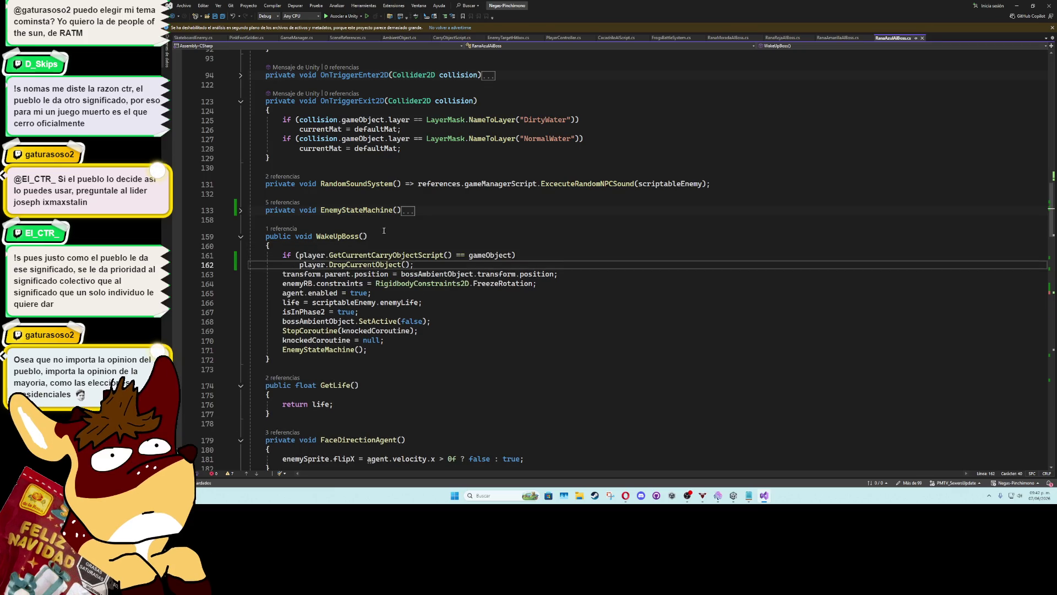
Insert the carried-object drop check at the start of WakeUpBoss in CacadriloAIScript.cs
left_click(617, 37)
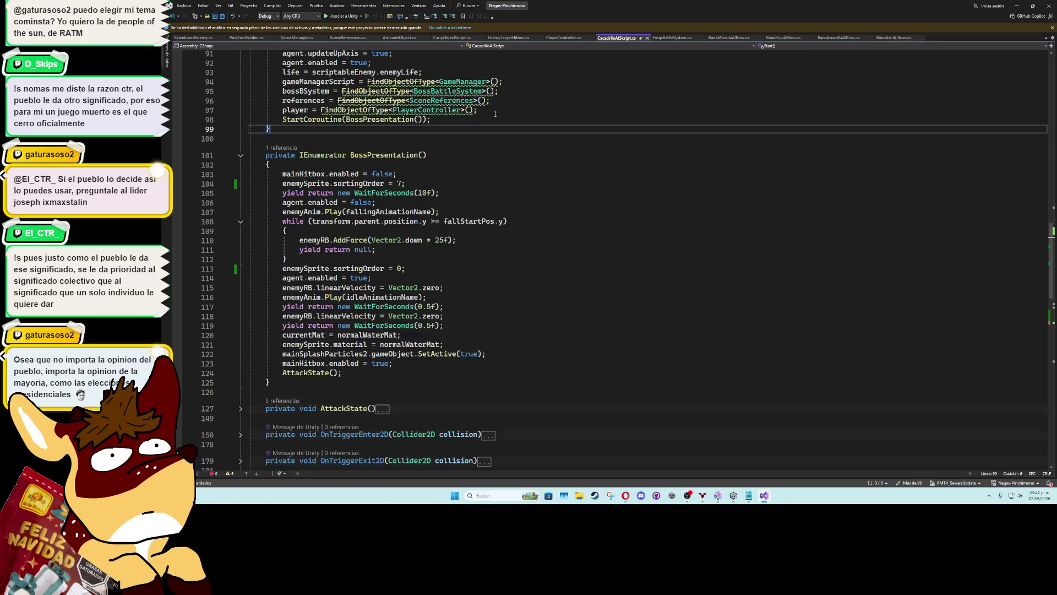
scroll(367, 296, "down", 2)
scroll(364, 303, "up", 7)
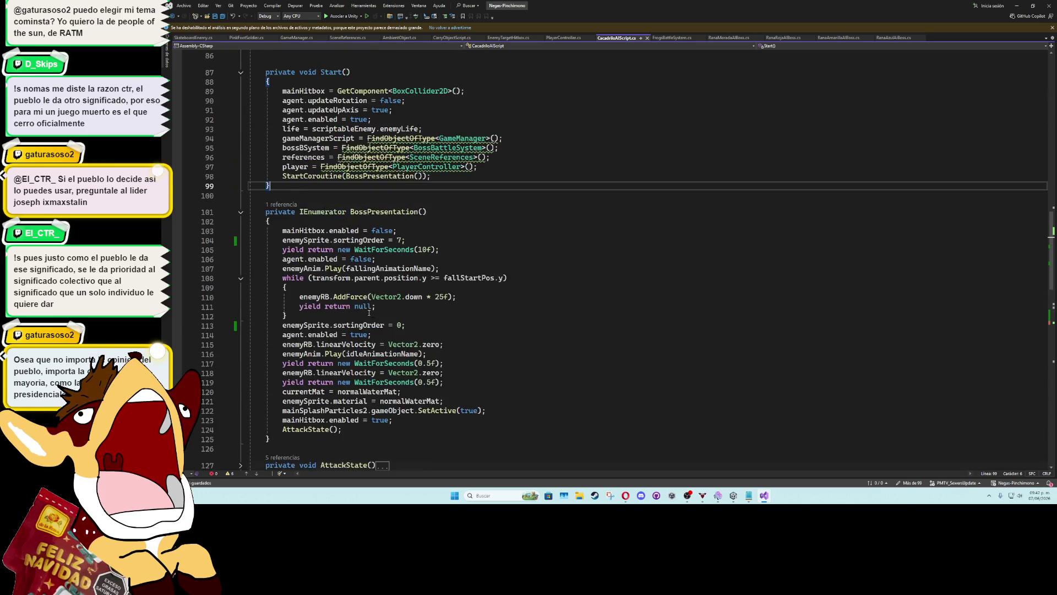
scroll(363, 313, "down", 9)
scroll(363, 312, "down", 6)
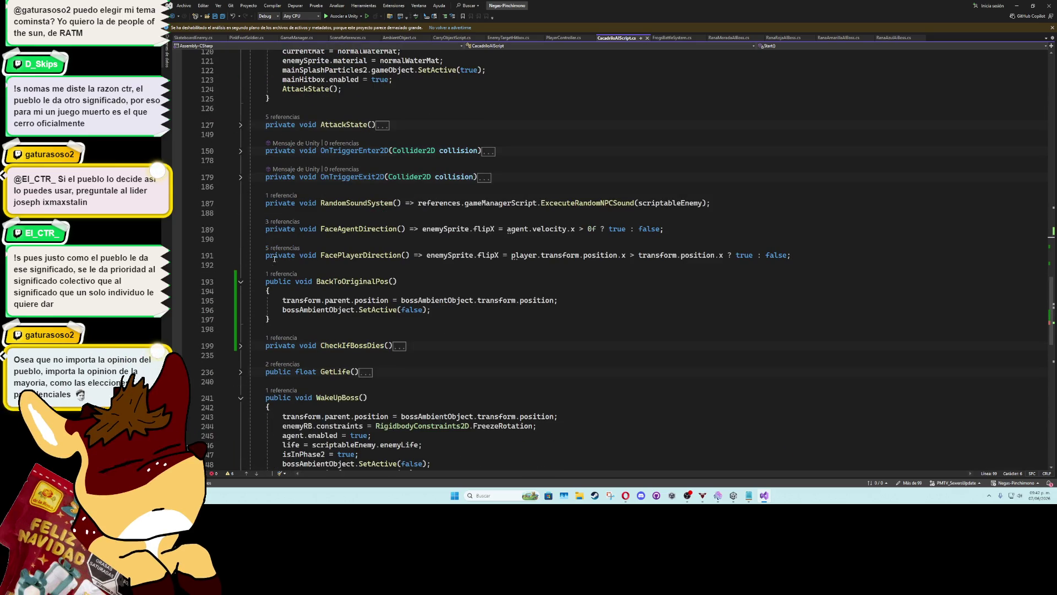
left_click(307, 266)
key("Return")
type("if (player.GetCurrentCarryObjectScript() == gameObject)             player.DropCurrentObject();")
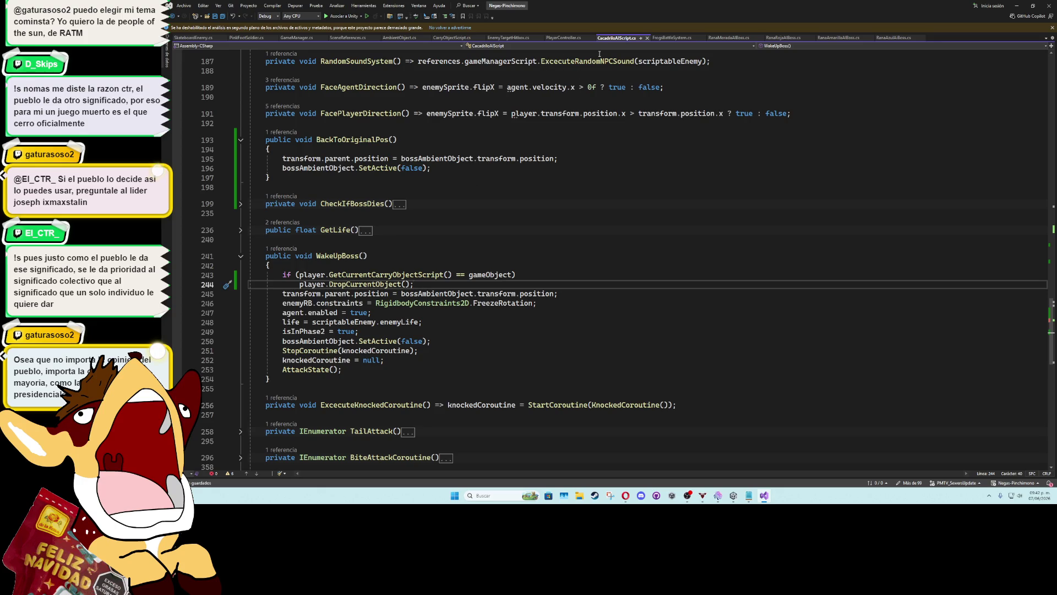
Review RanaMoradaAIBoss's WakeUpBoss and EnemyStateMachine call, then switch to FrogsBattleSystem.cs
left_click(728, 37)
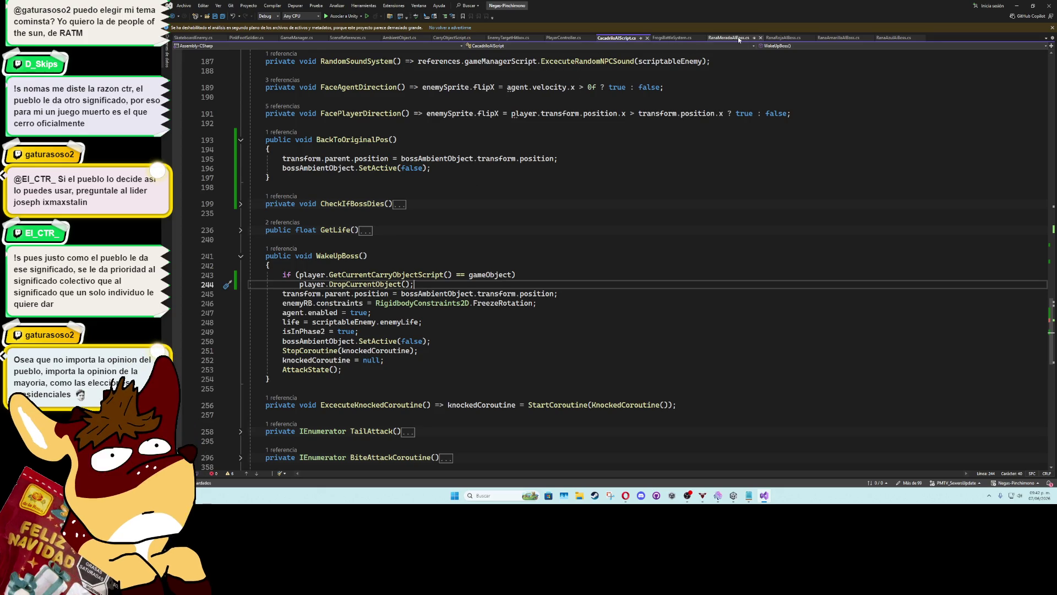
scroll(334, 289, "down", 7)
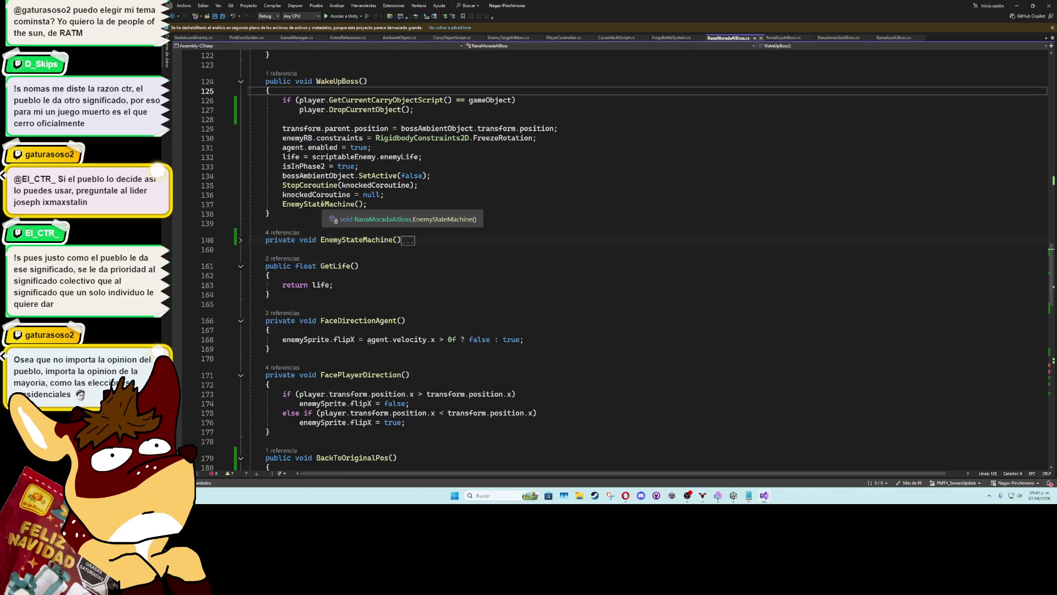
left_click(321, 204)
left_click(322, 204, "ctrl")
left_click(325, 241)
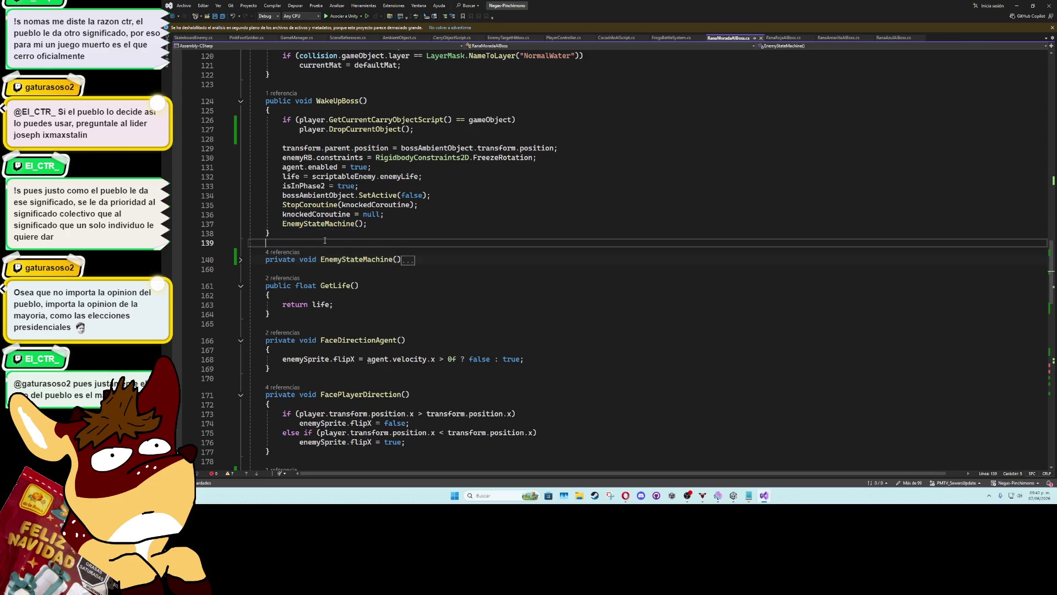
scroll(341, 176, "down", 18)
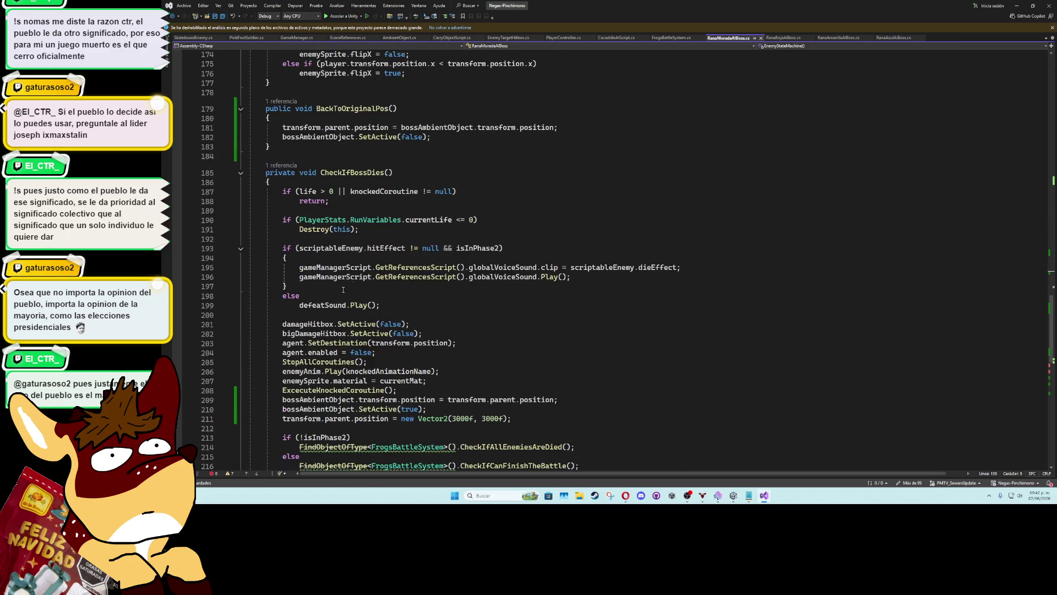
left_click(407, 156)
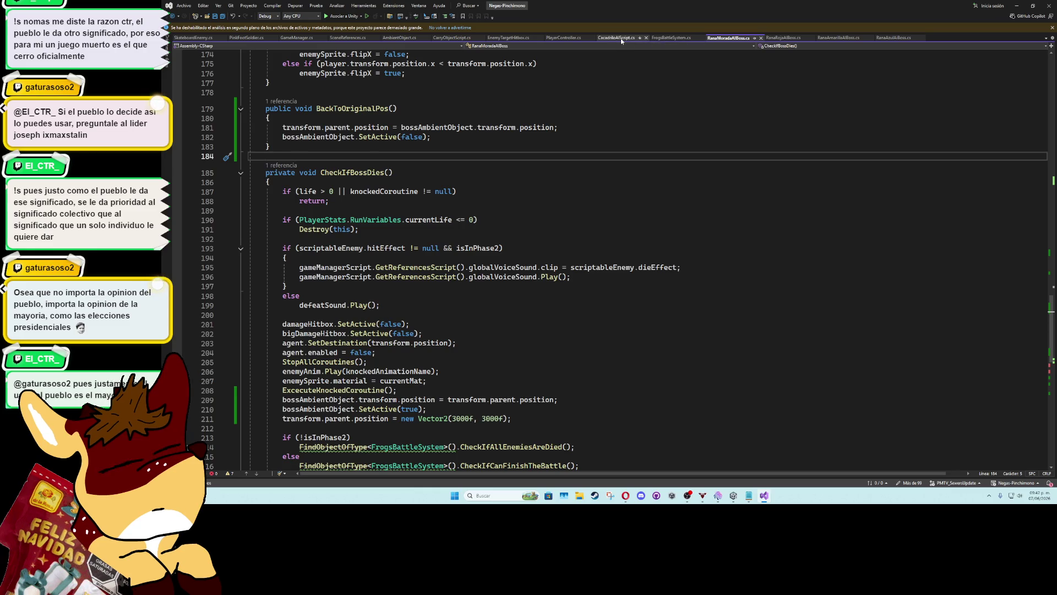
left_click(679, 39)
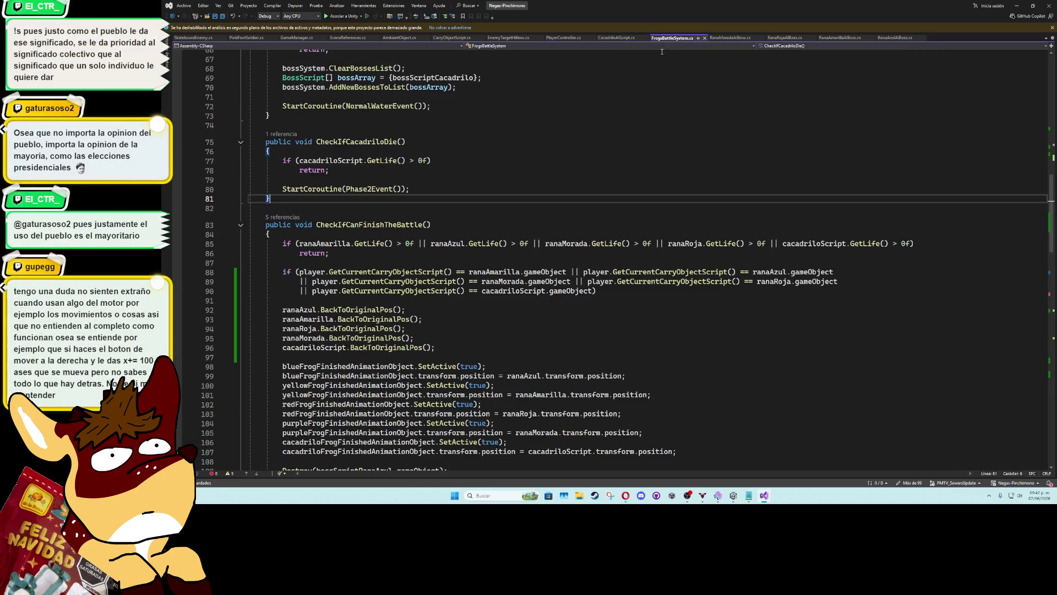
Give the carried-boss if a { player.DropCurrentObject(); } body, save FrogsBattleSystem.cs, and minimize Visual Studio
left_click(603, 294)
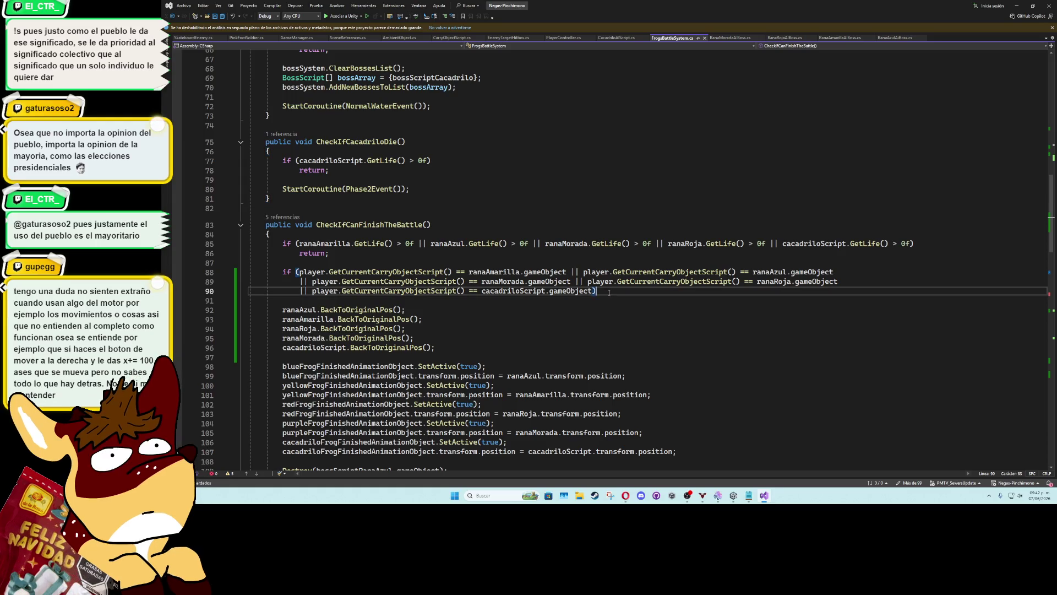
key("Return")
type("{")
key("Return")
type("player.droi")
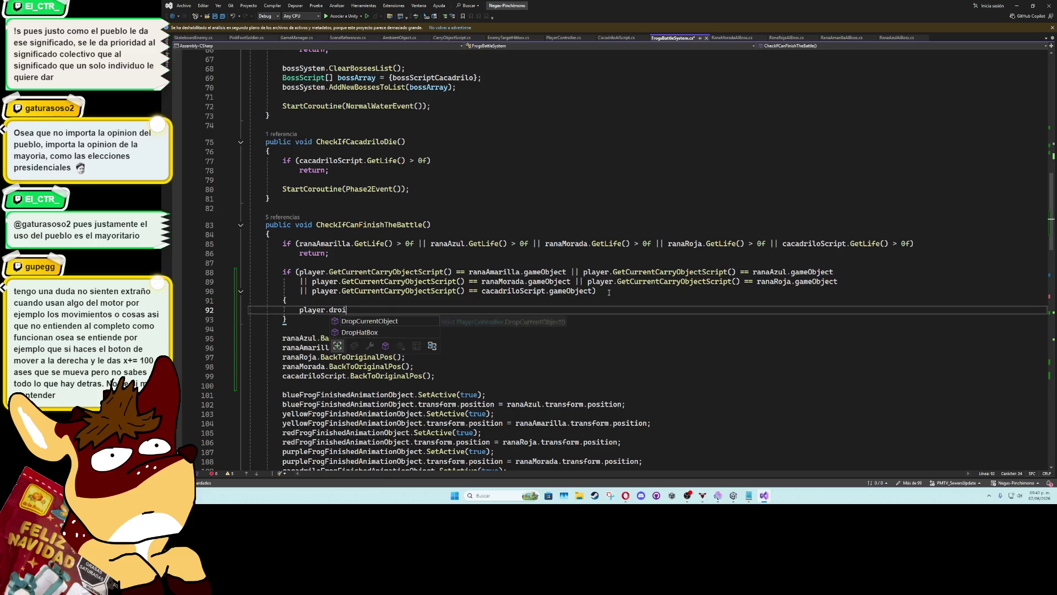
key("Tab")
key("Up")
key("ctrl+s")
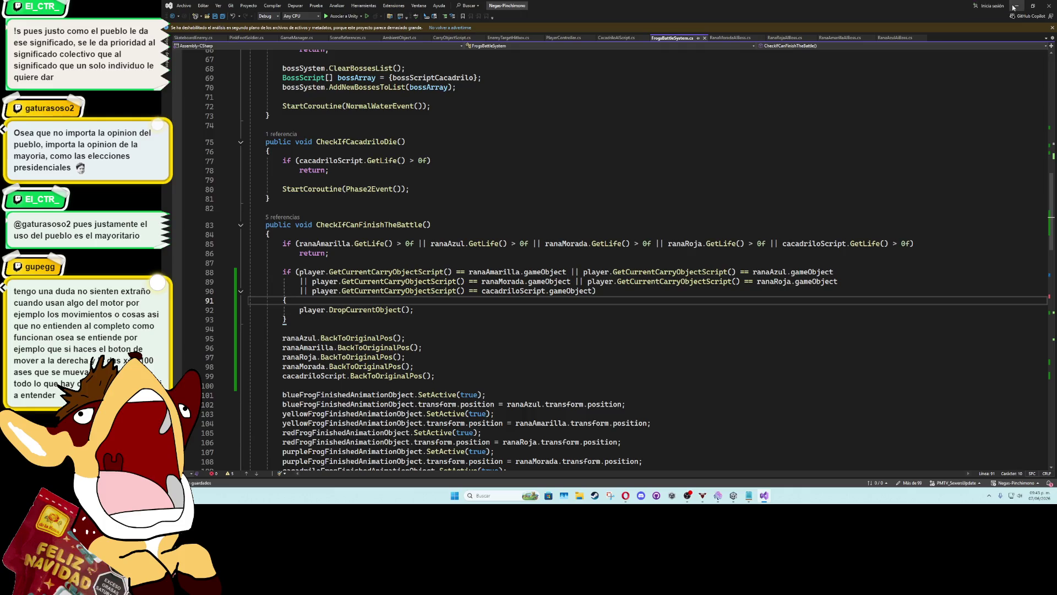
left_click(1014, 7)
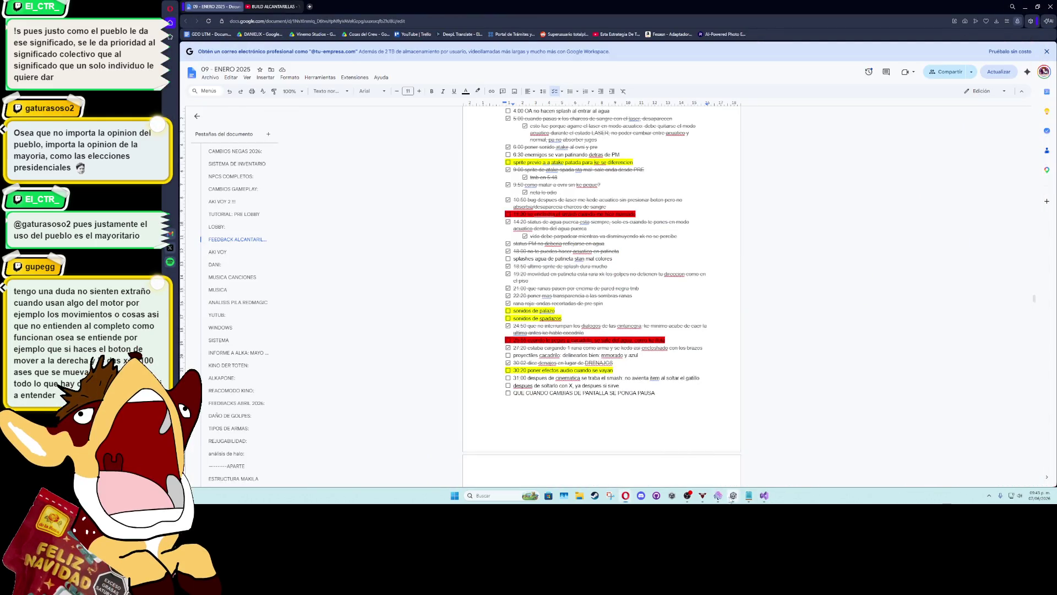
In Unity, restore the full editor layout and enable the SewersBossRoom object
mouse_move(729, 496)
mouse_move(724, 470)
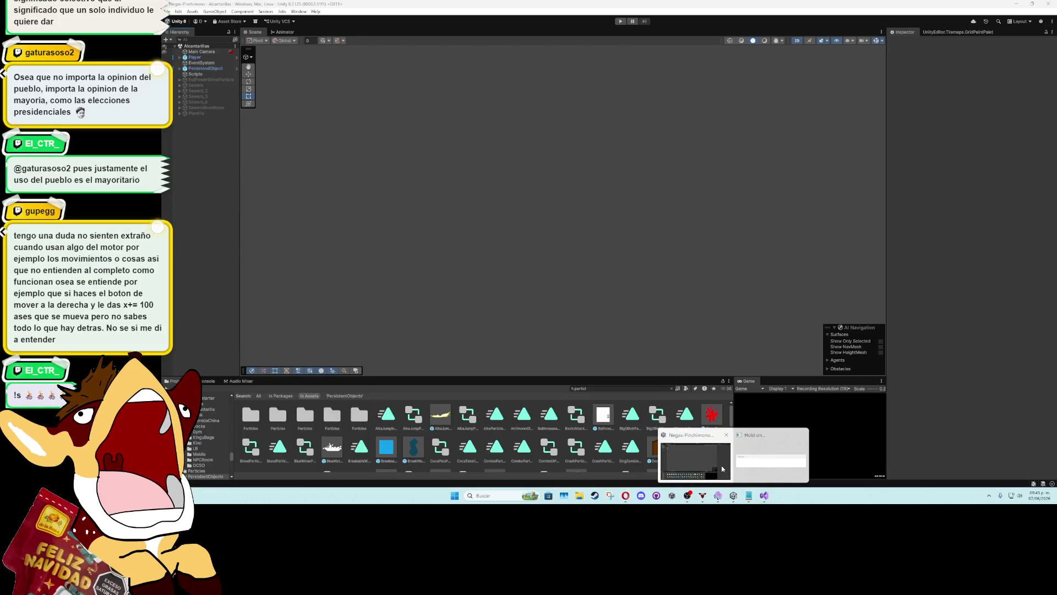
left_click(723, 469)
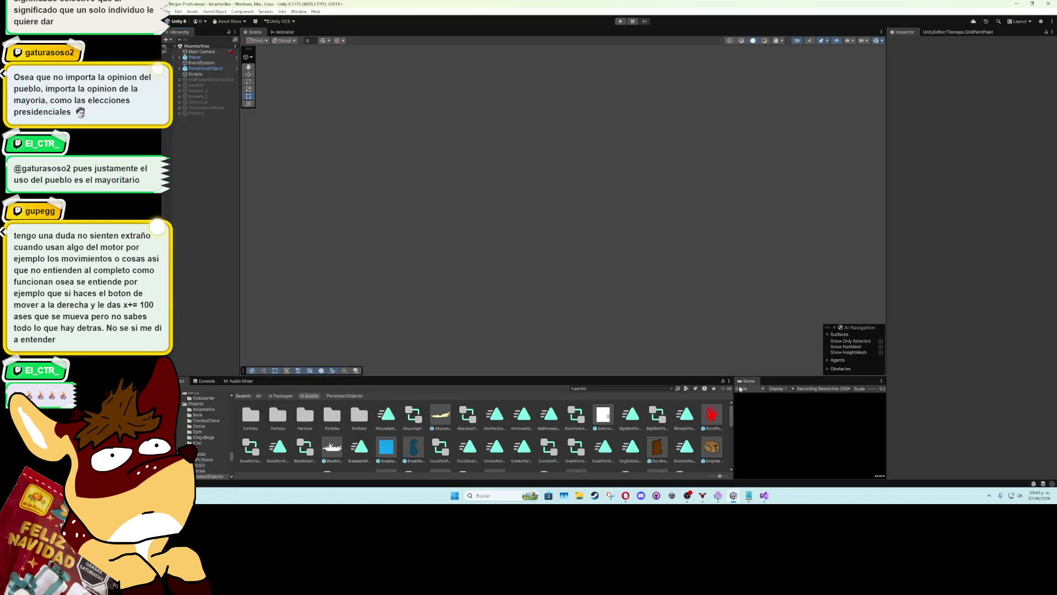
double_click(746, 381)
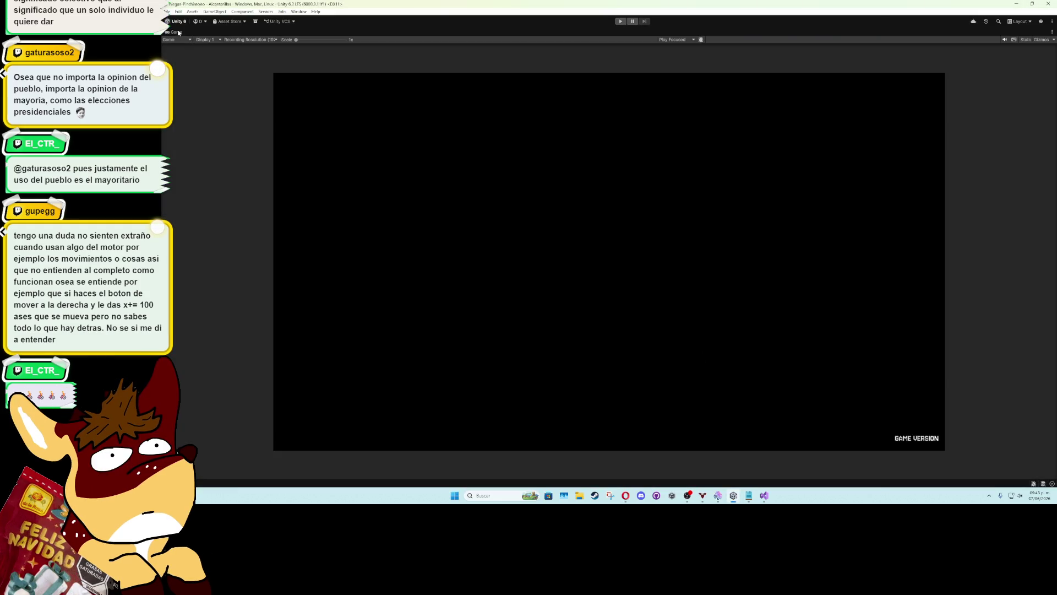
double_click(178, 32)
left_click(193, 107)
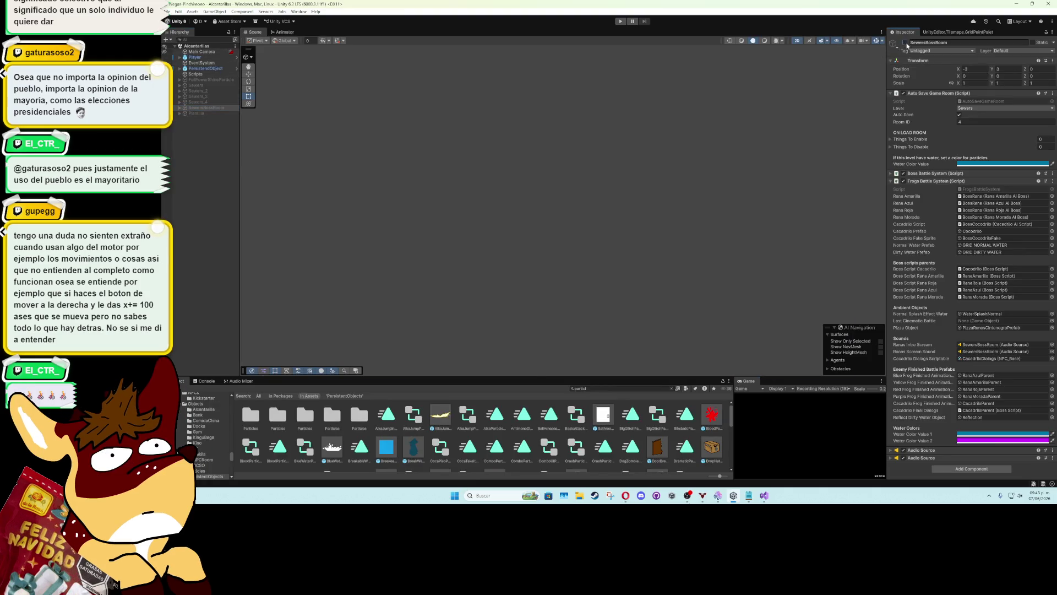
left_click(905, 43)
Move the Player into the sewer room and start Play mode
left_click(207, 58)
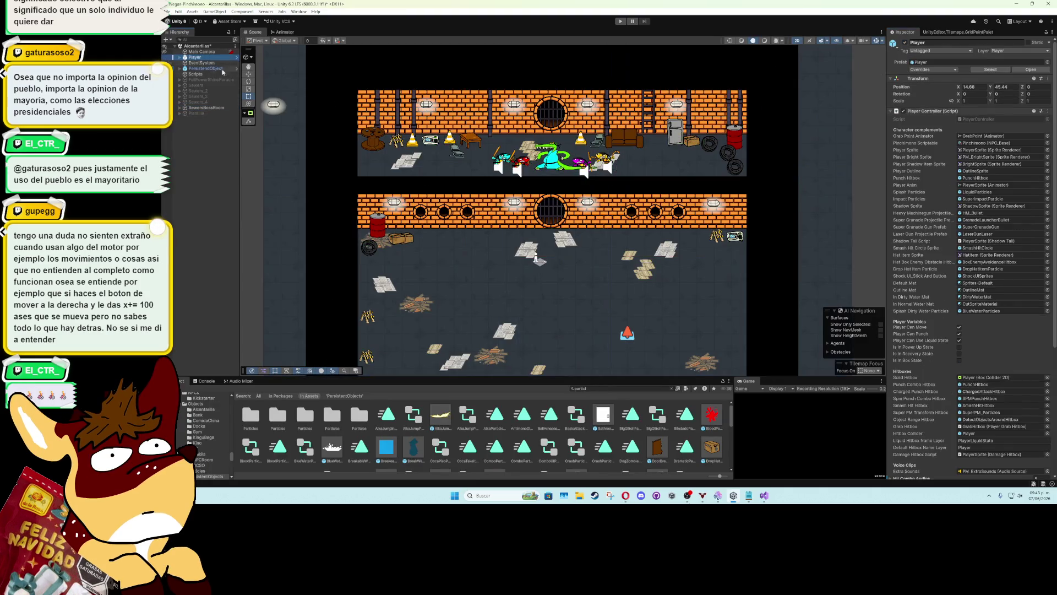
scroll(458, 195, "down", 5)
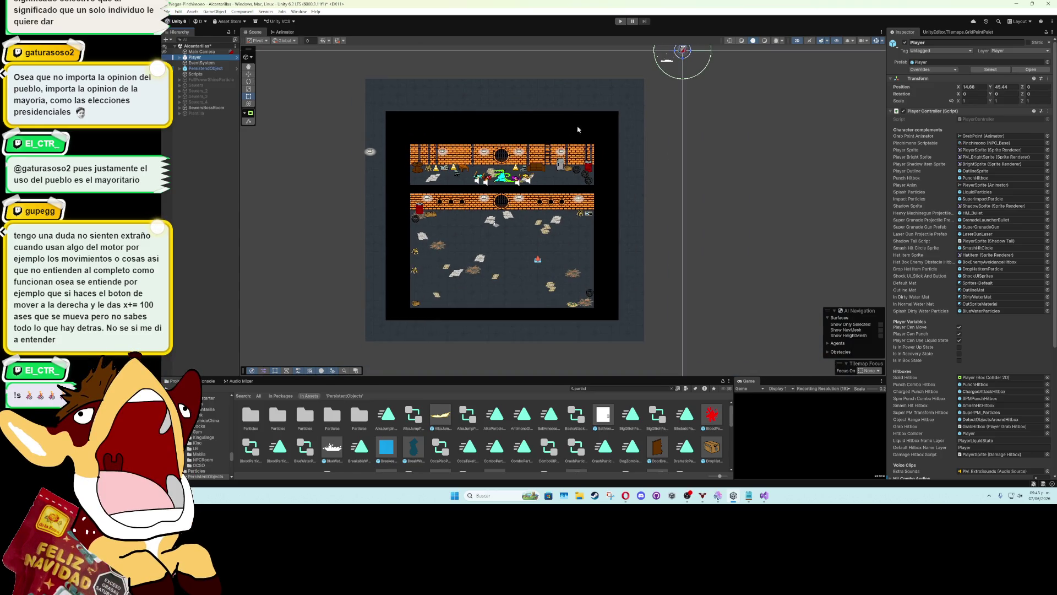
left_click(248, 76)
mouse_move(682, 50)
left_mouse_down()
mouse_move(437, 281)
mouse_move(458, 268)
left_mouse_up()
key("ctrl+p")
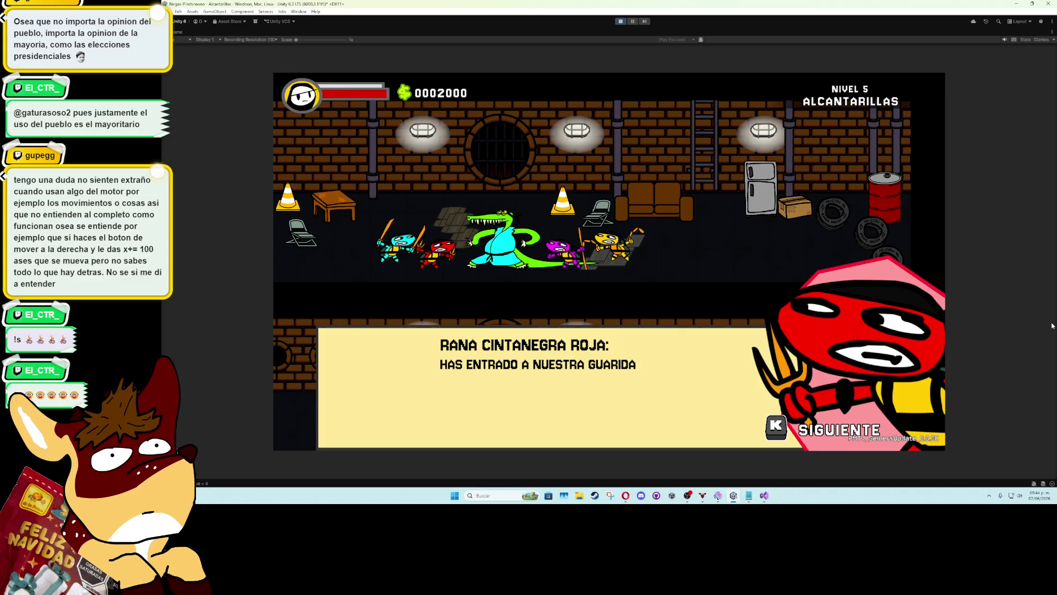
Advance the frogs' dialogue with K, play the boss fight, stop Play mode, and return to Visual Studio
key("k")
key("k")
key("k")
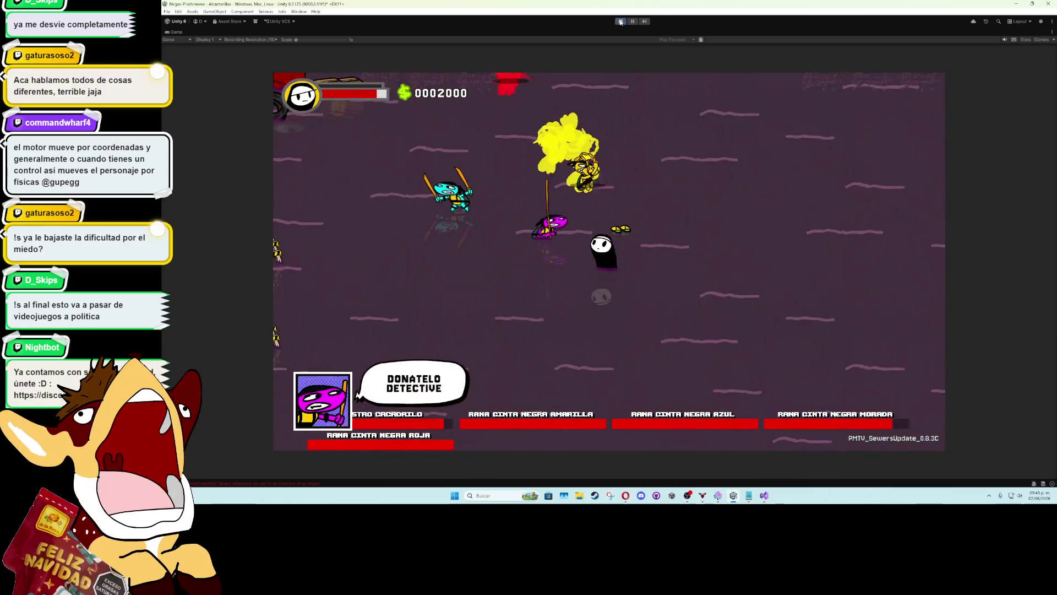
left_click(620, 22)
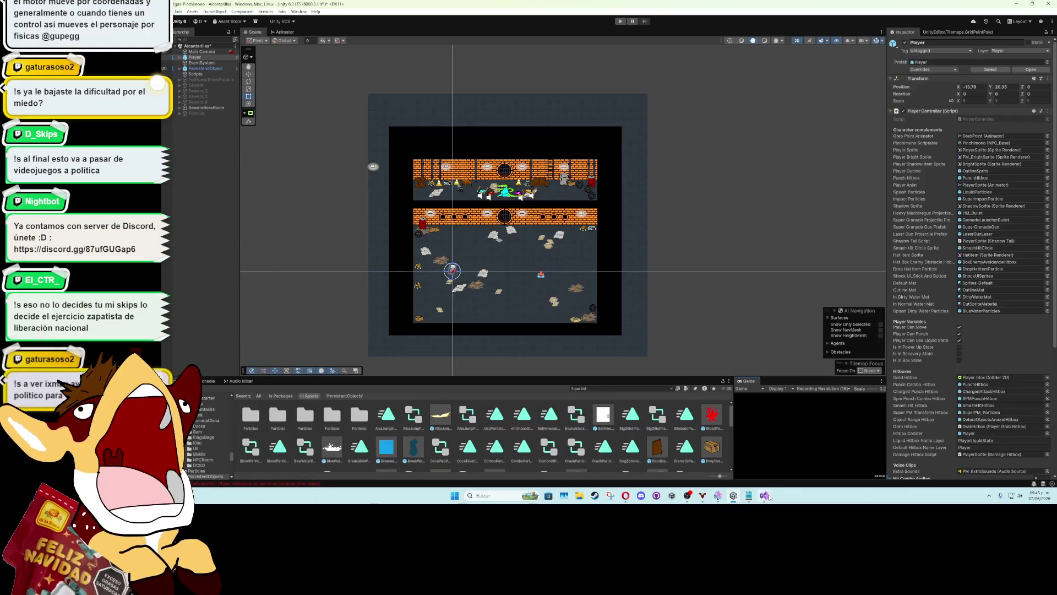
key("alt+Tab")
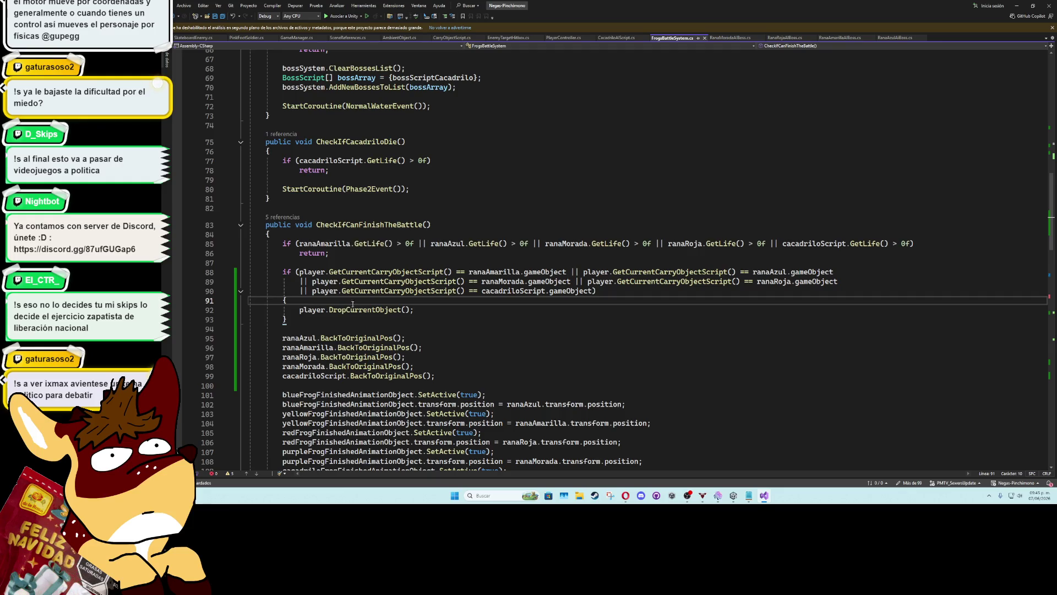
Expand DropCurrentObject and inspect its GetCurrentCarryObjectScript and DropObject calls
left_click(353, 310, "ctrl")
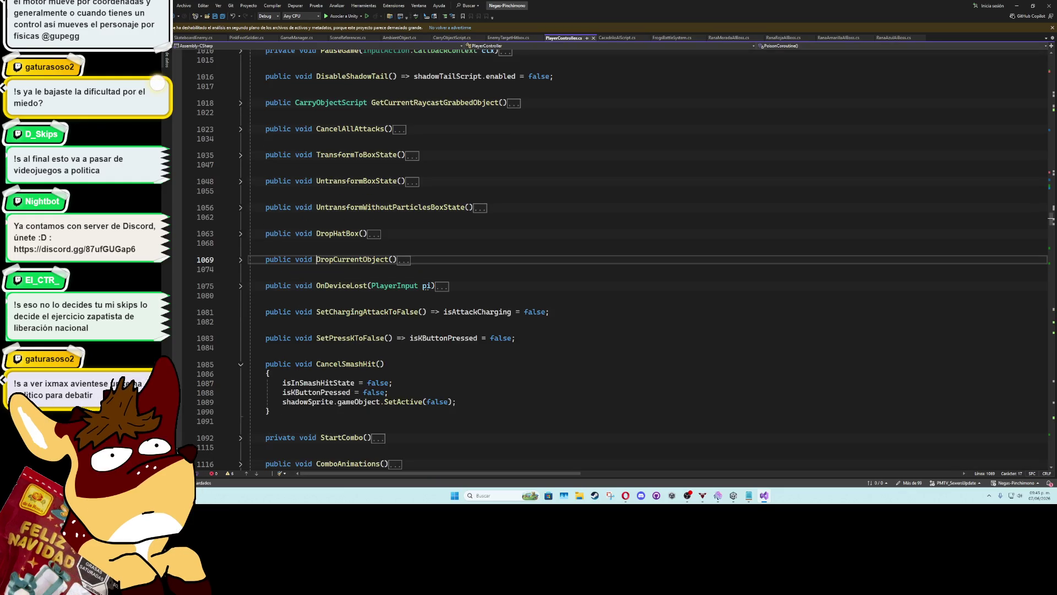
left_click(240, 260)
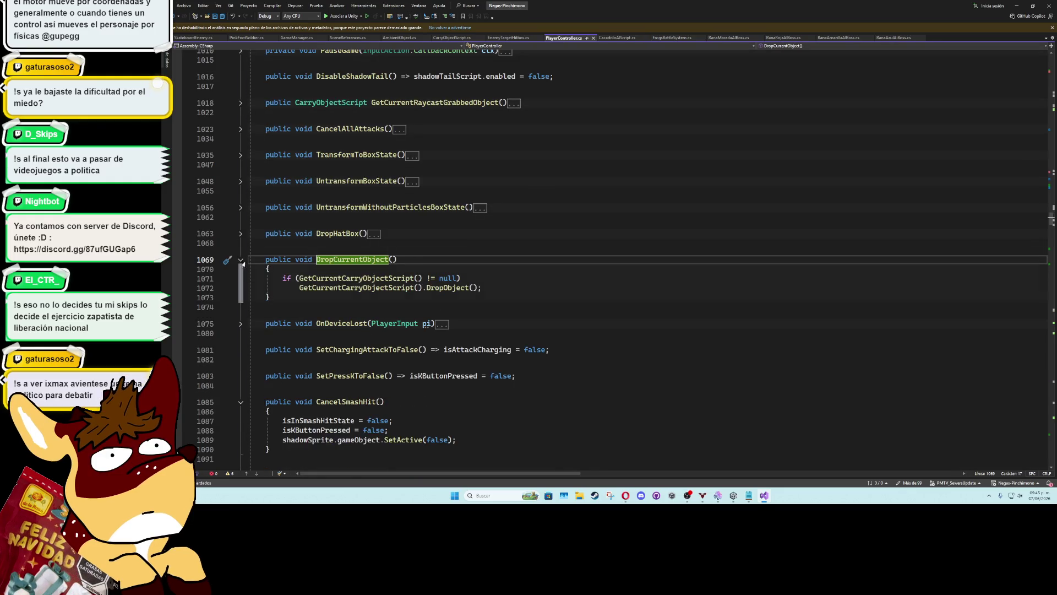
left_click(461, 288)
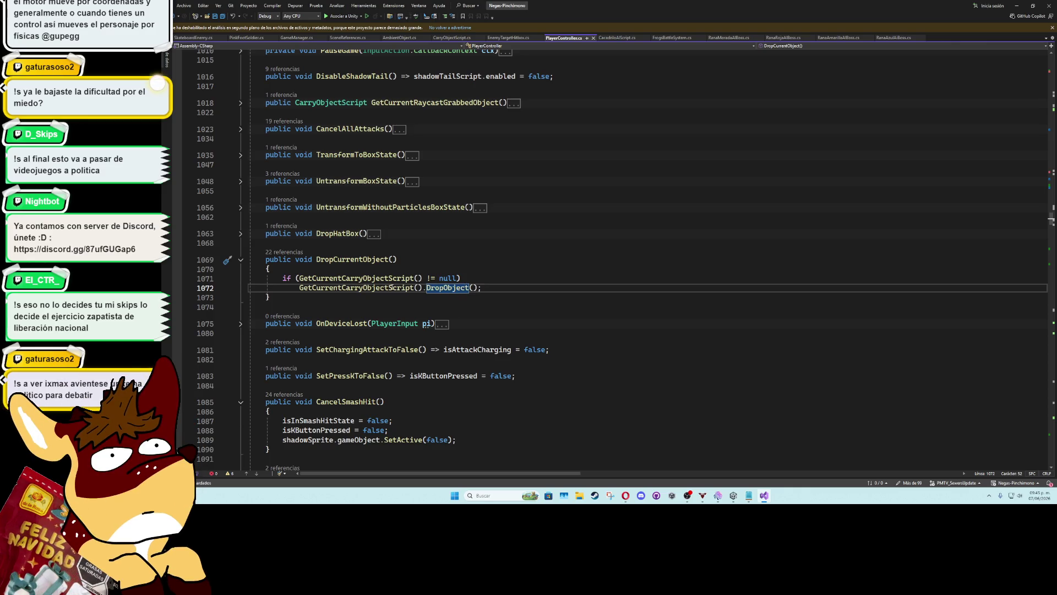
left_click(393, 288, "ctrl")
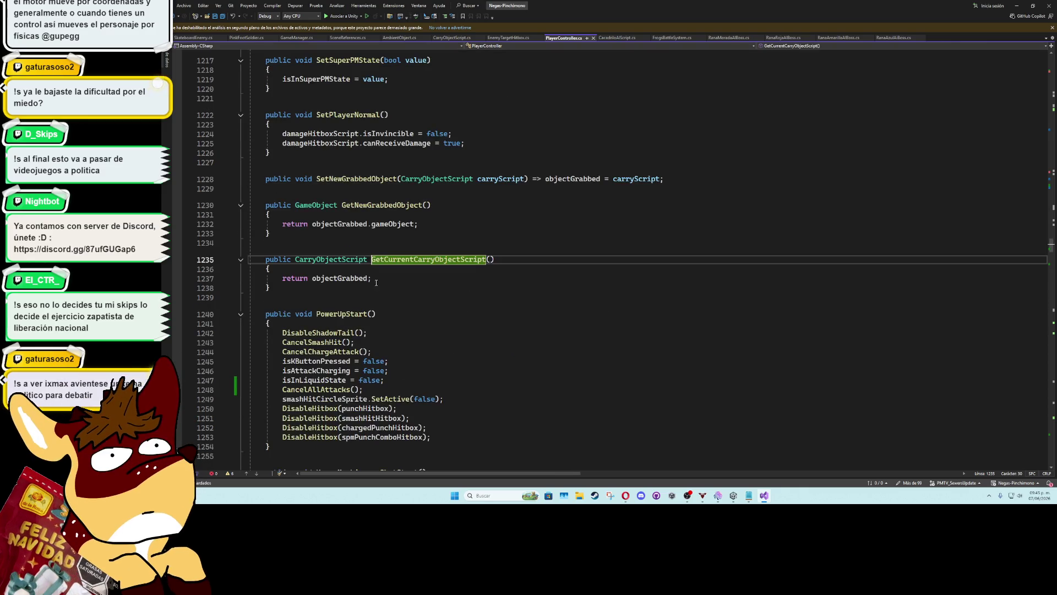
left_click(178, 16)
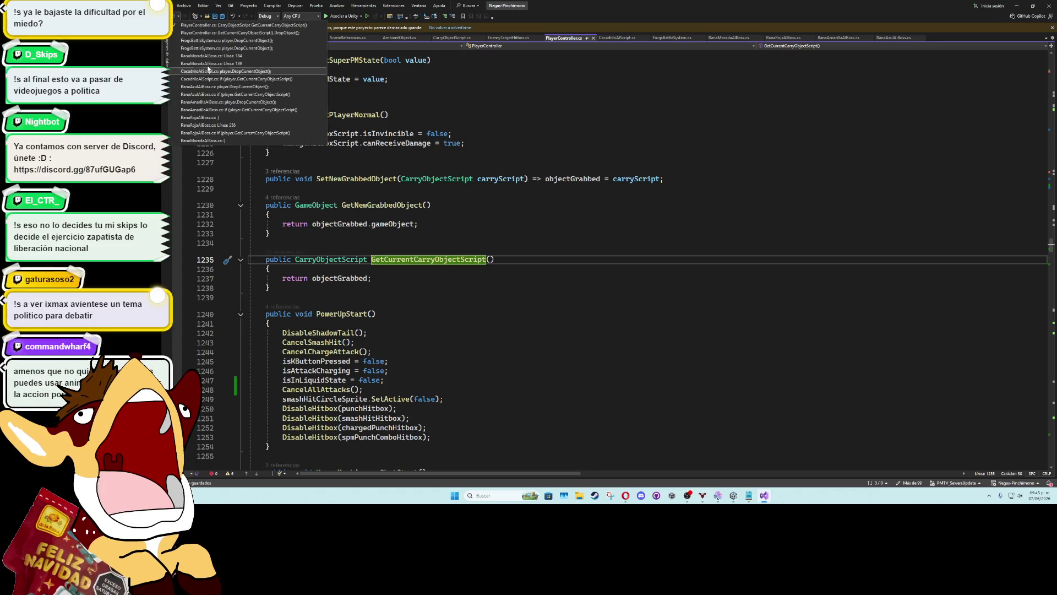
left_click(177, 21)
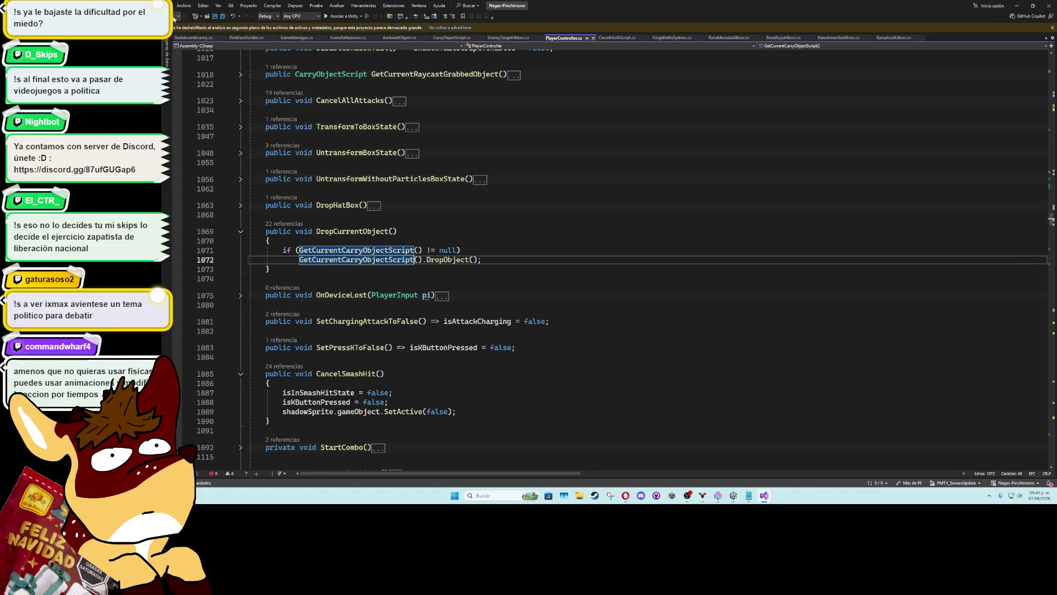
Inspect DropObject in CarryObjectScript.cs and its isObjectGrabbed reset, fold it, then return to PlayerController
left_click(447, 260, "ctrl")
left_click(241, 282)
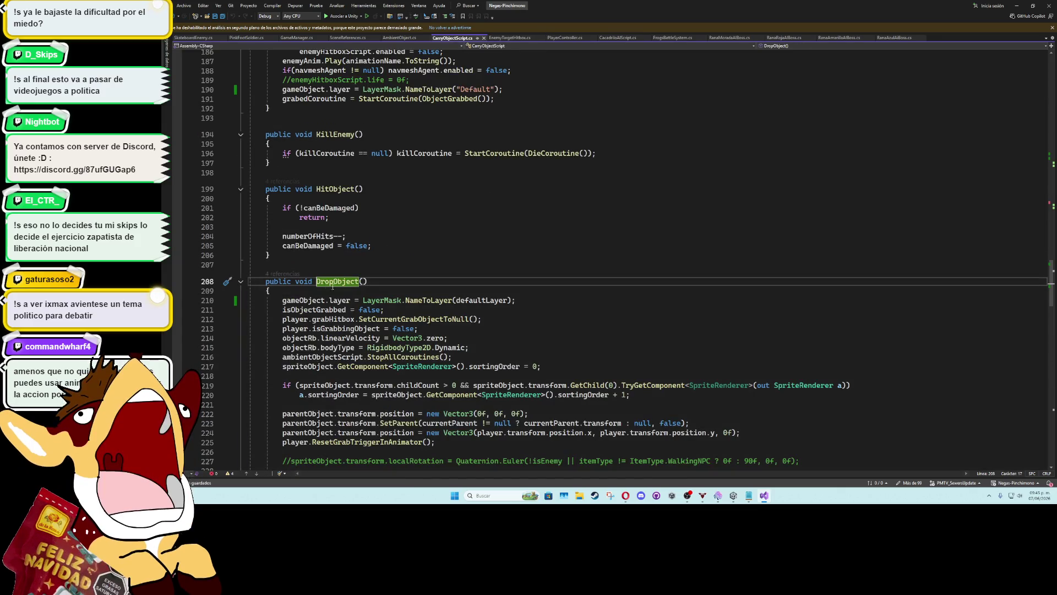
left_click(384, 294)
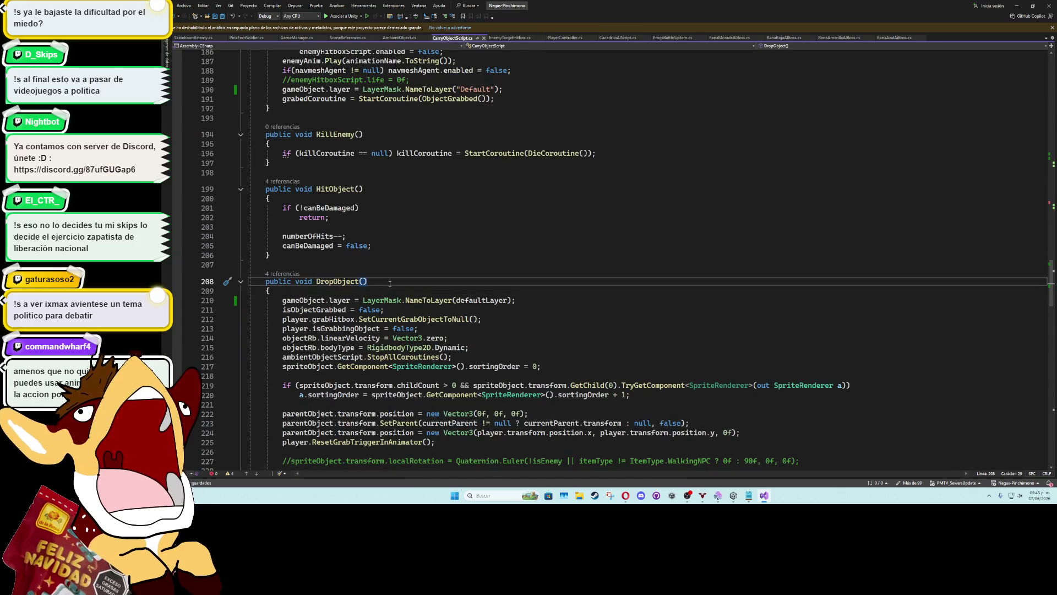
key("Up")
key("Up")
scroll(408, 293, "down", 5)
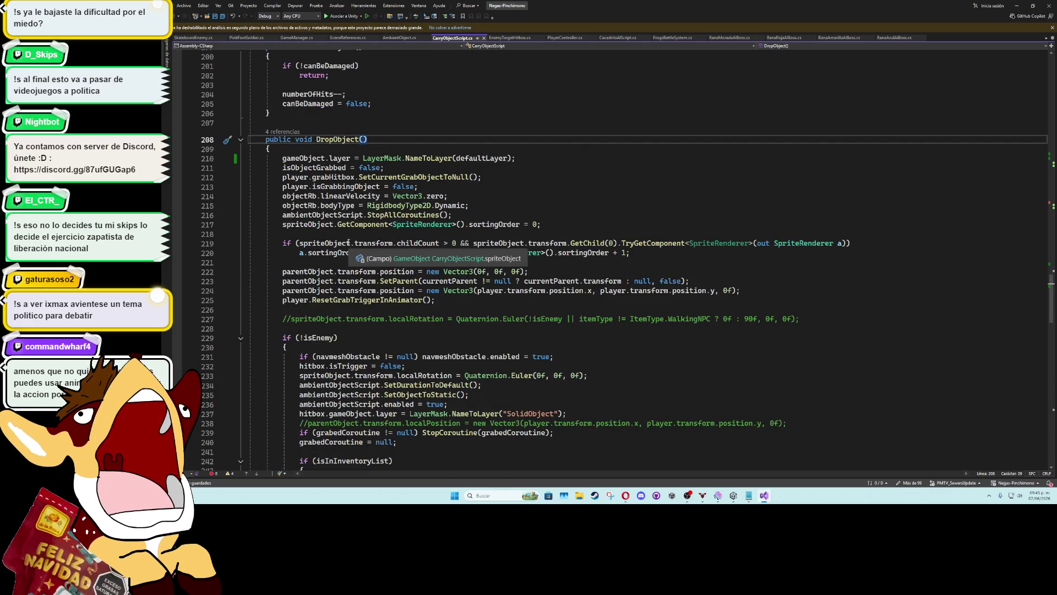
double_click(316, 167)
scroll(253, 232, "up", 3)
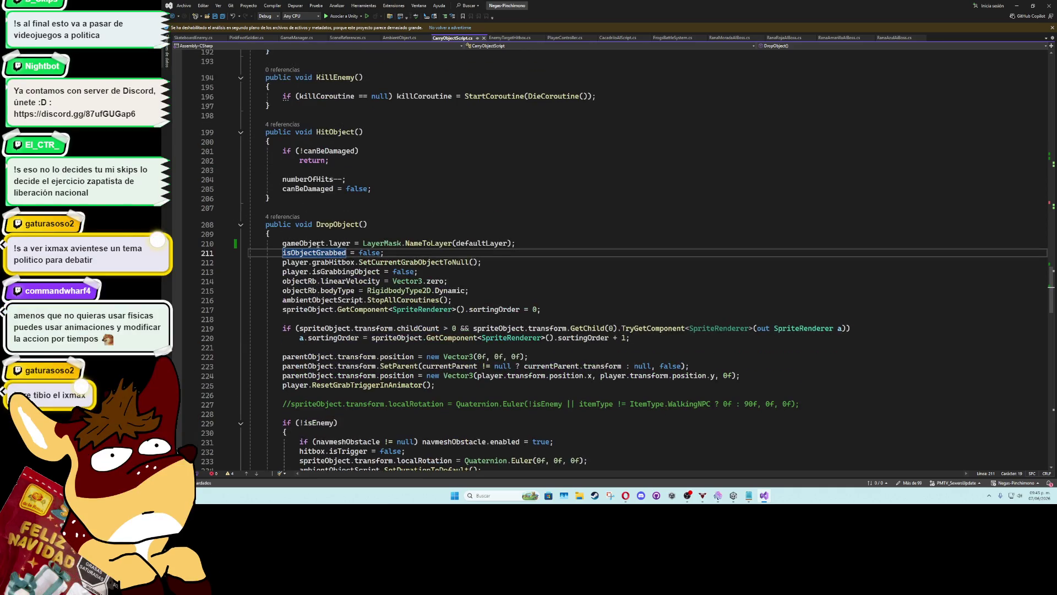
left_click(241, 224)
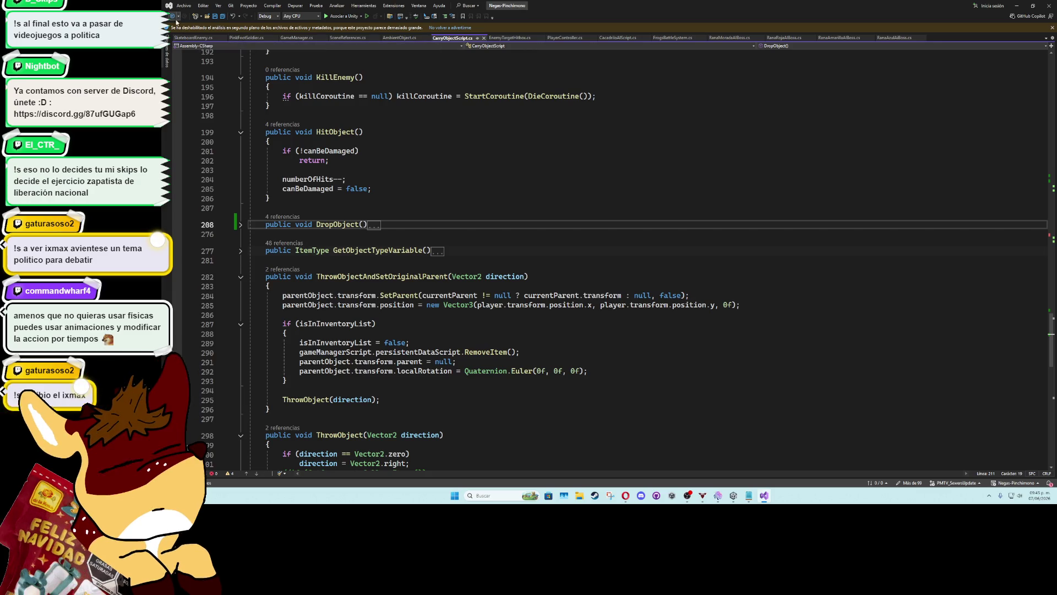
left_click(172, 16)
left_click(402, 222)
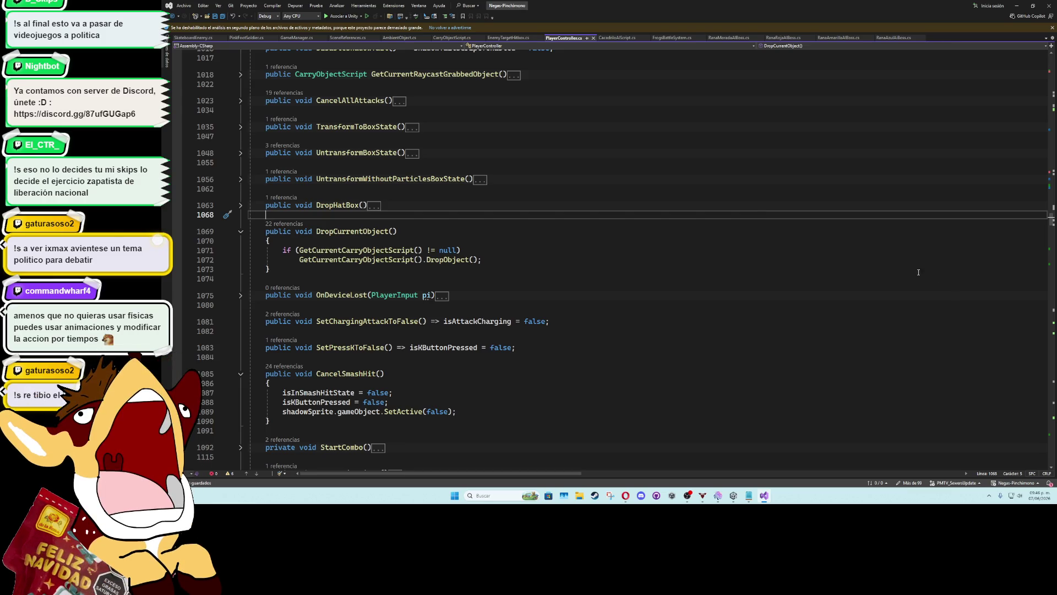
key("Up")
key("Up")
key("Up")
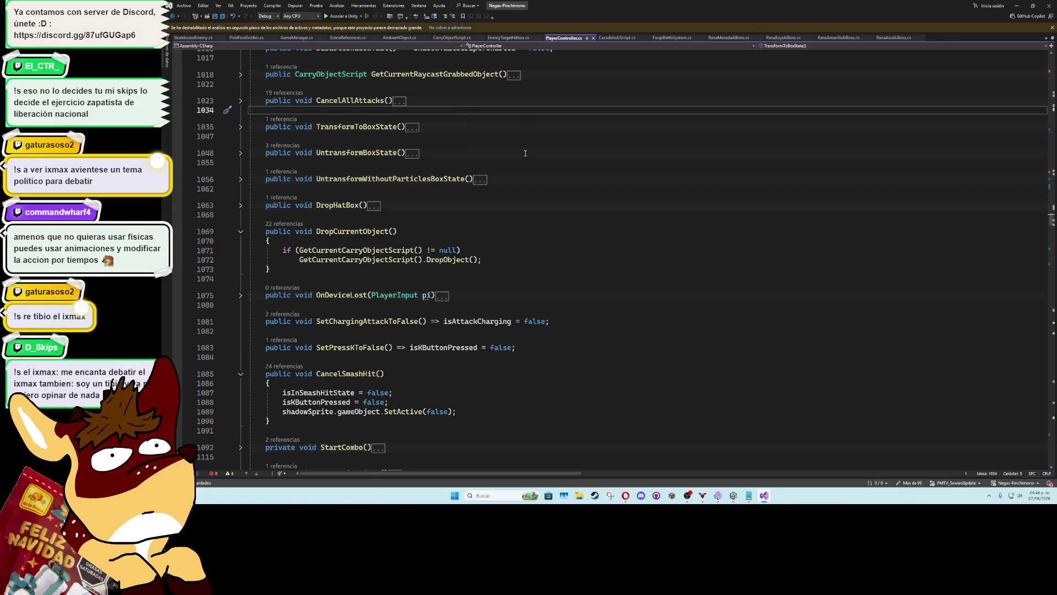
scroll(526, 155, "down", 1)
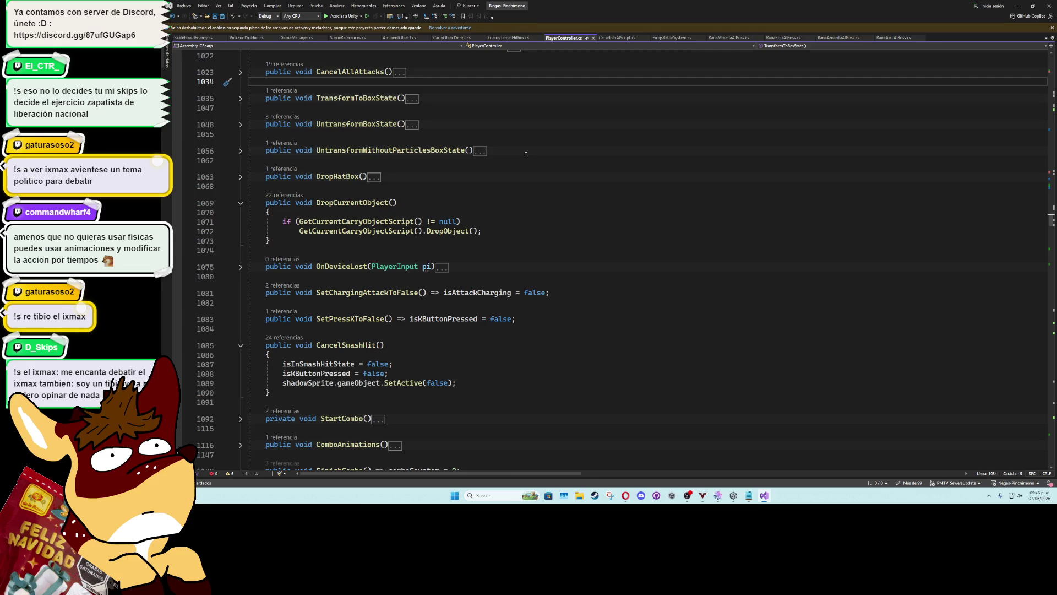
key("Down")
key("Down")
key("Down")
scroll(392, 160, "down", 4)
scroll(356, 249, "up", 4)
key("Down")
key("Down")
key("Down")
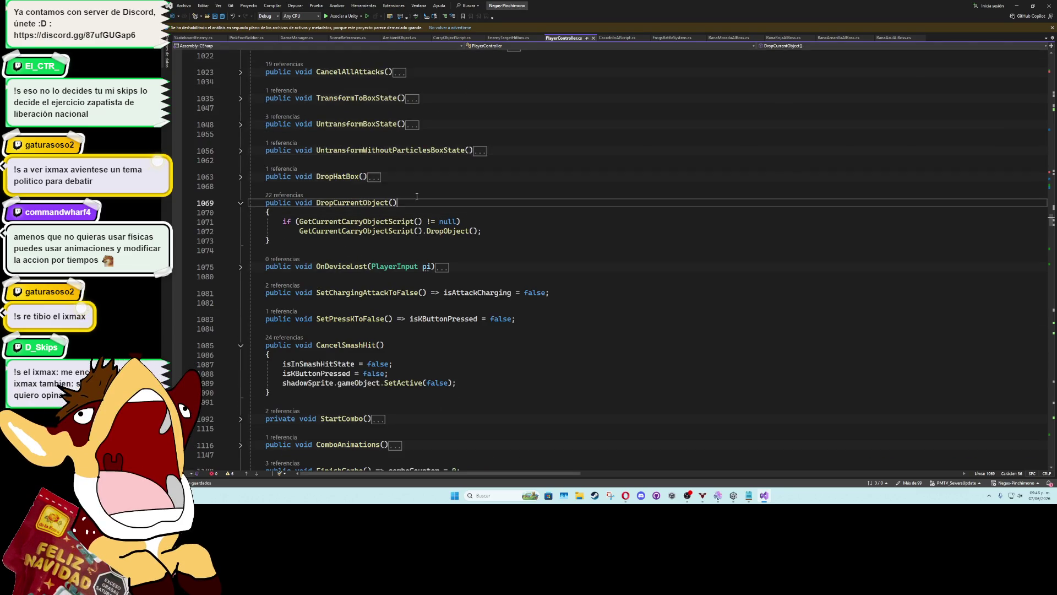
key("Up")
key("Up")
key("Up")
key("Up")
key("Up")
key("Up")
scroll(401, 181, "up", 5)
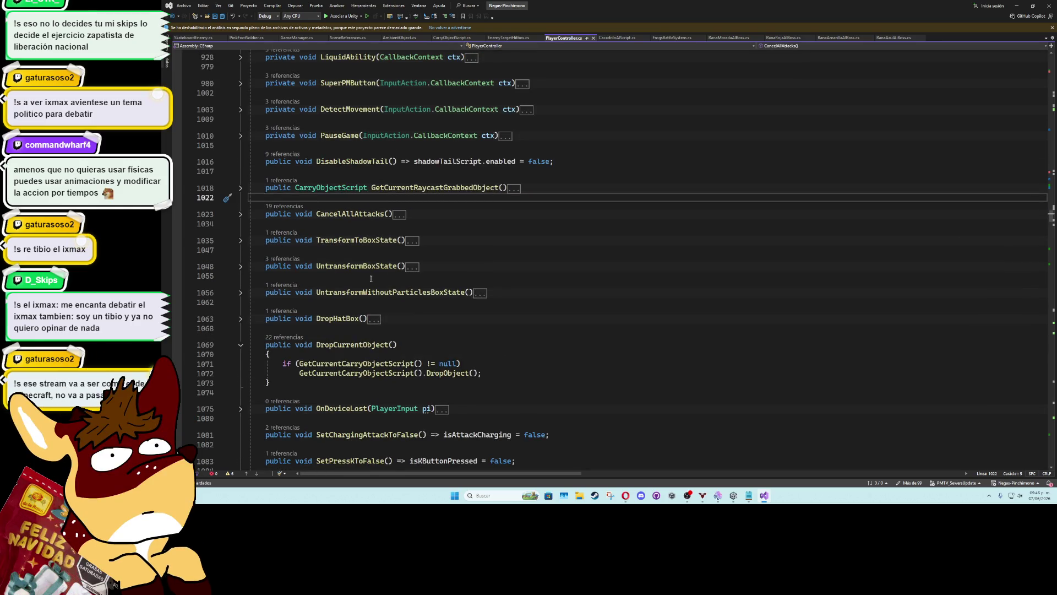
scroll(369, 292, "up", 3)
scroll(369, 292, "up", 4)
left_click(358, 260)
left_click(349, 229)
key("Up")
key("Up")
key("Up")
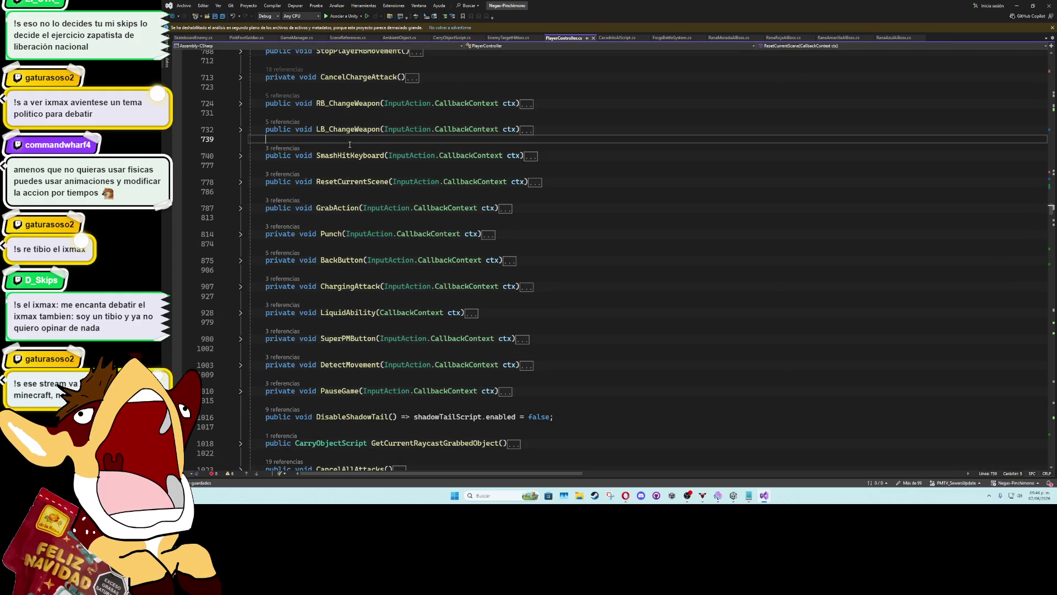
key("Up")
key("Up")
key("Up")
key("Down")
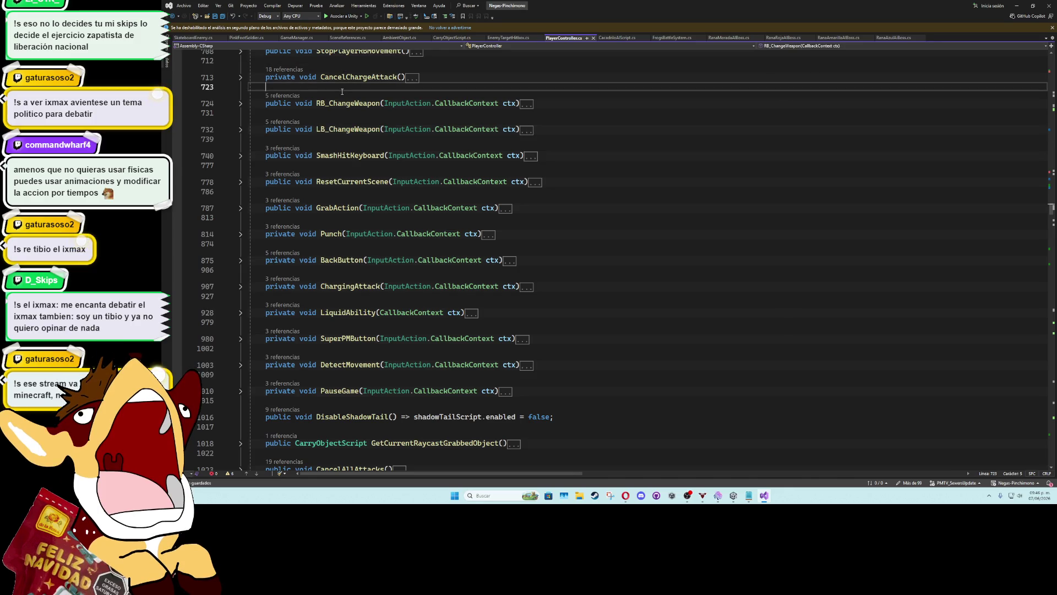
scroll(356, 212, "down", 4)
left_click(357, 209)
scroll(358, 248, "down", 3)
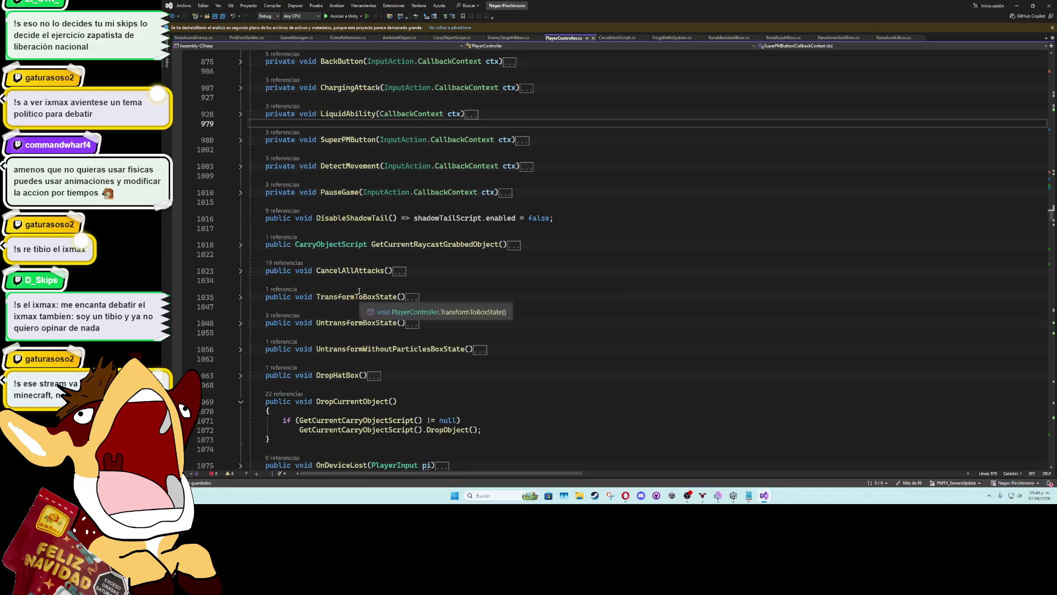
left_click(370, 258)
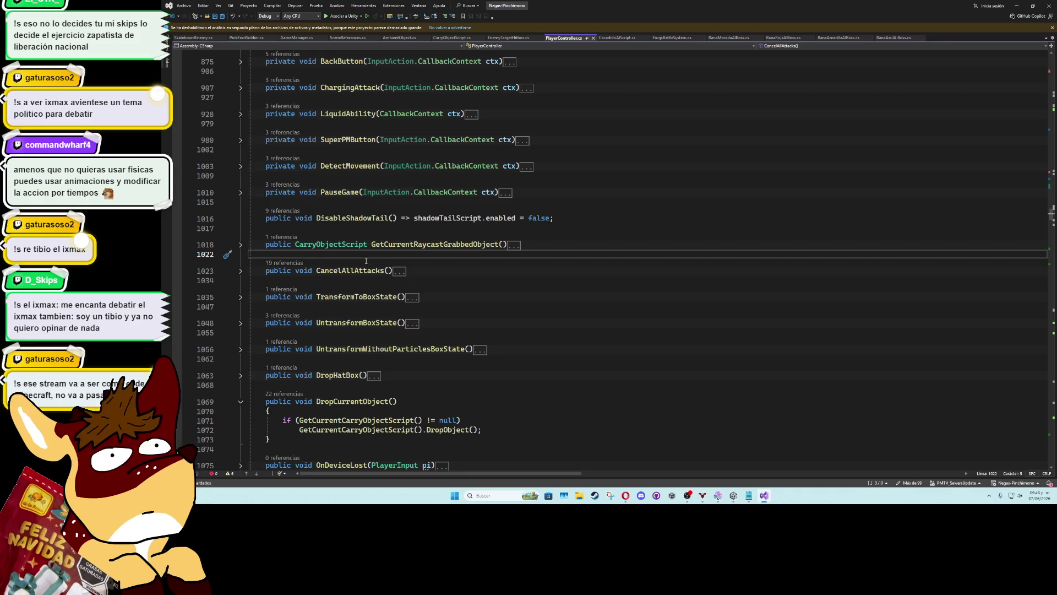
left_click(363, 283)
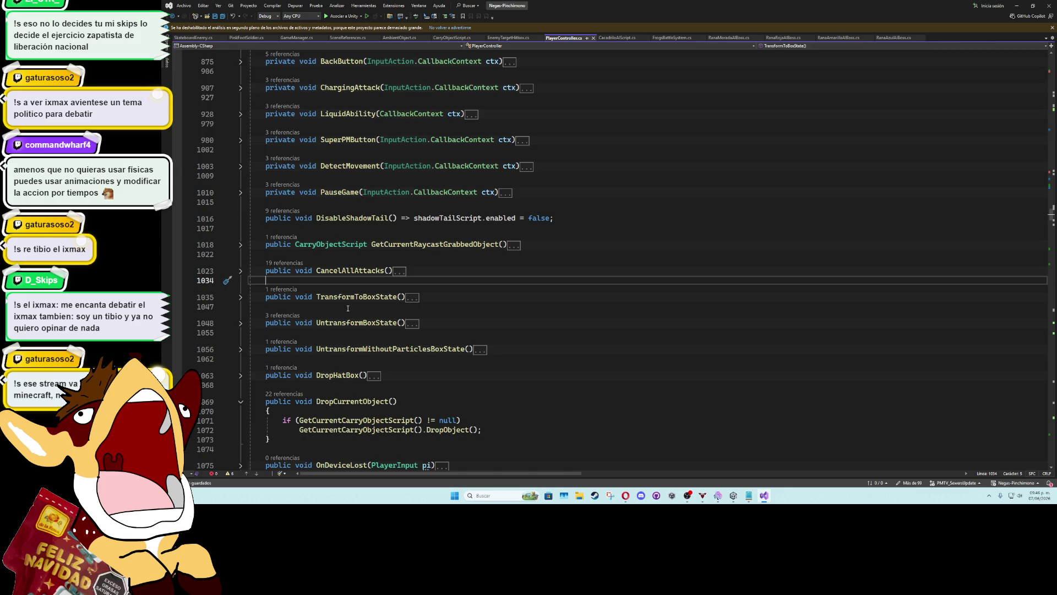
left_click(326, 269)
double_click(328, 193)
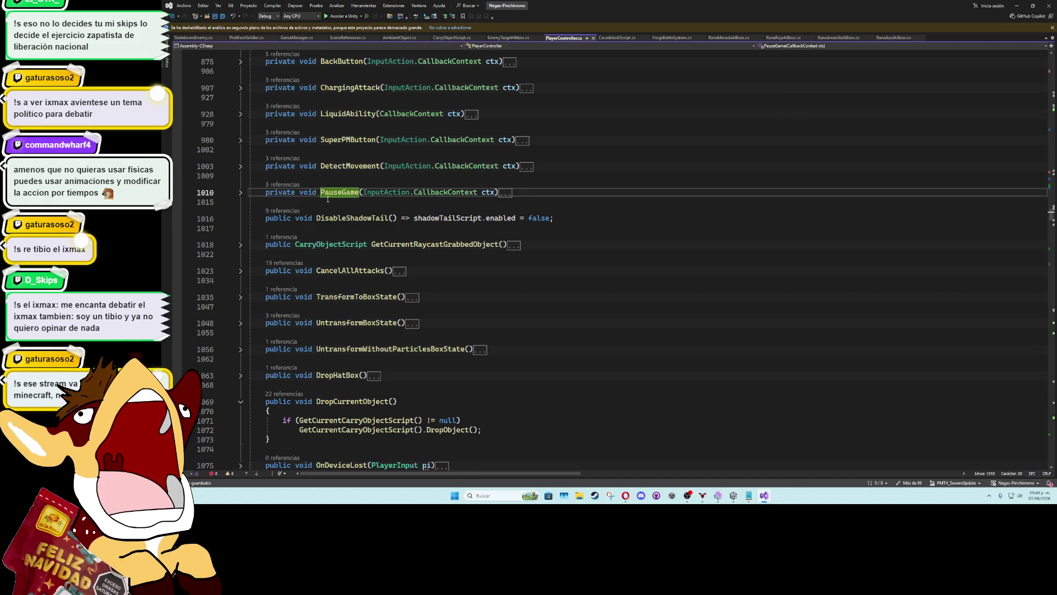
left_click(326, 307)
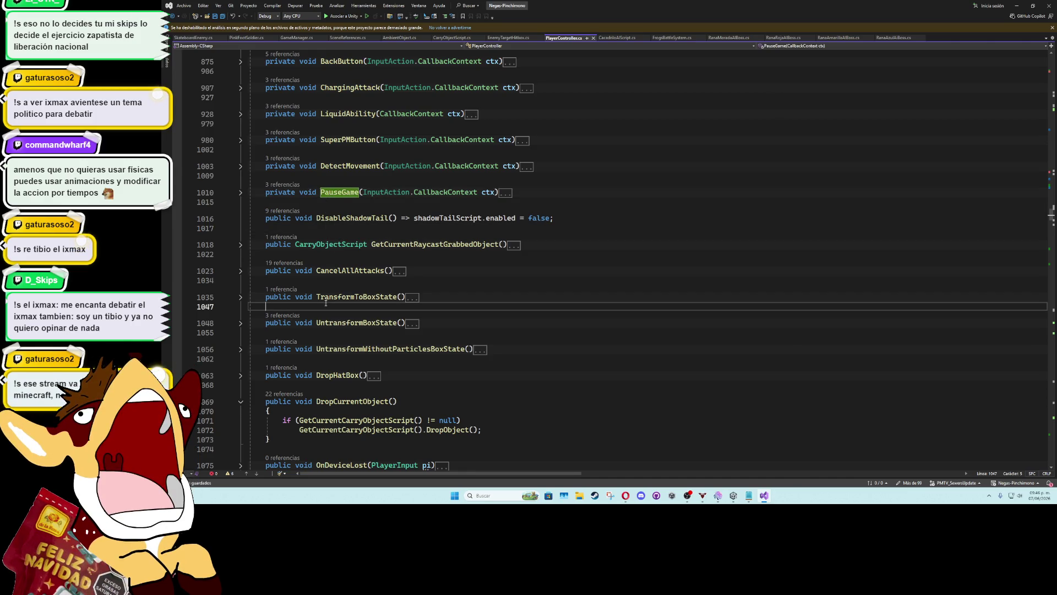
scroll(325, 326, "down", 5)
left_click(444, 289)
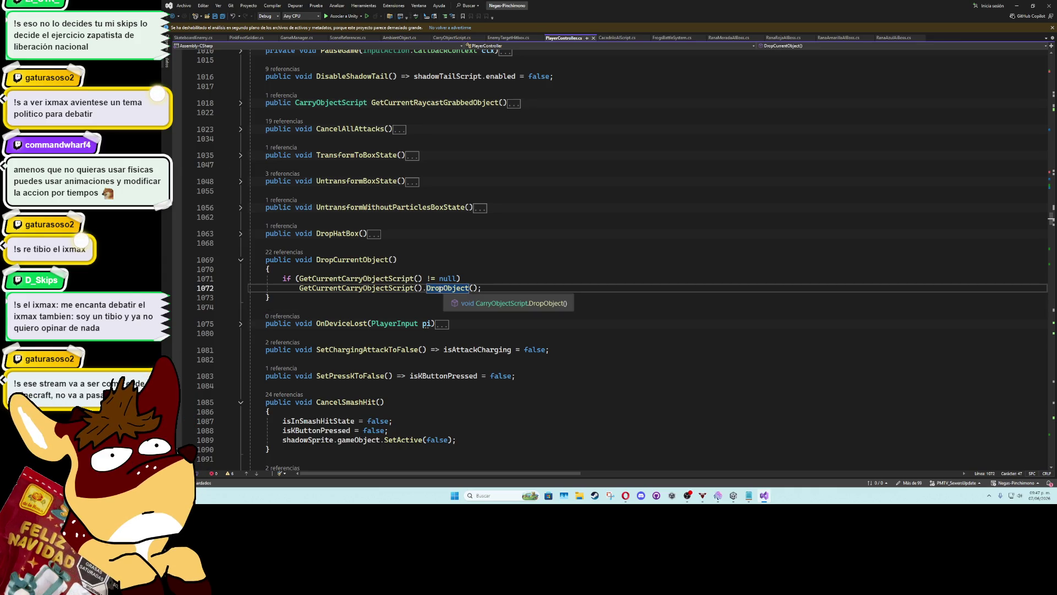
scroll(357, 366, "up", 3)
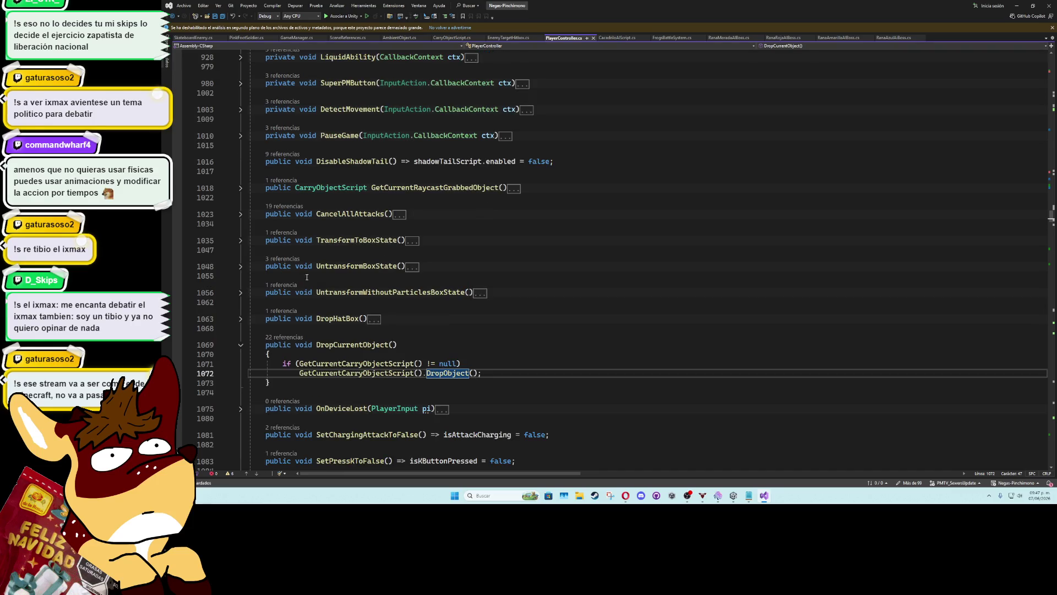
left_click(359, 345)
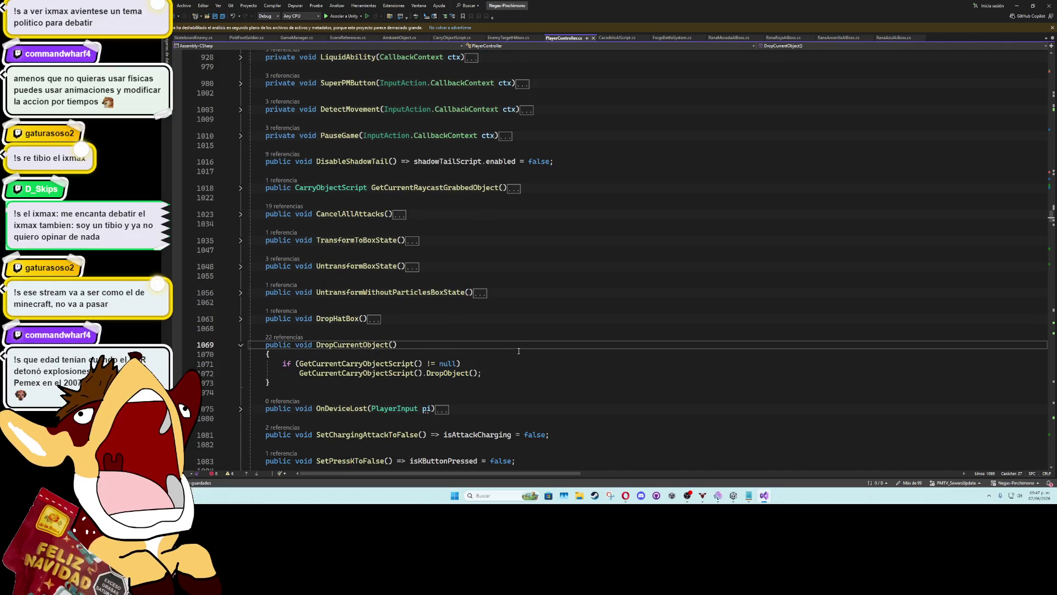
scroll(403, 277, "down", 3)
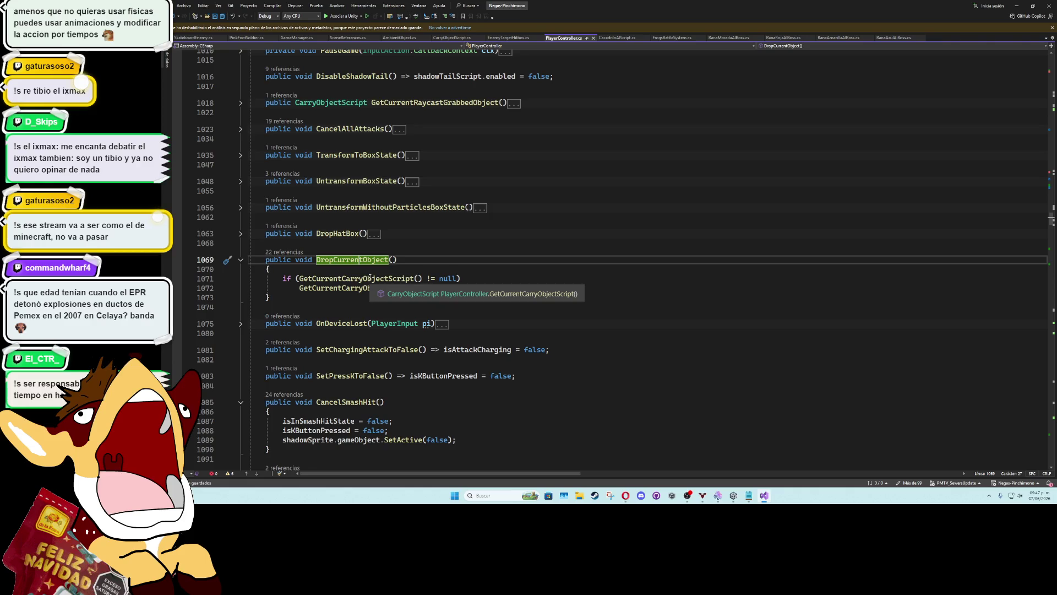
left_click(484, 288)
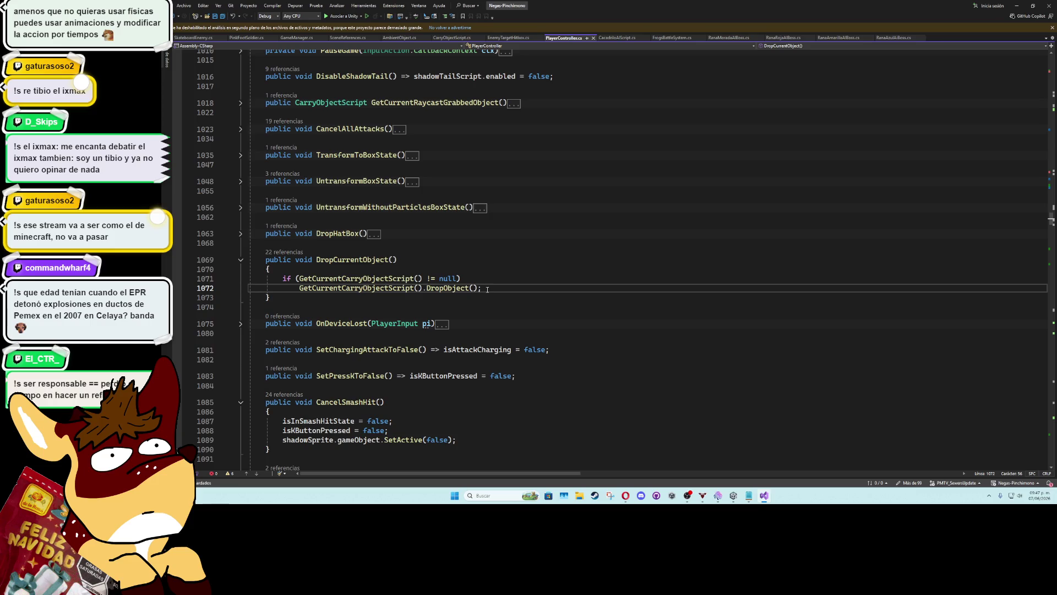
scroll(1052, 219, "up", 2)
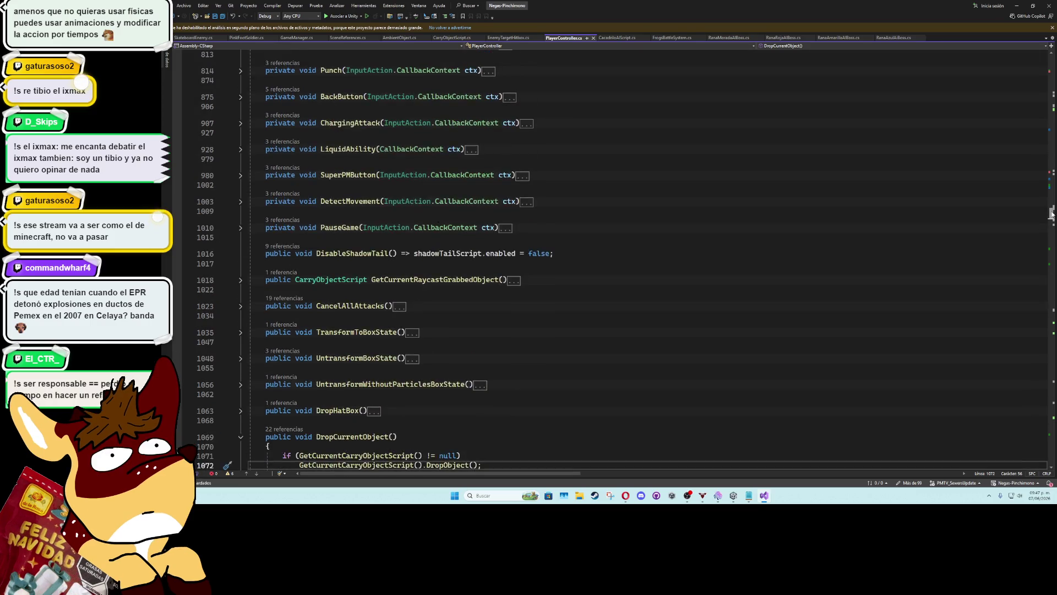
scroll(1052, 219, "down", 4)
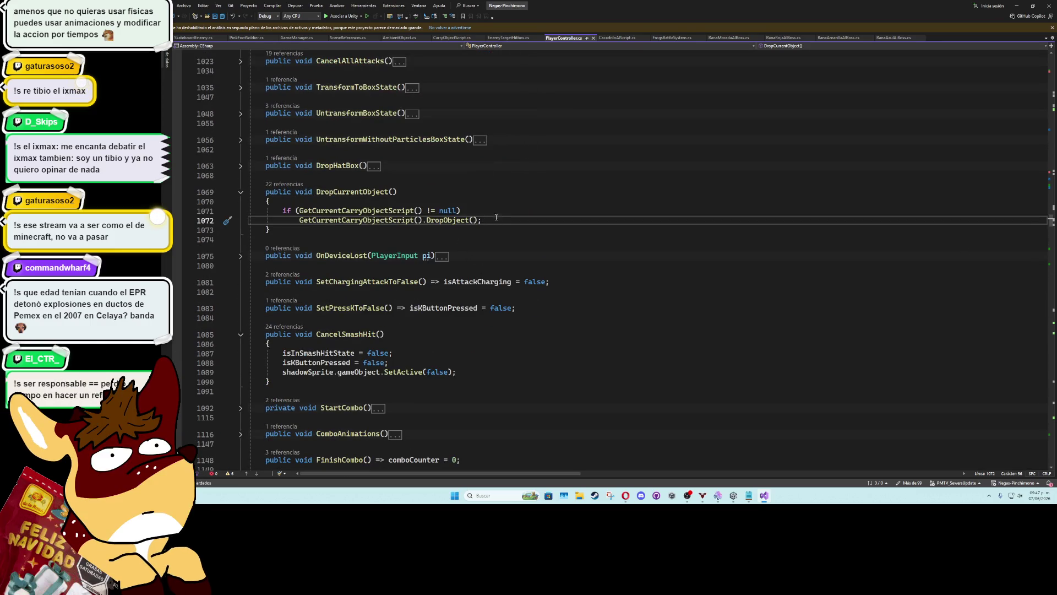
key("Return")
key("Return")
Discard the unfinished 'drop' line that was started at line 1072
type("crop")
key("BackSpace")
key("BackSpace")
key("BackSpace")
type("drop")
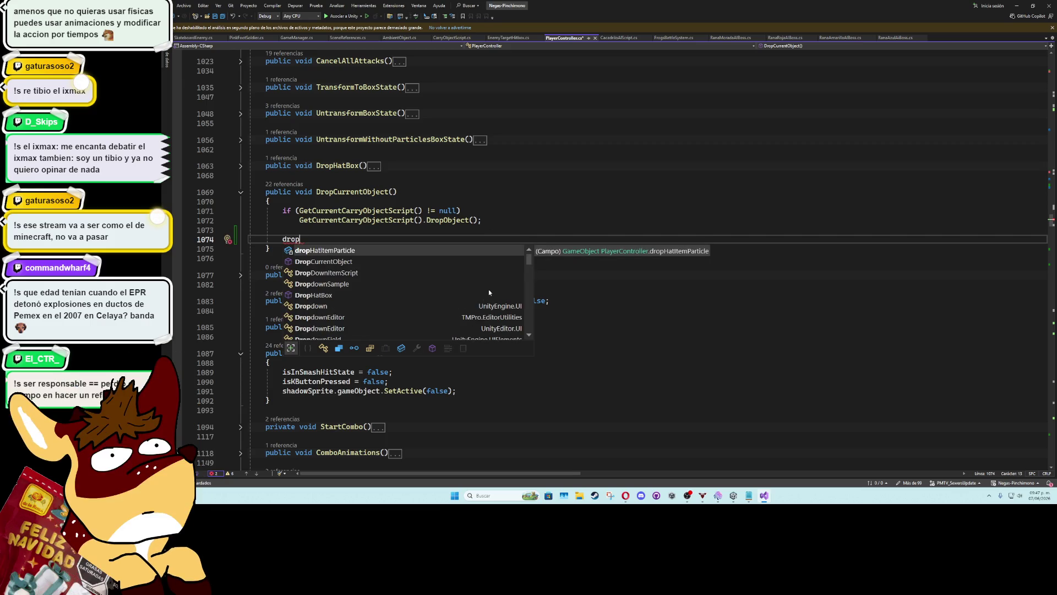
mouse_move(530, 269)
left_mouse_down()
mouse_move(529, 327)
mouse_move(528, 256)
left_mouse_up()
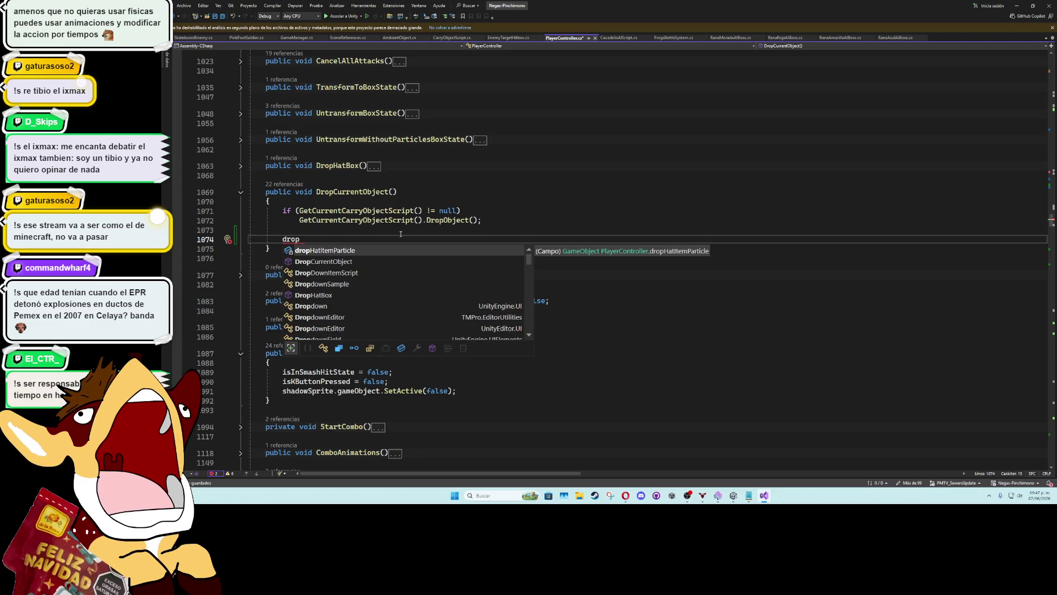
left_click_drag(401, 234, 397, 229)
key("BackSpace")
key("Up")
key("End")
Fold the CancelSmashHit and GetDamage methods and scroll up to the OnTrigger water handlers
scroll(1052, 221, "down", 12)
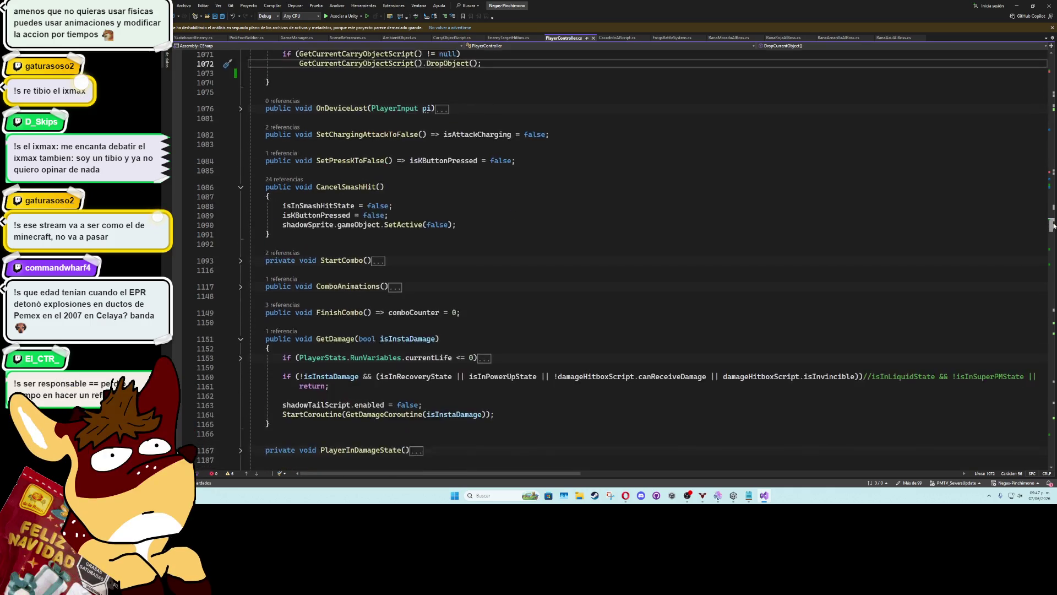
scroll(978, 227, "up", 7)
left_click(241, 222)
left_click(240, 327)
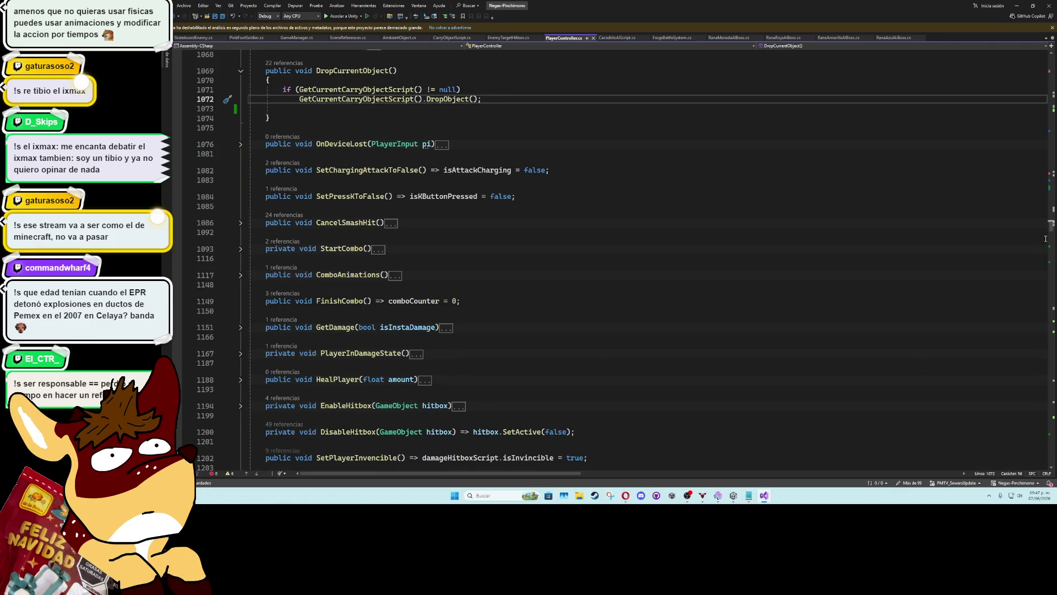
mouse_move(1050, 227)
left_mouse_down()
mouse_move(1036, 109)
mouse_move(1037, 192)
left_mouse_up()
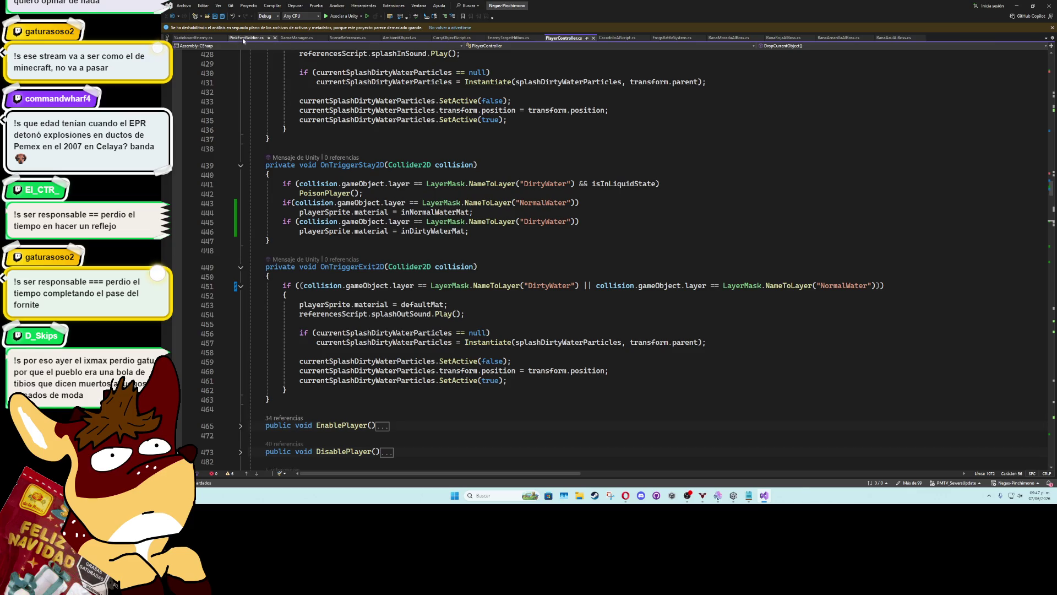
Glance at CacadriloAIScript, then return to PlayerController and browse around lines 707–712
left_click(605, 38)
left_click(579, 39)
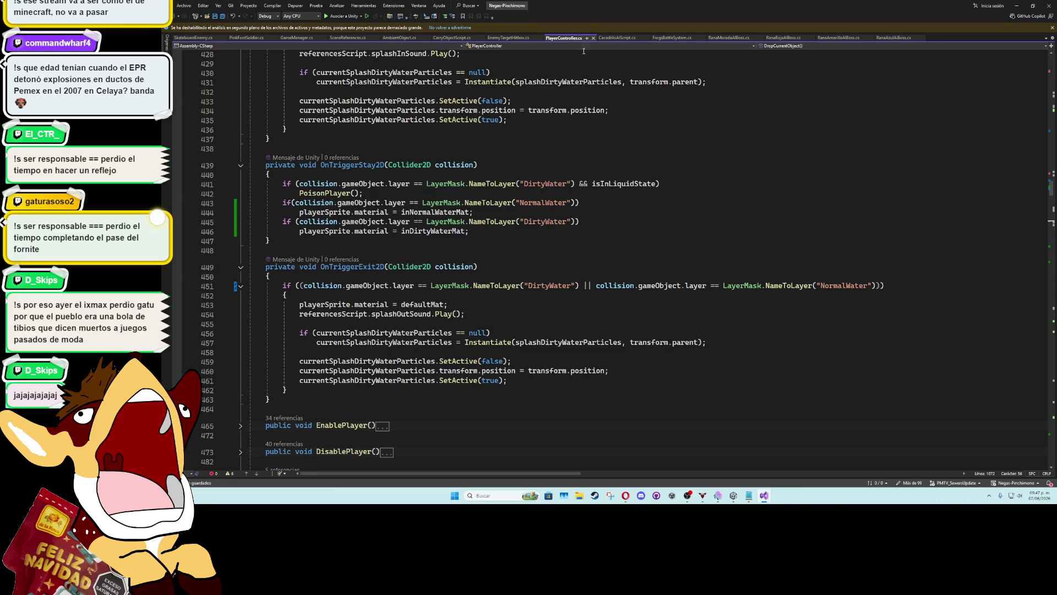
scroll(587, 242, "down", 6)
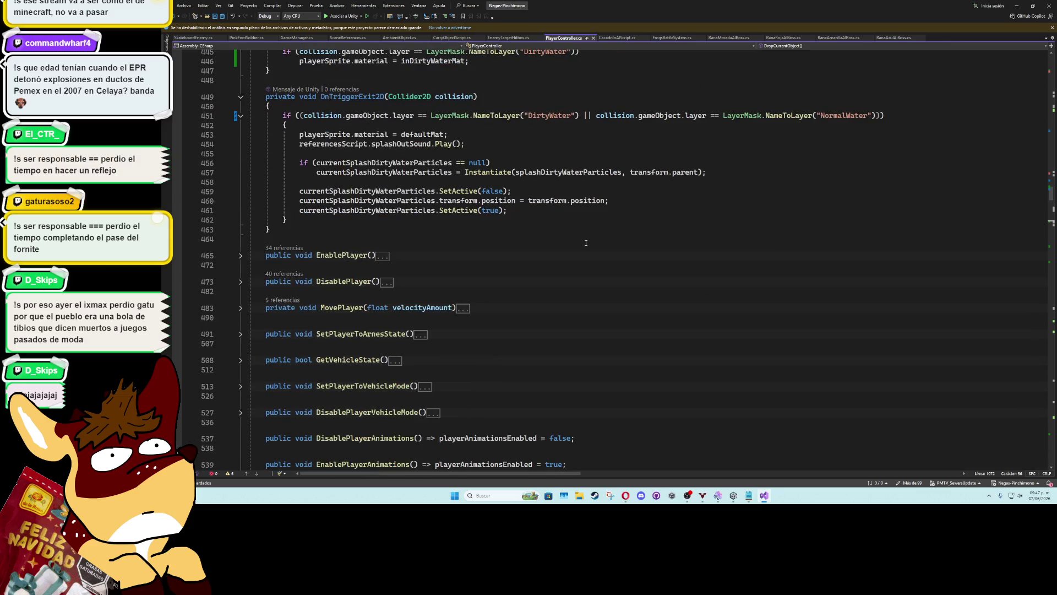
scroll(586, 243, "down", 4)
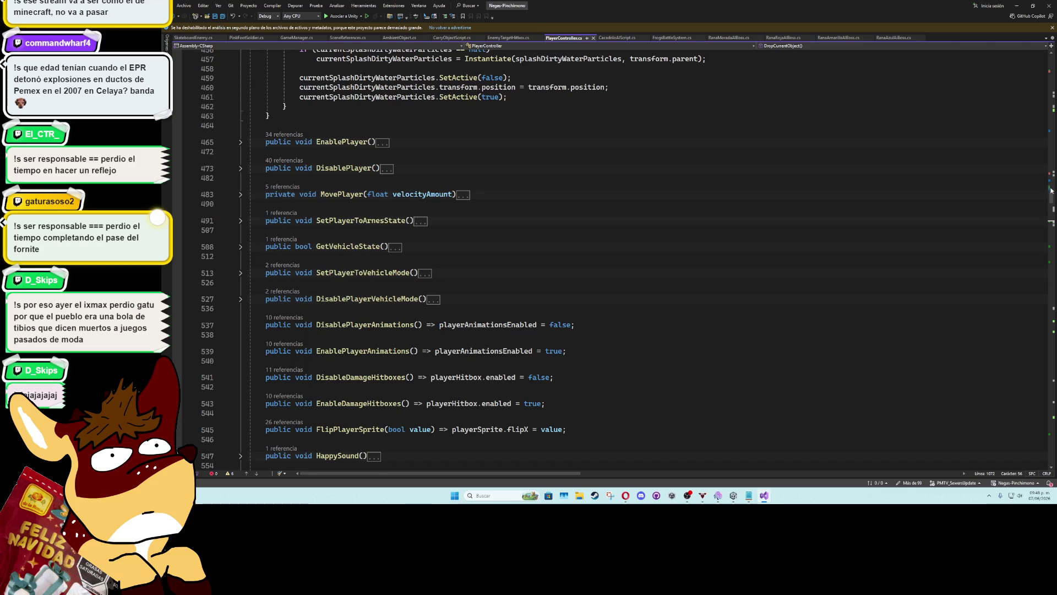
left_click_drag(1052, 197, 1053, 210)
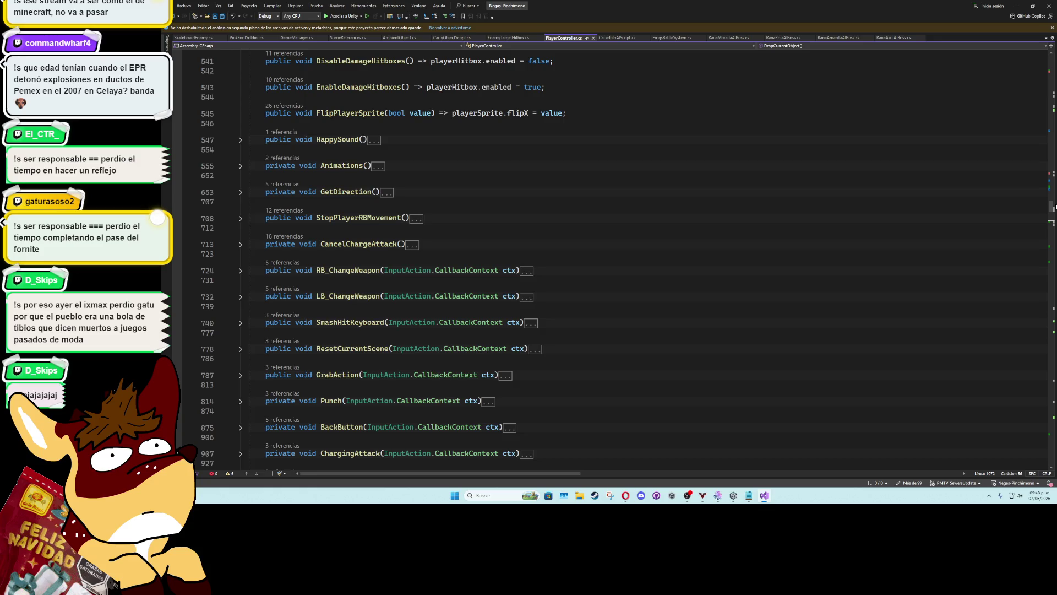
left_click(417, 253)
left_click(417, 228)
left_click(428, 204)
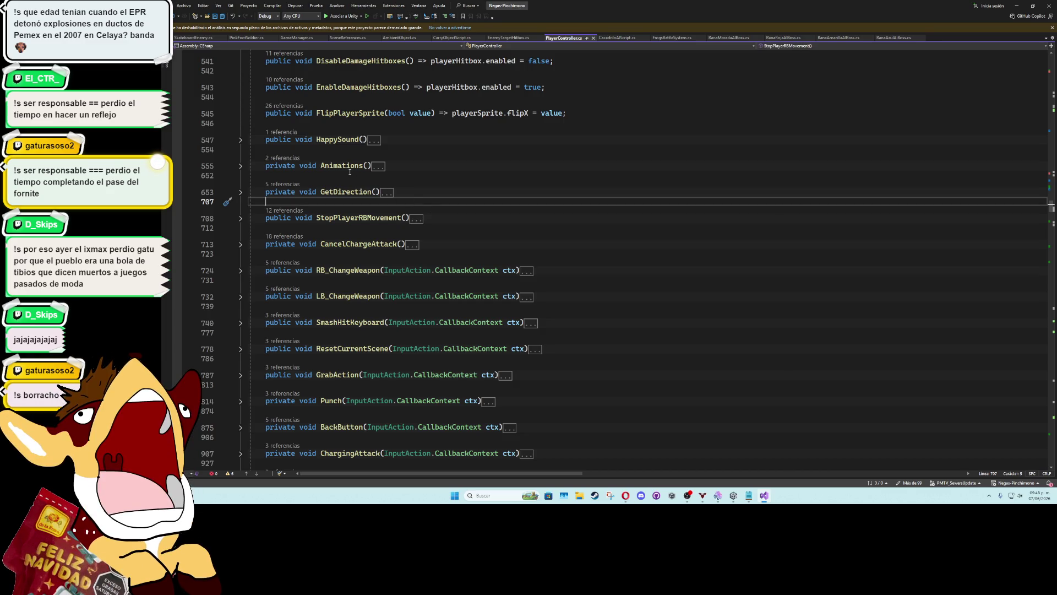
Fold the DropCurrentObject method and expand Animations() to read its body
scroll(625, 269, "down", 5)
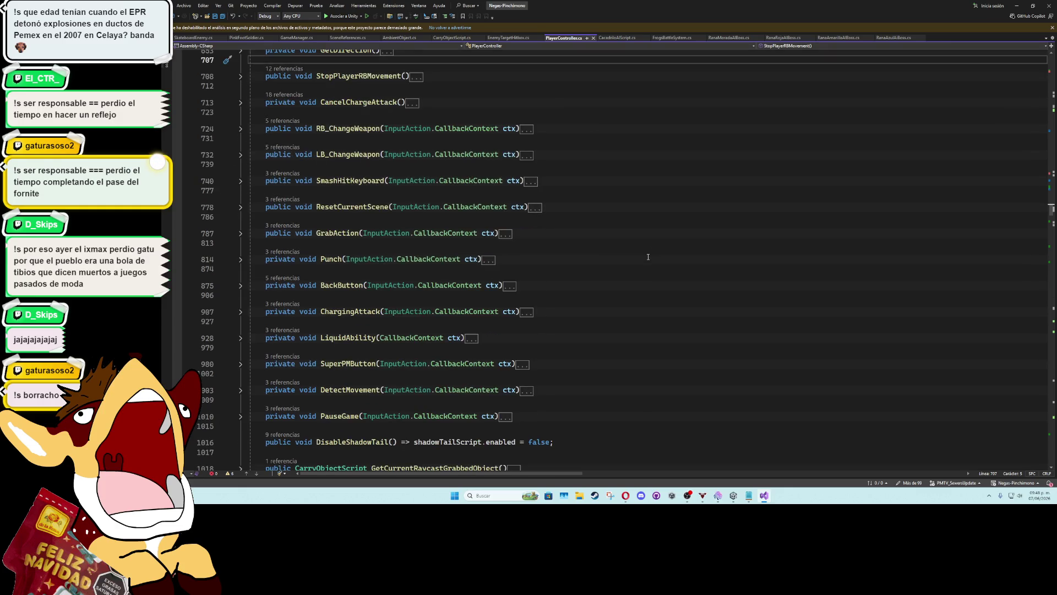
scroll(609, 272, "down", 8)
scroll(299, 260, "down", 4)
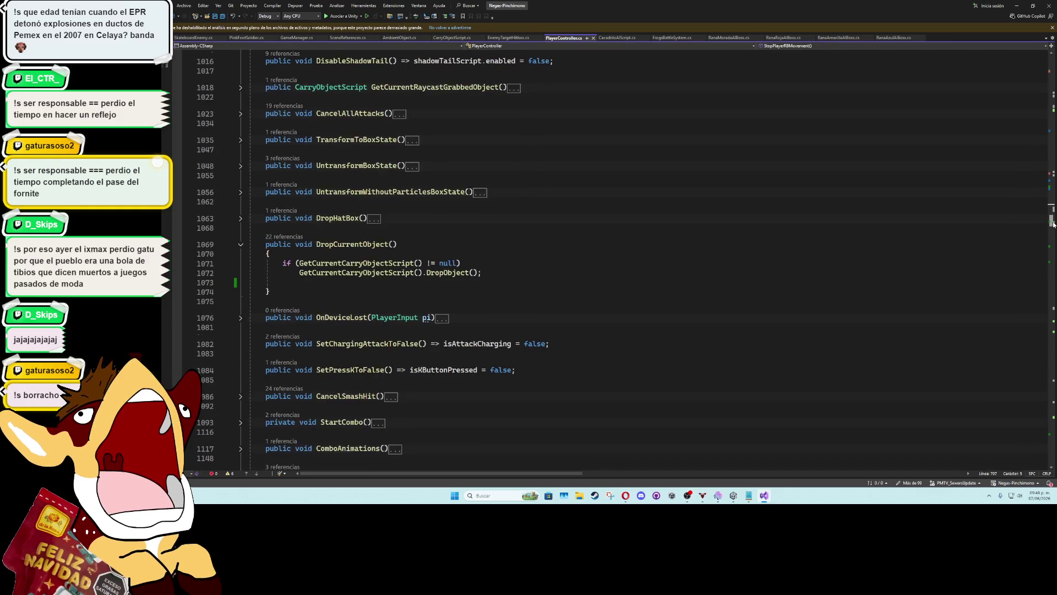
left_click(299, 260)
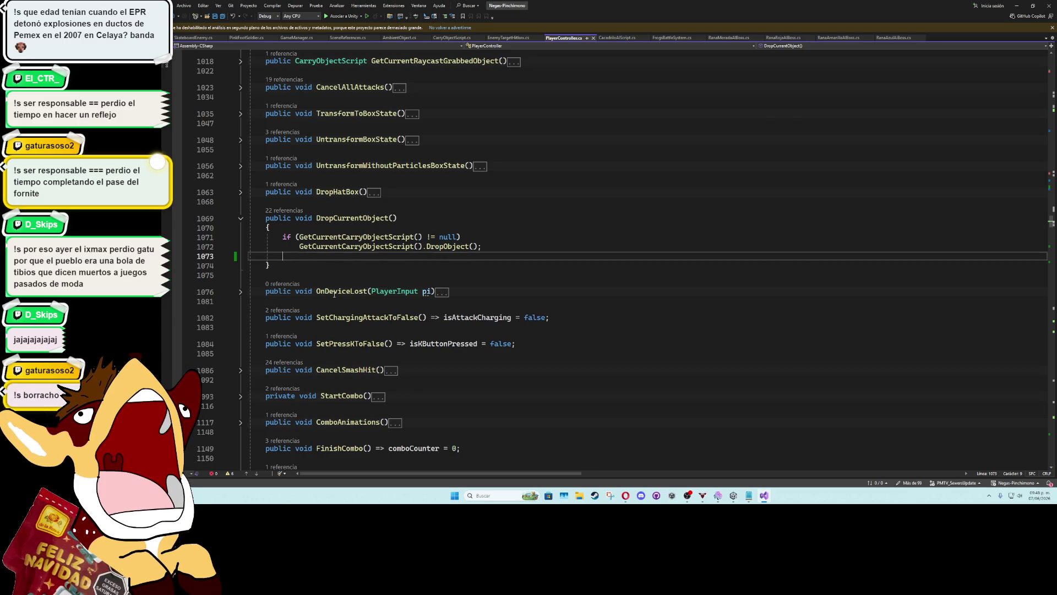
left_click(241, 218)
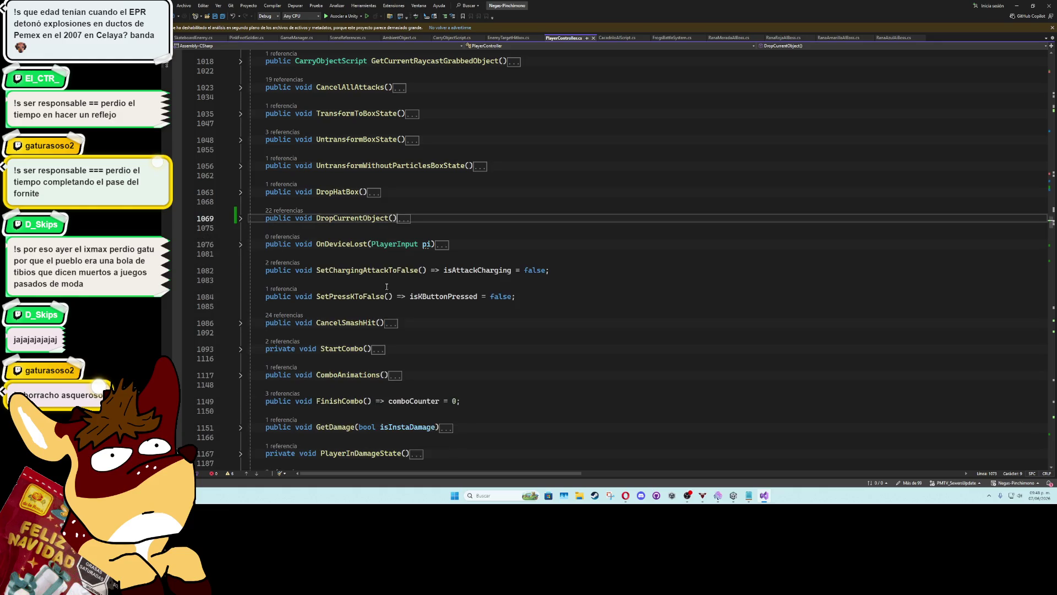
scroll(383, 296, "up", 1)
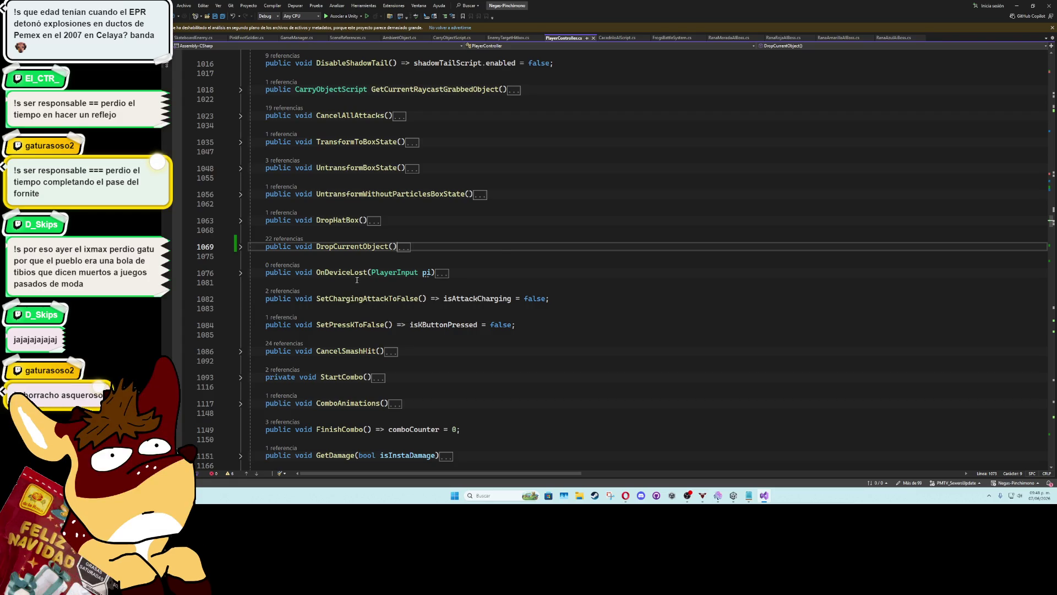
scroll(359, 264, "up", 2)
scroll(361, 238, "up", 3)
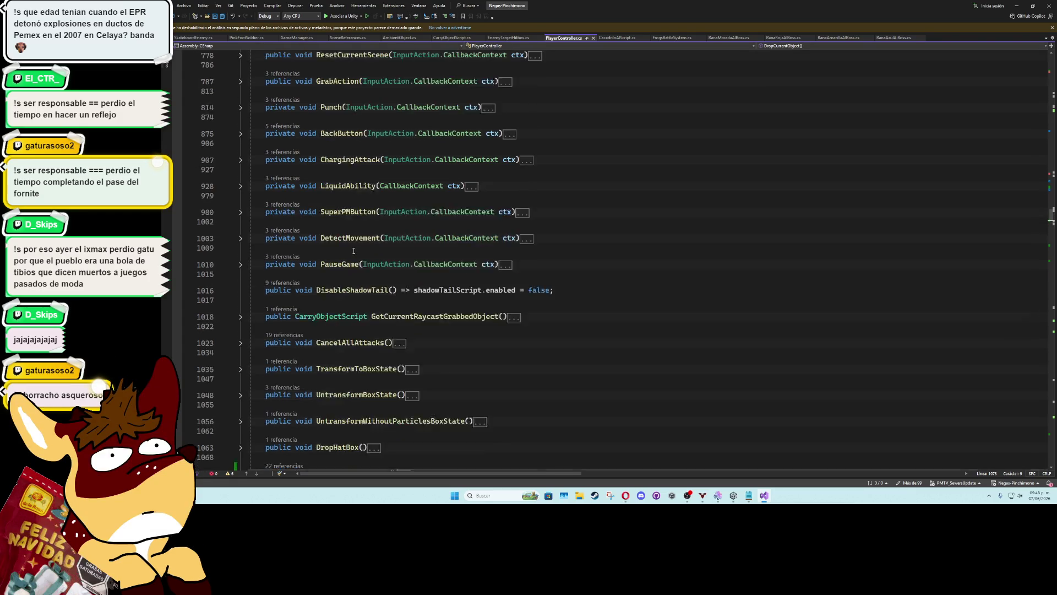
scroll(332, 247, "up", 5)
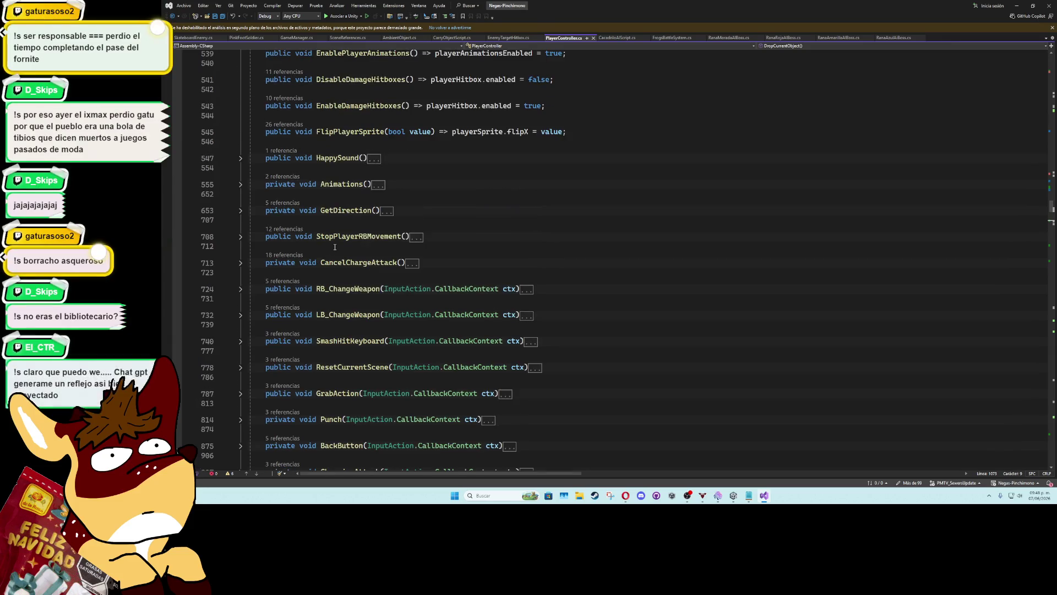
left_click(240, 184)
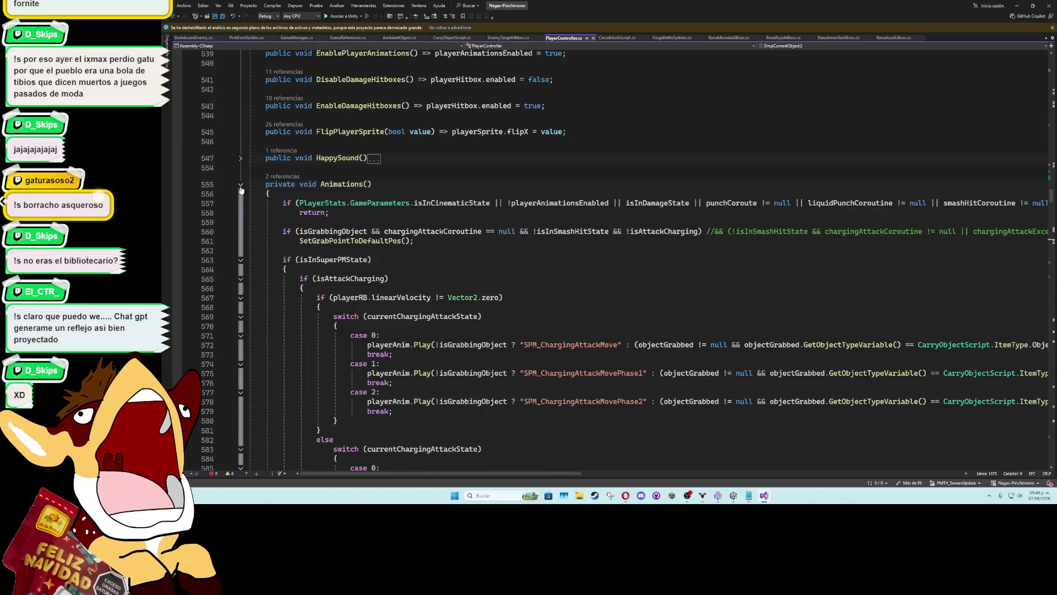
Insert a blank line after the closing brace on line 595 and save PlayerController.cs
scroll(425, 297, "down", 5)
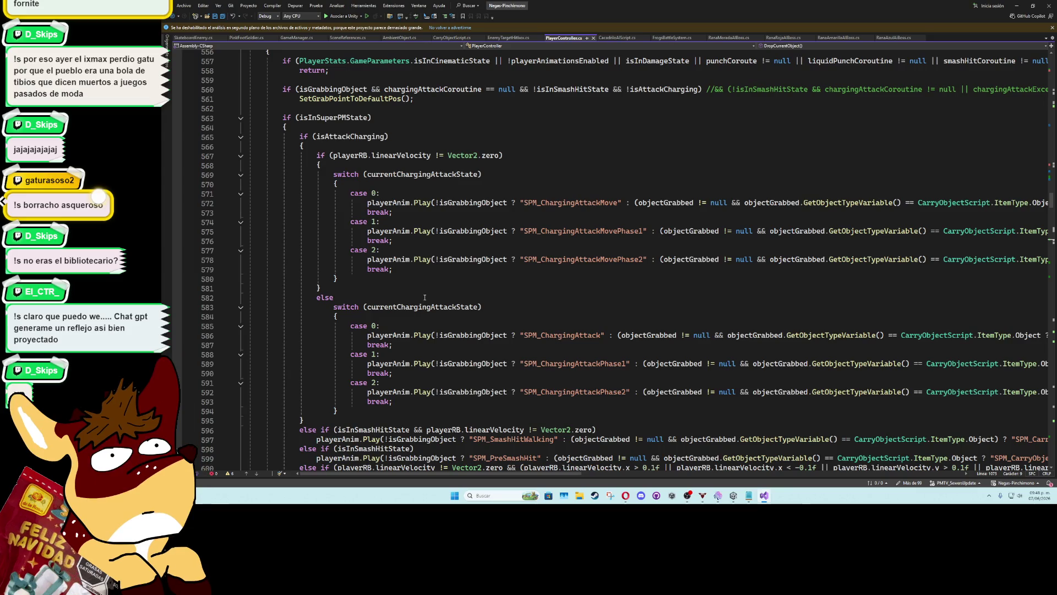
scroll(424, 297, "down", 4)
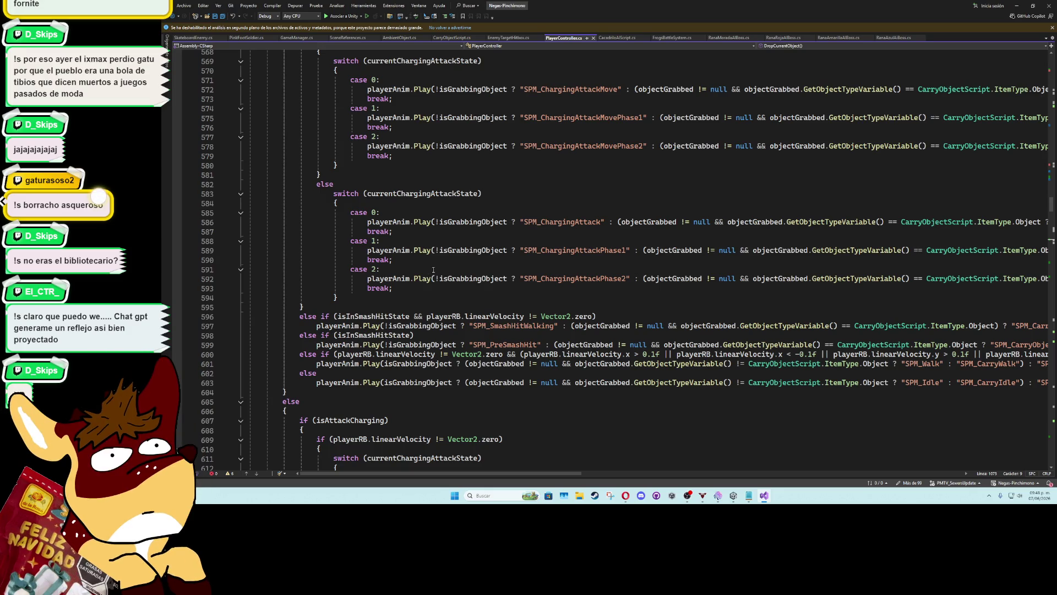
left_click(479, 307)
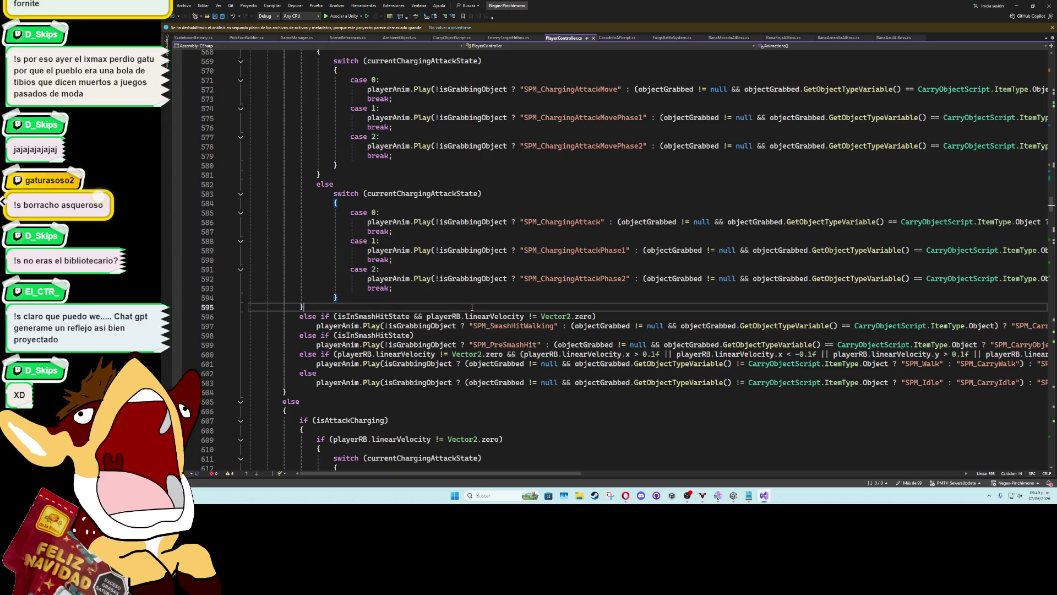
key("Return")
left_click(598, 301)
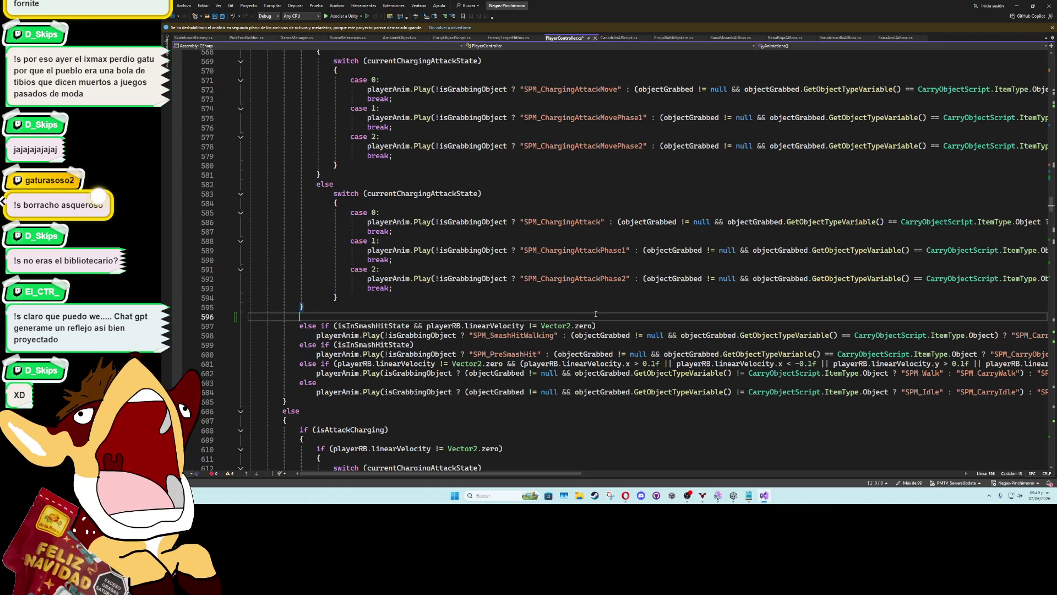
left_click(596, 316)
key("ctrl+s")
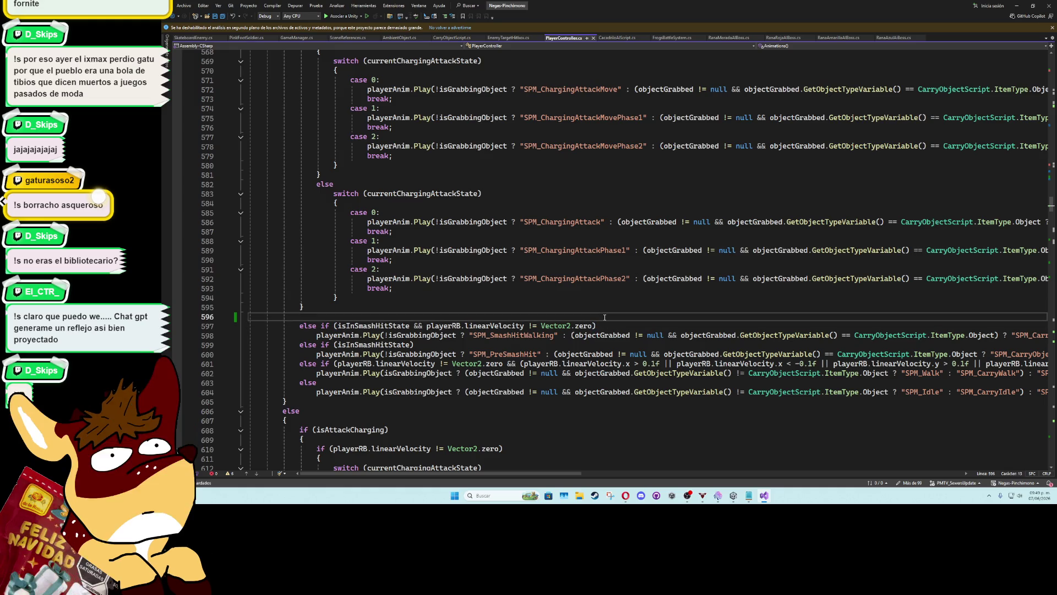
Scroll back up through PlayerController and expand the collapsed Update method
scroll(746, 420, "down", 6)
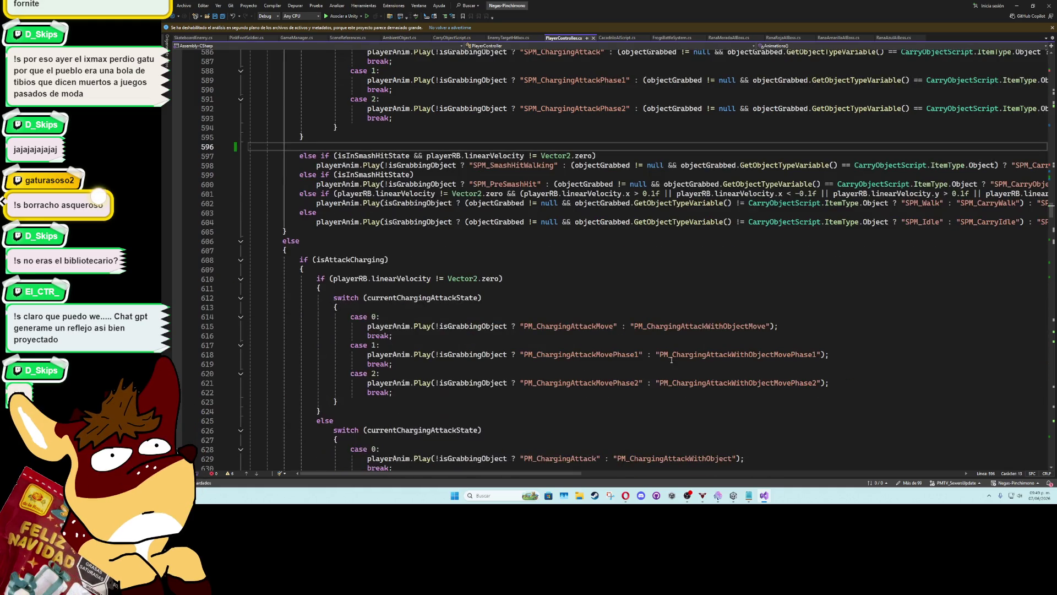
scroll(556, 205, "down", 5)
scroll(617, 291, "down", 5)
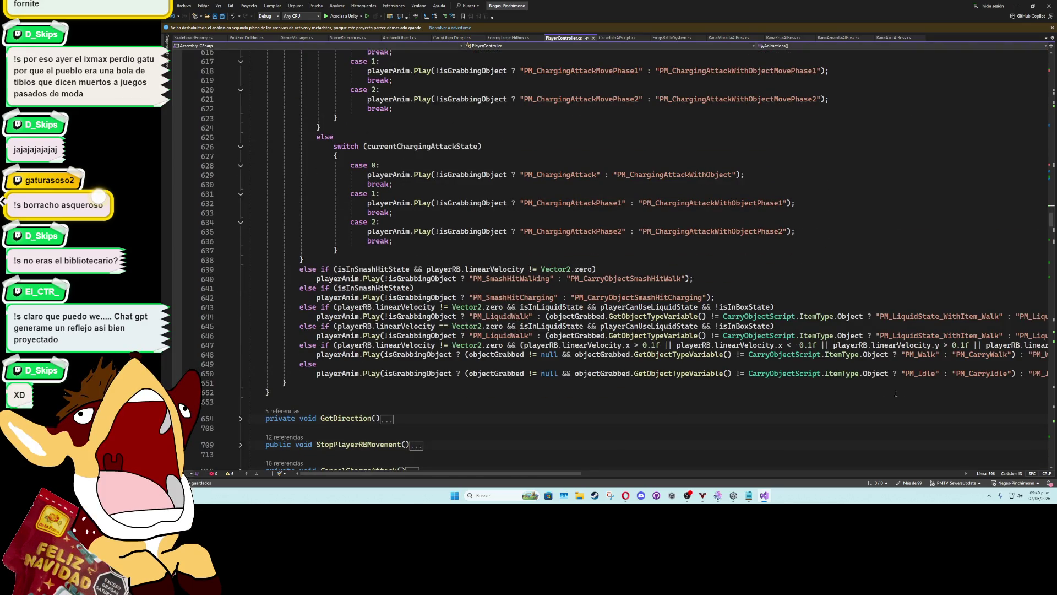
scroll(645, 362, "up", 6)
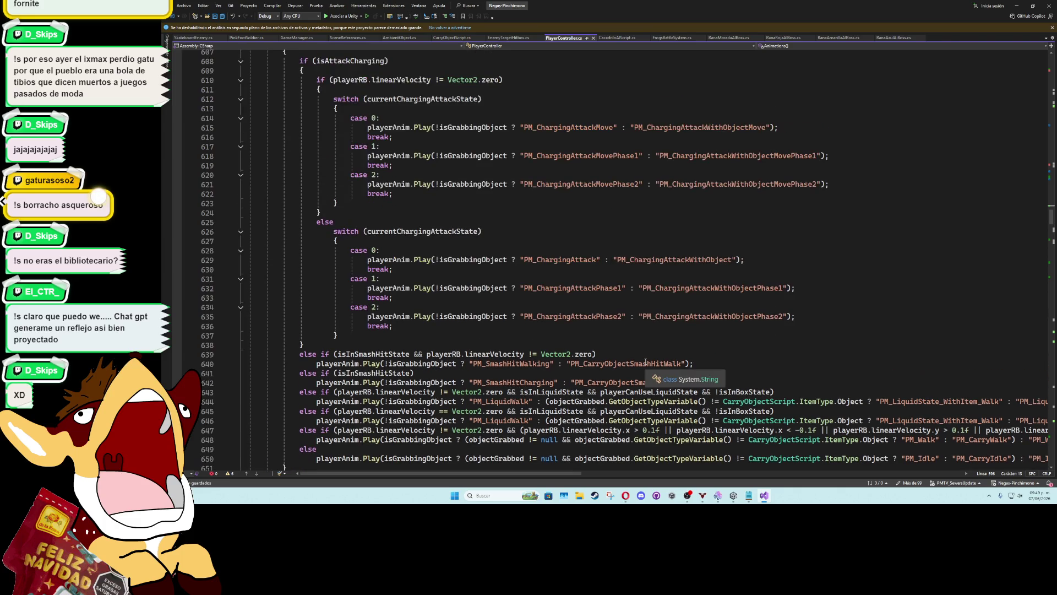
scroll(645, 362, "up", 2)
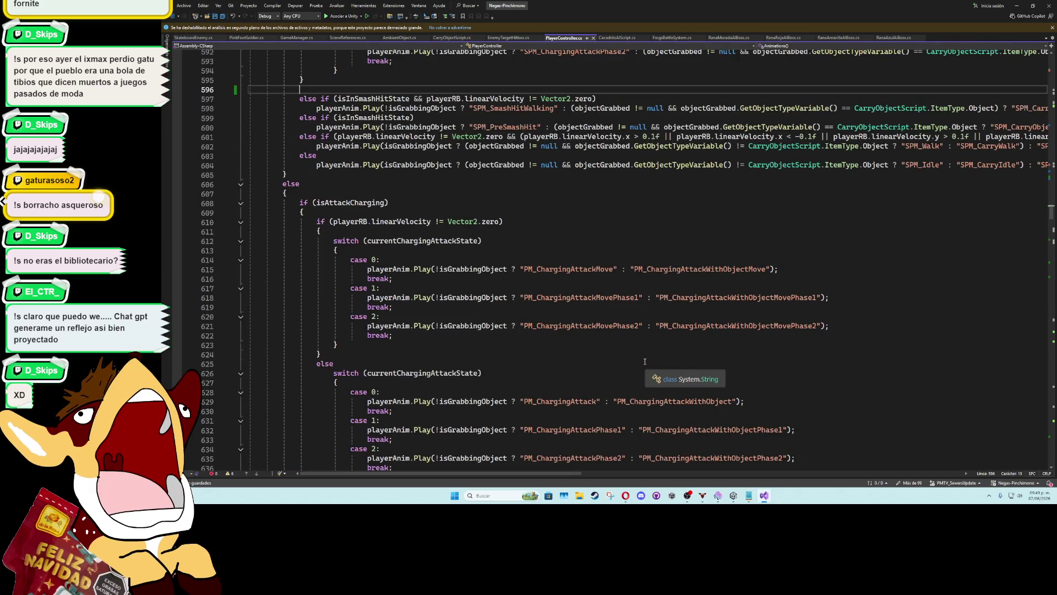
scroll(645, 361, "up", 4)
left_click_drag(565, 472, 706, 468)
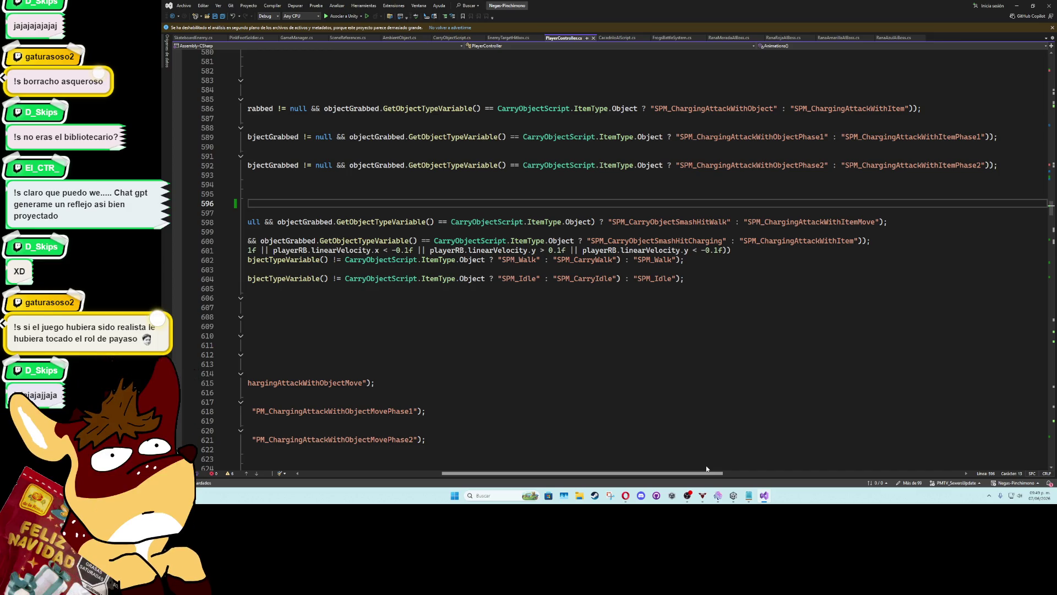
left_click_drag(708, 469, 538, 472)
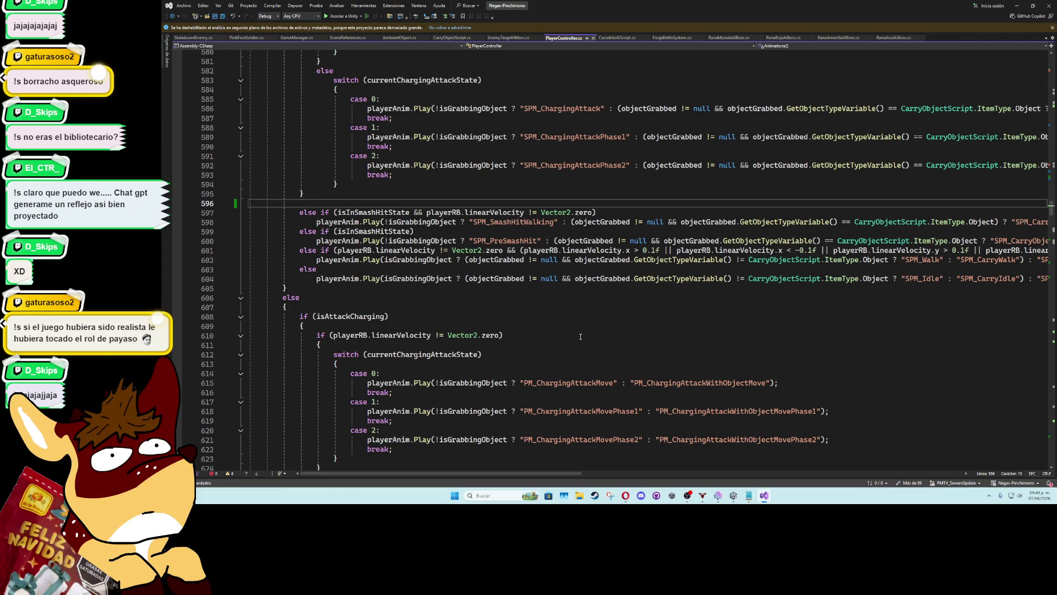
scroll(580, 337, "up", 12)
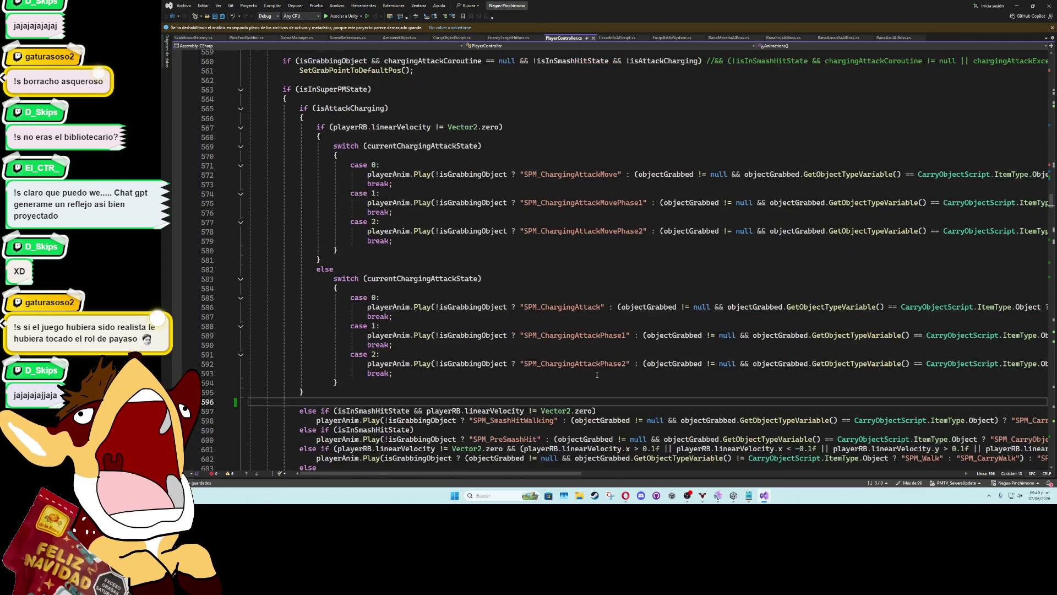
scroll(590, 374, "up", 5)
scroll(494, 341, "up", 5)
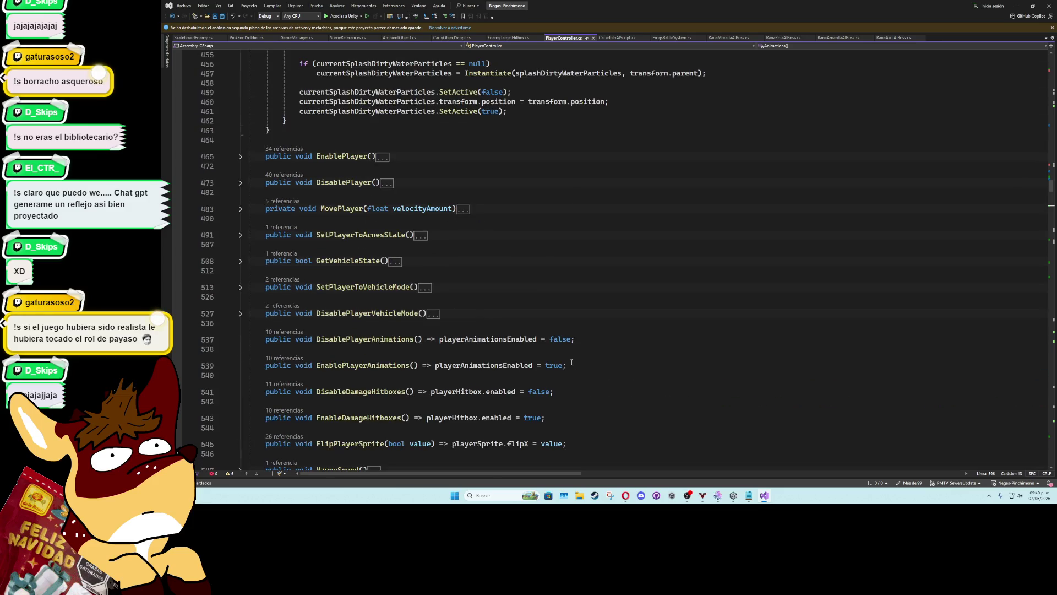
scroll(494, 342, "up", 10)
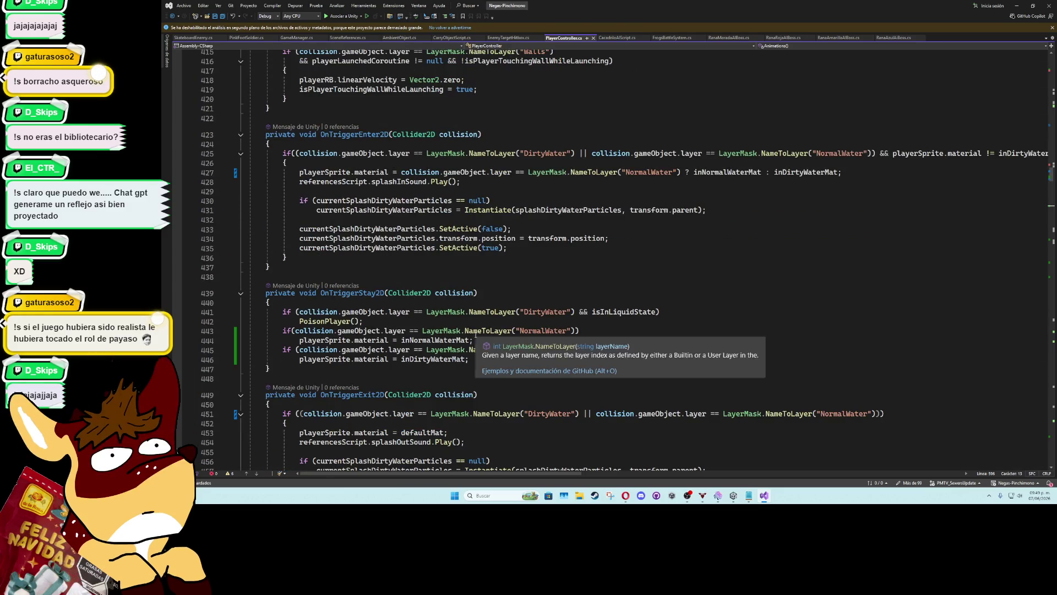
scroll(475, 338, "up", 3)
scroll(475, 338, "up", 6)
double_click(361, 404)
scroll(577, 228, "down", 10)
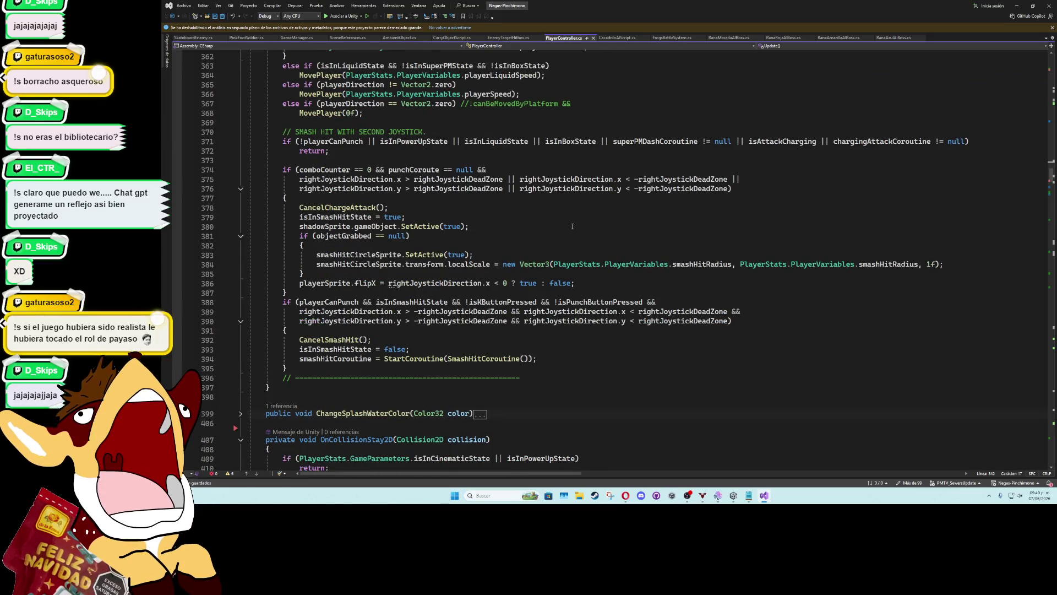
scroll(523, 313, "up", 6)
scroll(522, 313, "up", 2)
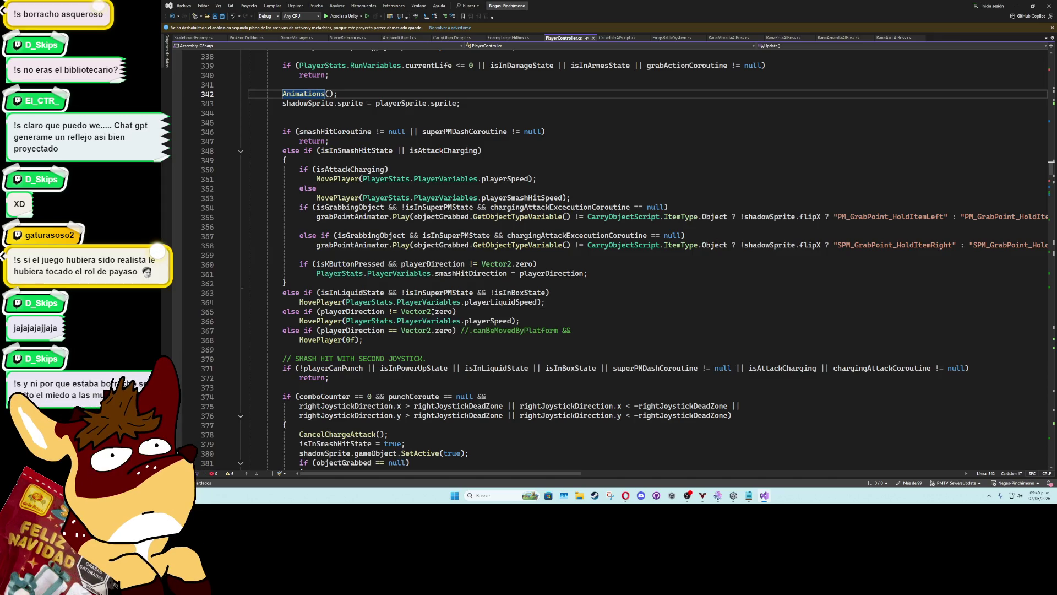
scroll(304, 203, "up", 4)
Jump to the Animations() definition and inspect blank lines 546 and 554 around it
left_click(305, 203, "ctrl")
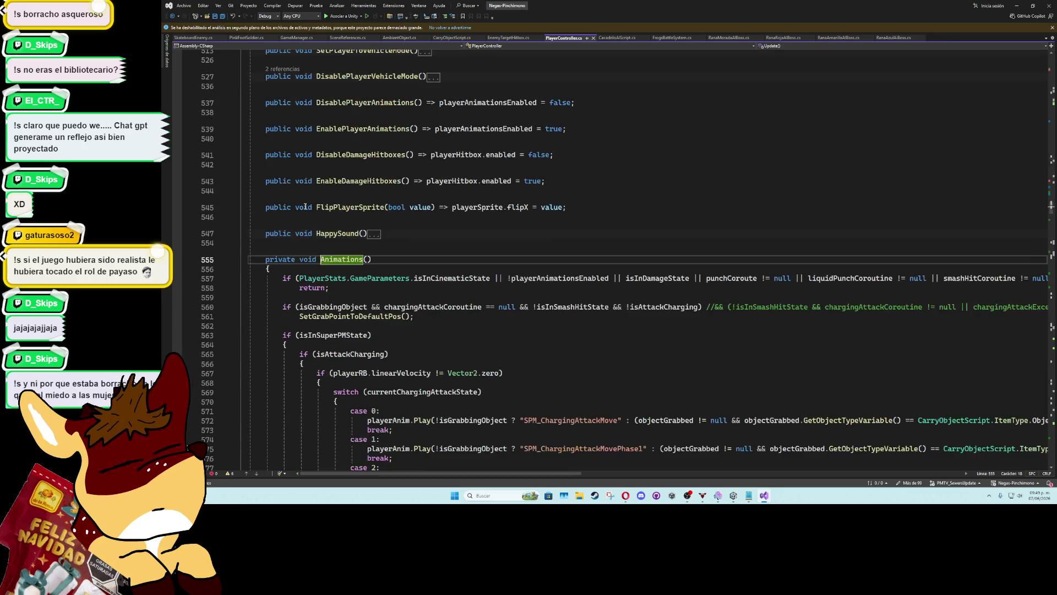
left_click(313, 268)
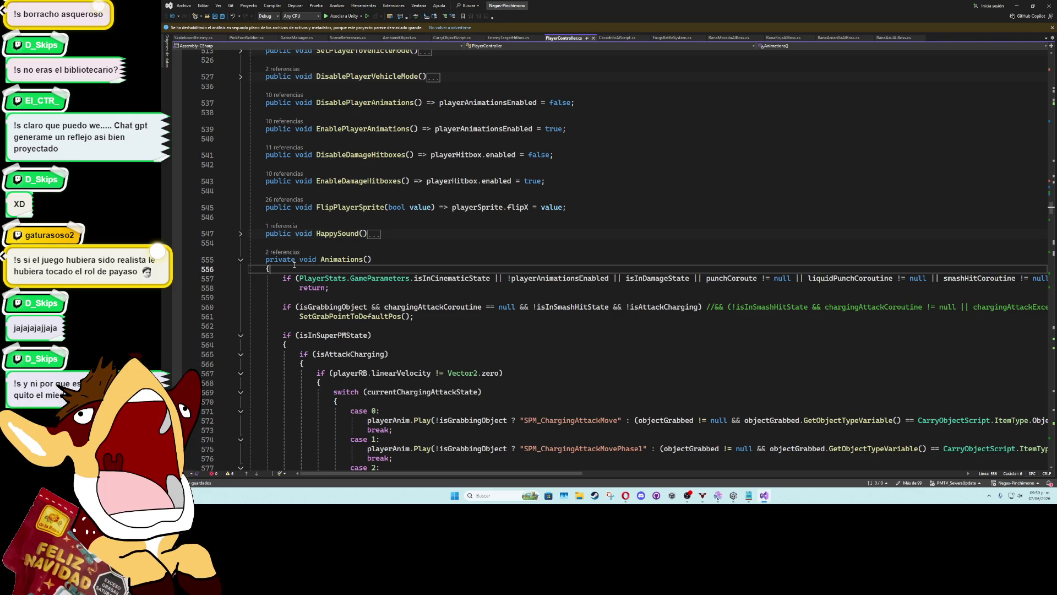
left_click(352, 243)
key("Up")
key("Up")
key("Up")
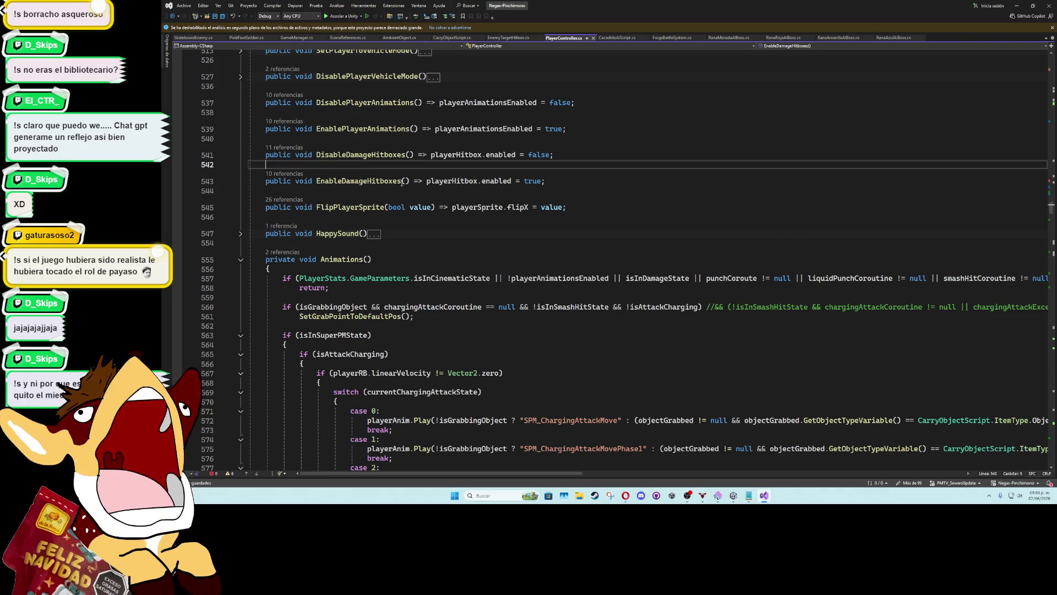
left_click(543, 232)
key("Up")
left_click(523, 243)
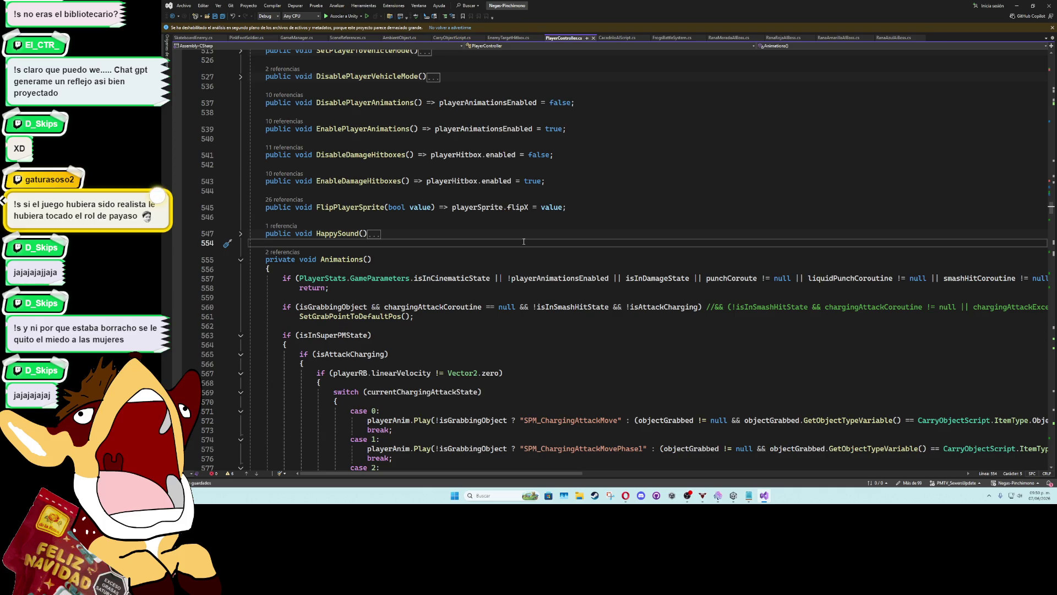
left_click(404, 218)
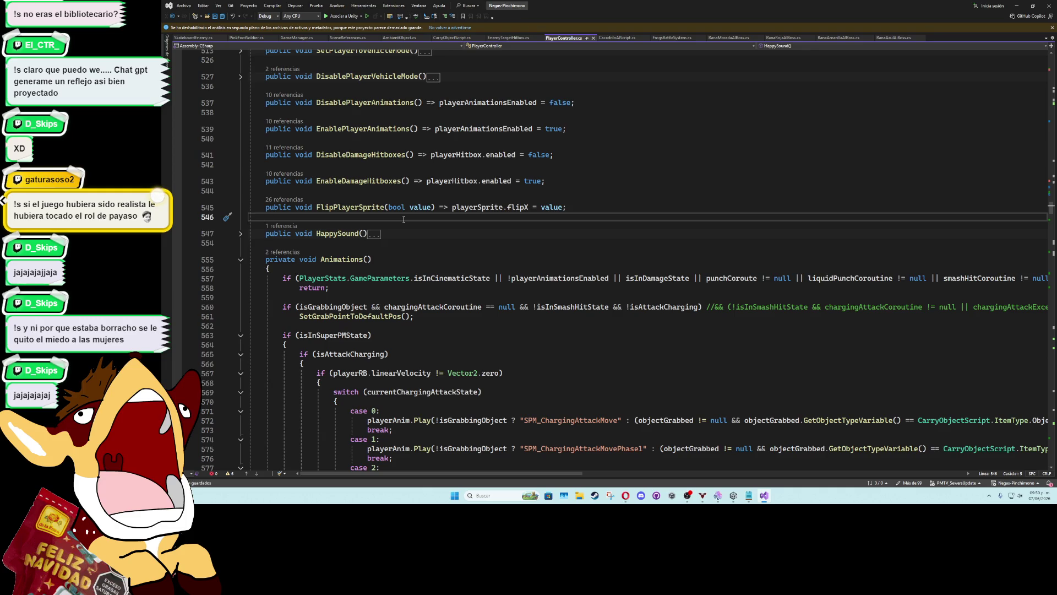
left_click(430, 238)
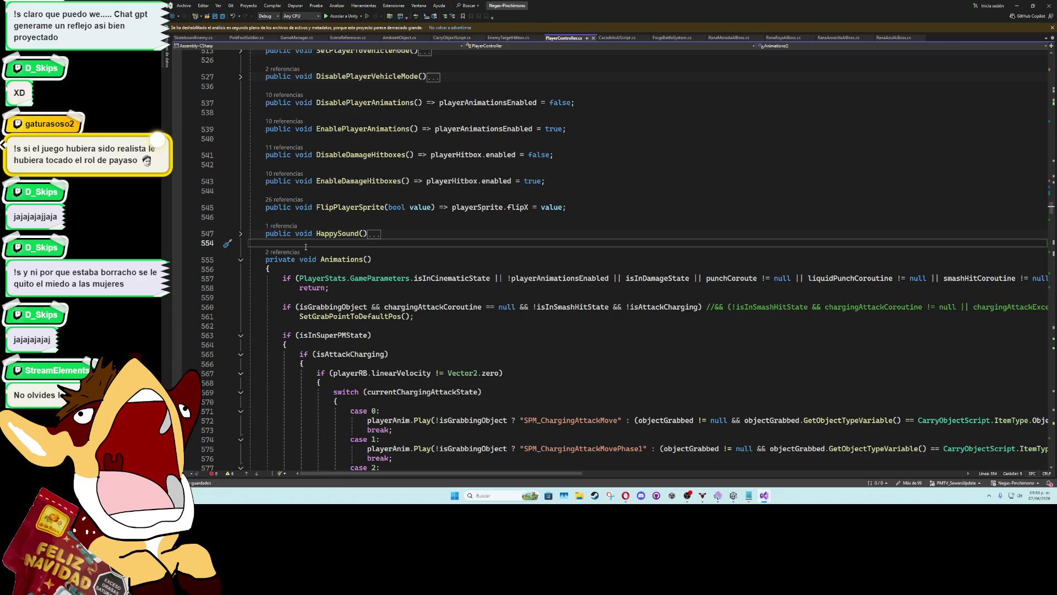
key("Up")
key("Up")
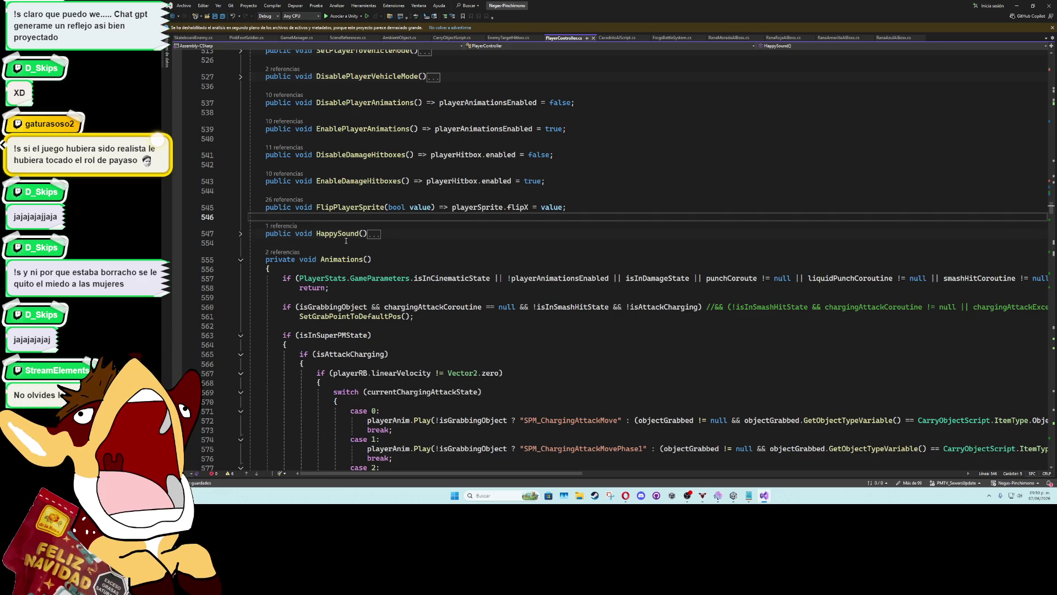
scroll(352, 240, "down", 5)
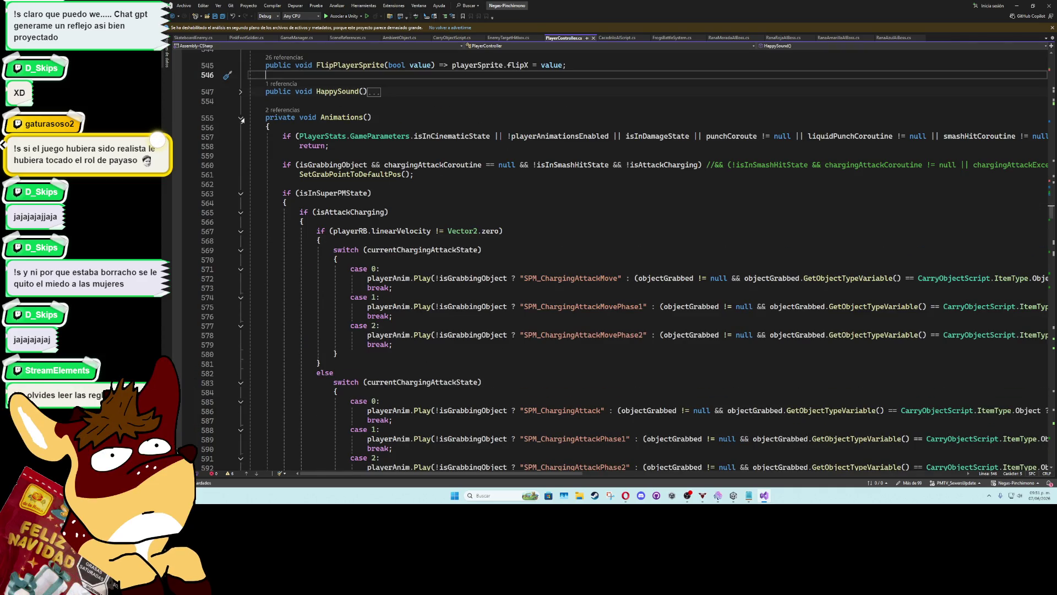
left_click(277, 102)
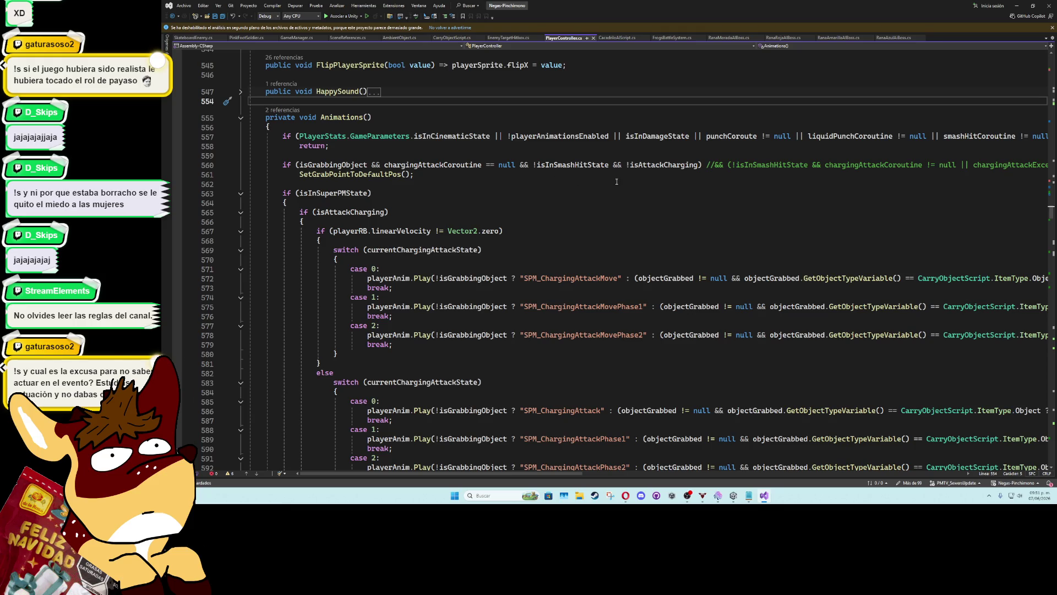
Review the charging-attack switch ending at line 595 and the rest of Animations
scroll(555, 258, "down", 6)
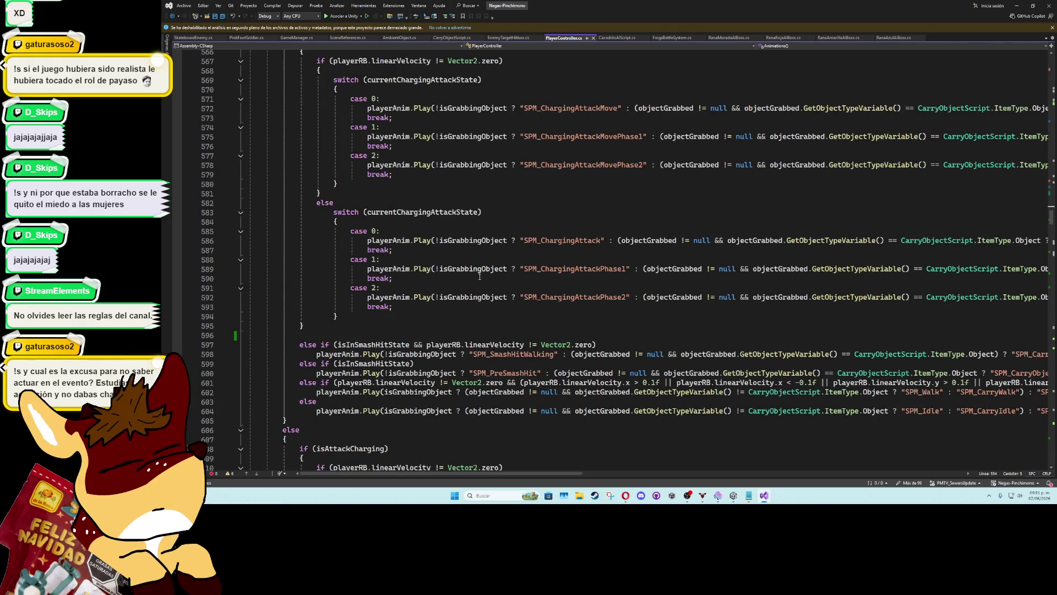
left_click(392, 337)
left_click(392, 329)
left_click(388, 332)
left_click(386, 330)
left_click(383, 320)
left_click(386, 322)
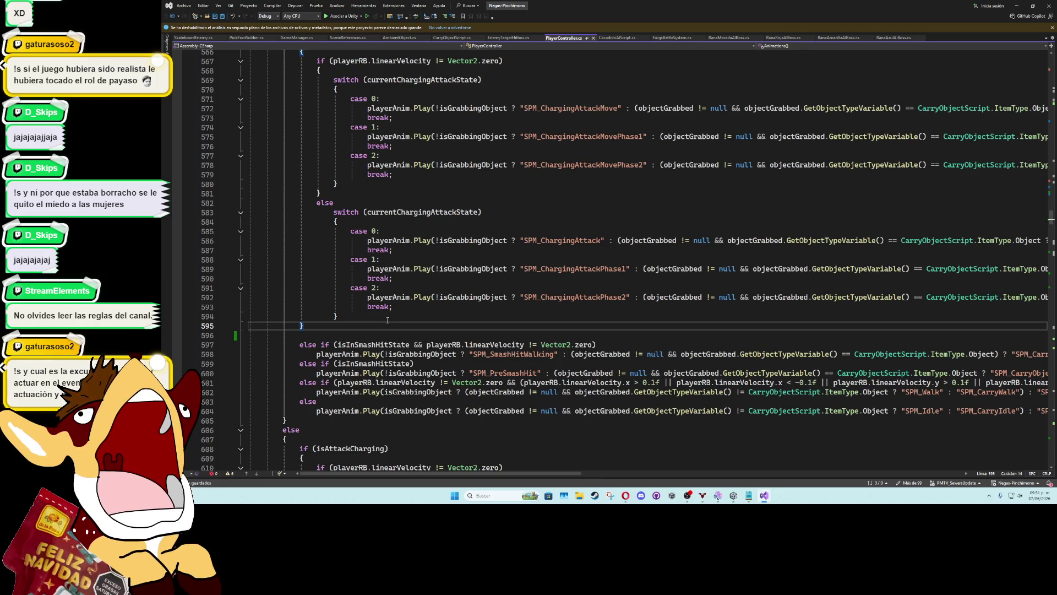
scroll(422, 324, "down", 6)
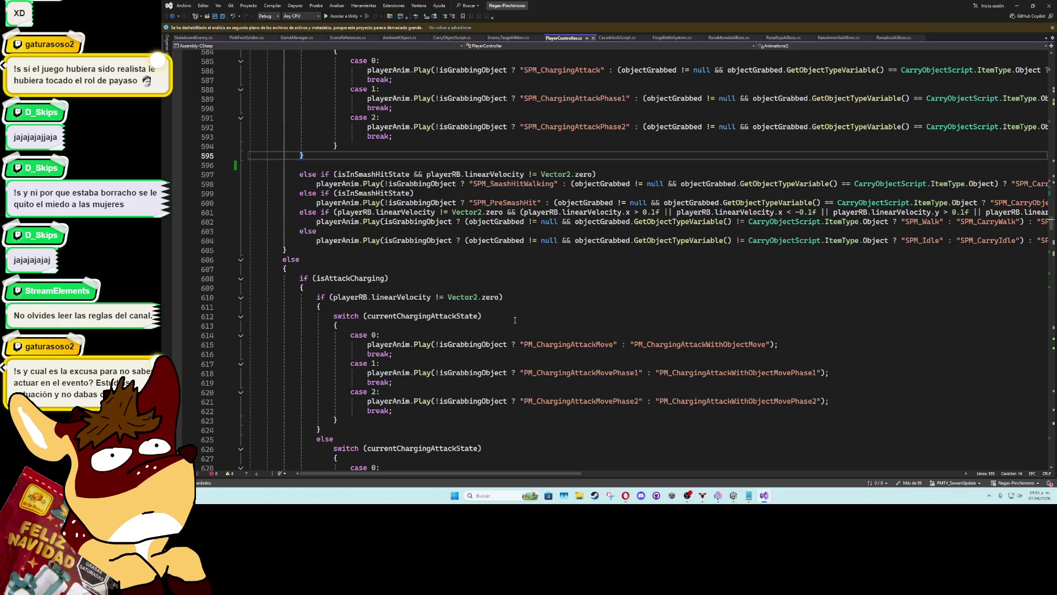
scroll(524, 299, "down", 1)
scroll(524, 299, "down", 12)
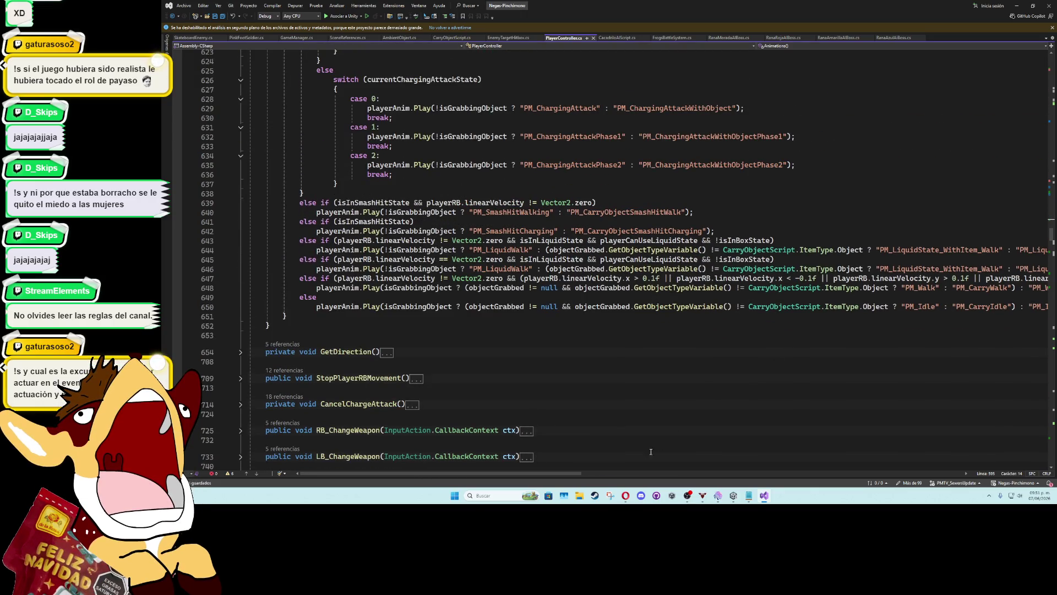
mouse_move(577, 473)
left_mouse_down()
mouse_move(748, 477)
mouse_move(578, 477)
left_mouse_up()
scroll(594, 352, "up", 13)
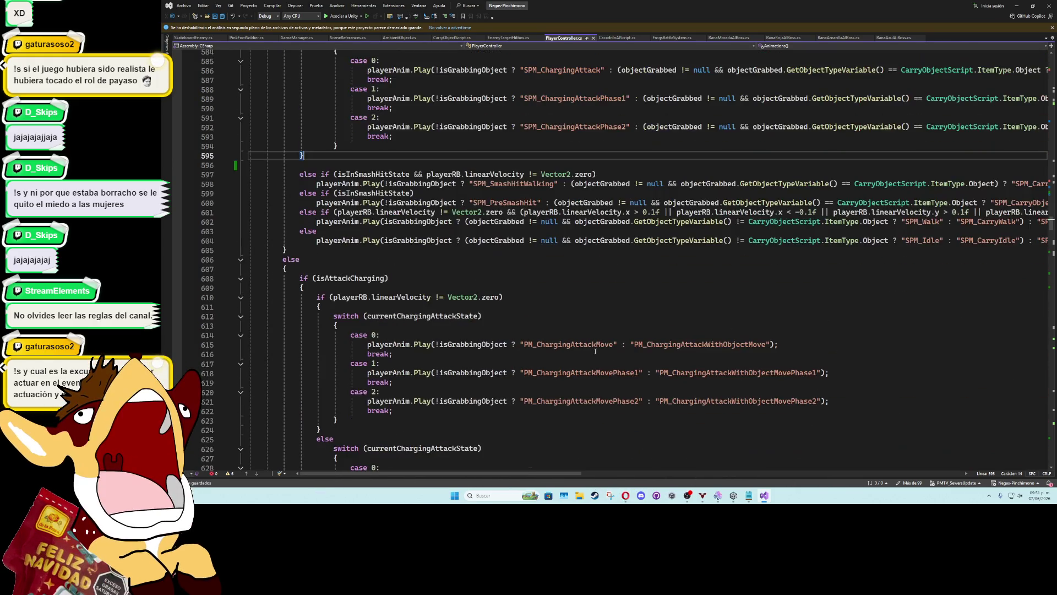
scroll(595, 352, "up", 12)
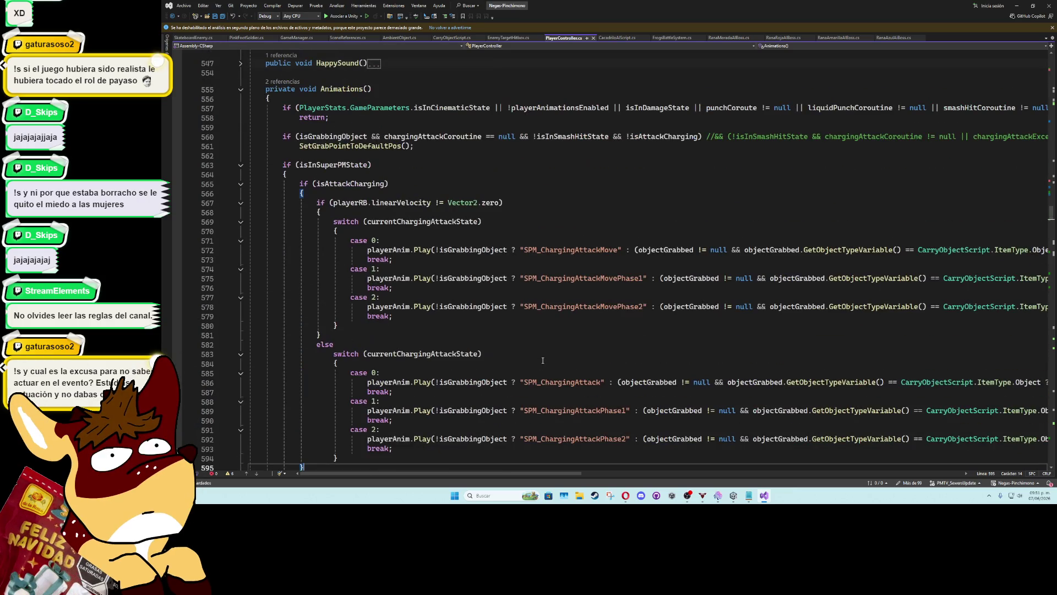
scroll(543, 360, "up", 5)
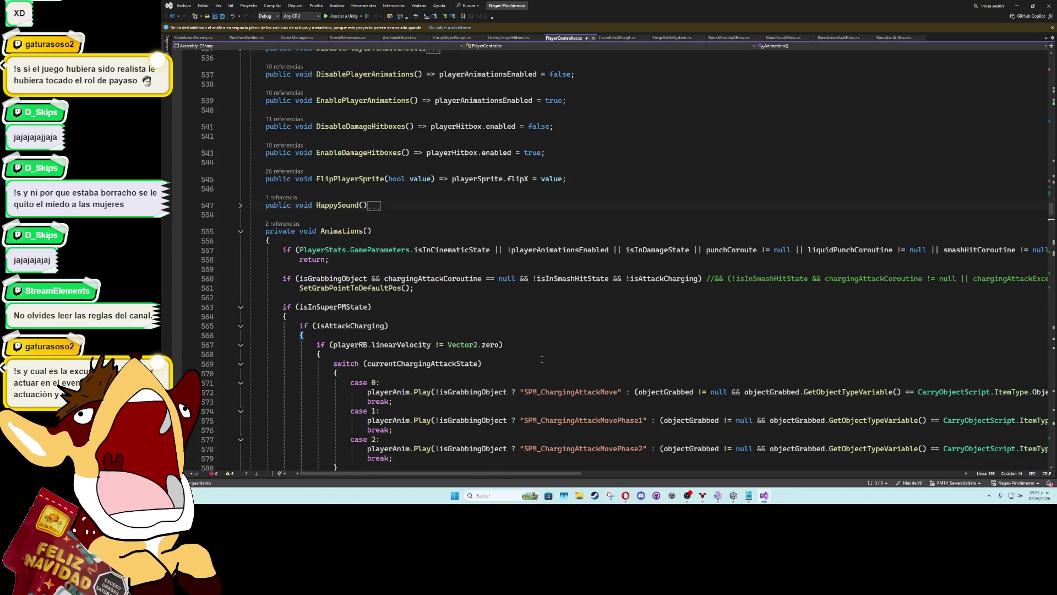
Find All References to playerAnim, browse the results panel, then switch to RanaRojaAIBoss.cs
right_click(401, 392)
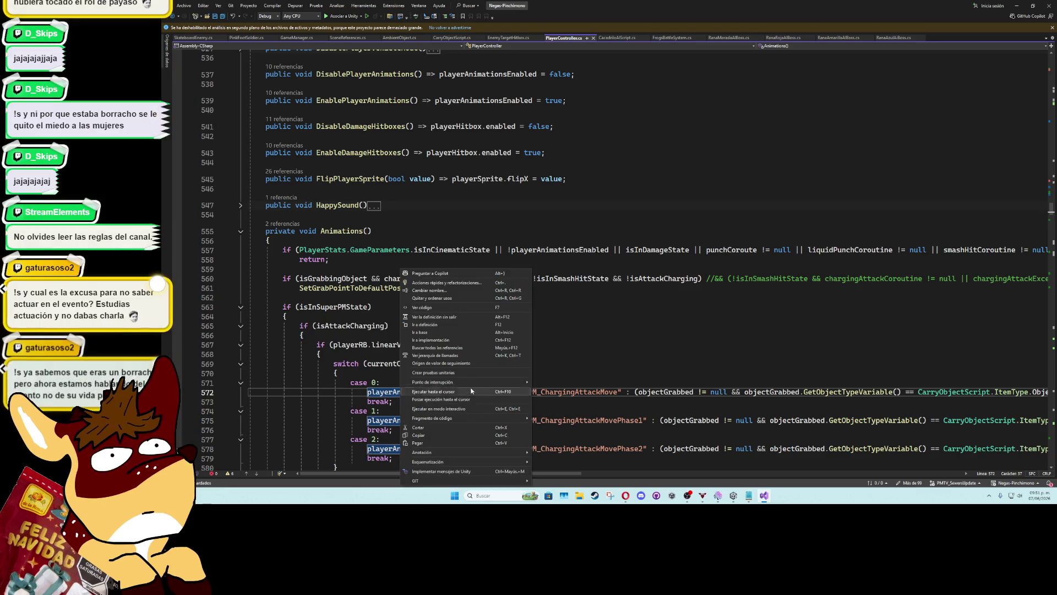
left_click(447, 347)
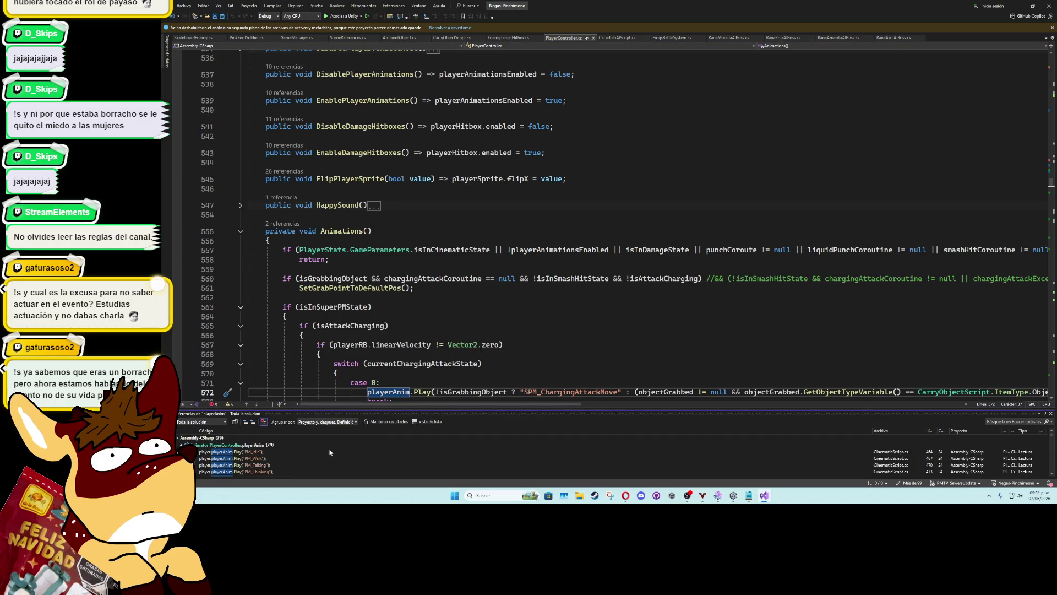
scroll(314, 454, "down", 5)
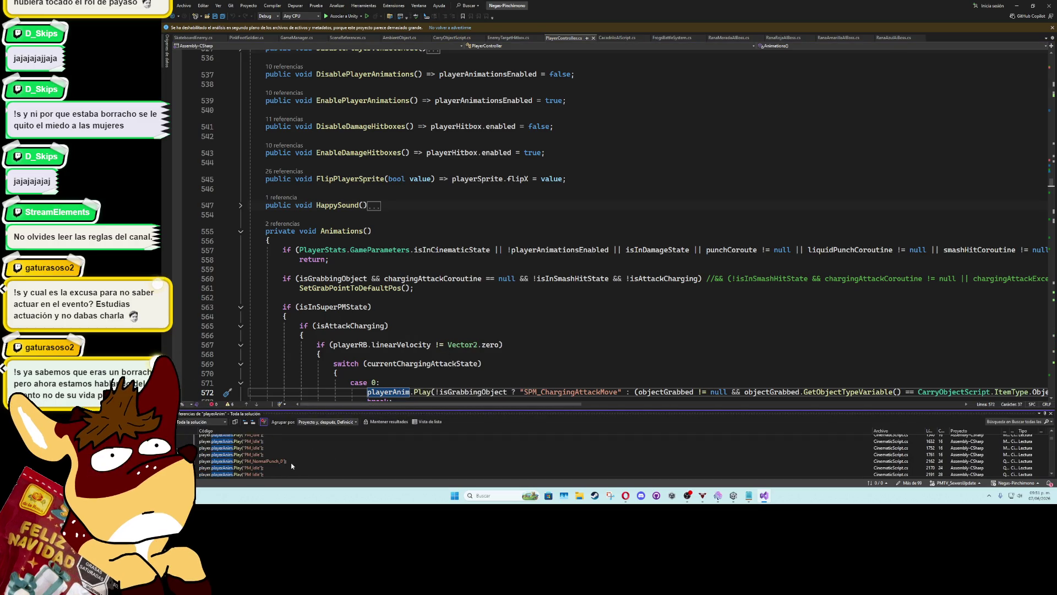
mouse_move(289, 441)
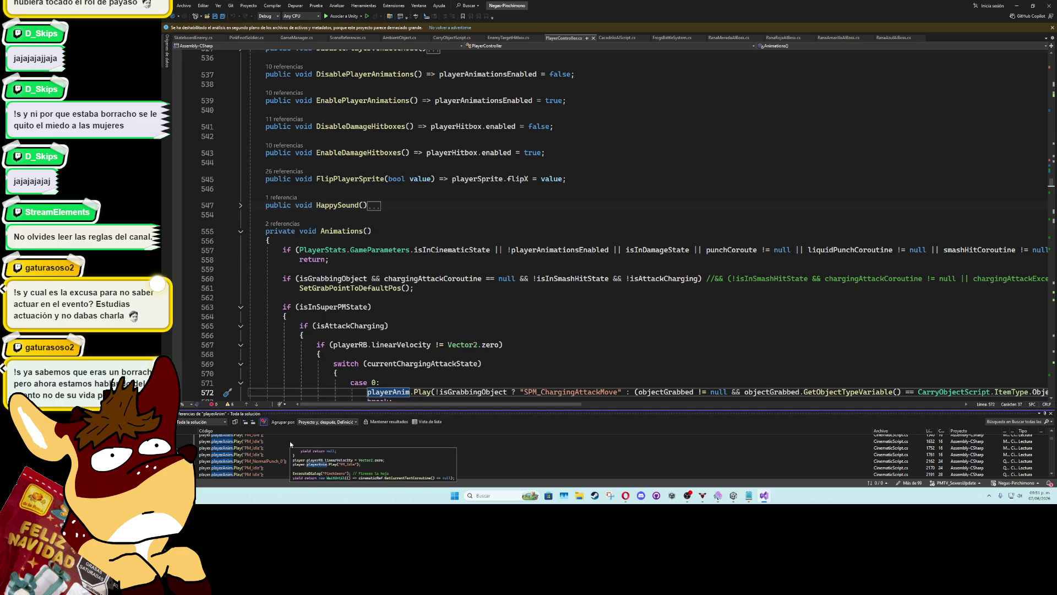
scroll(275, 450, "down", 3)
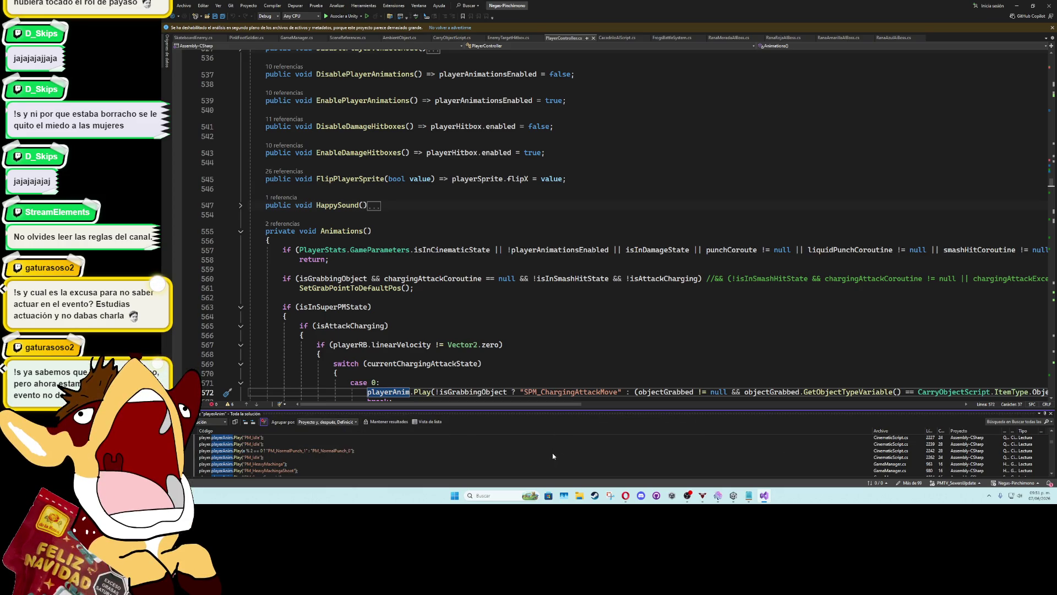
mouse_move(531, 450)
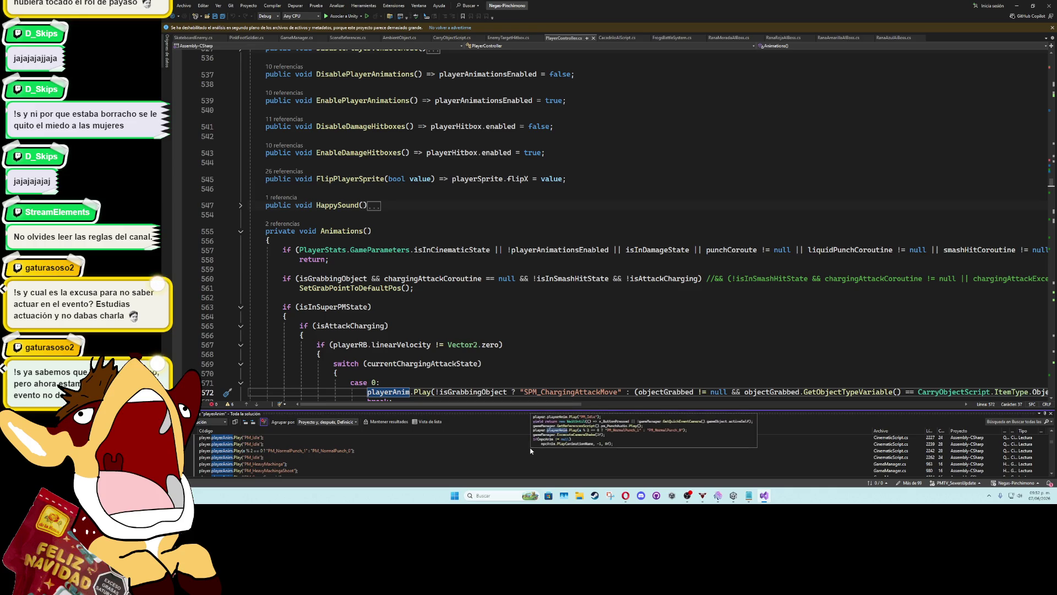
scroll(530, 446, "down", 2)
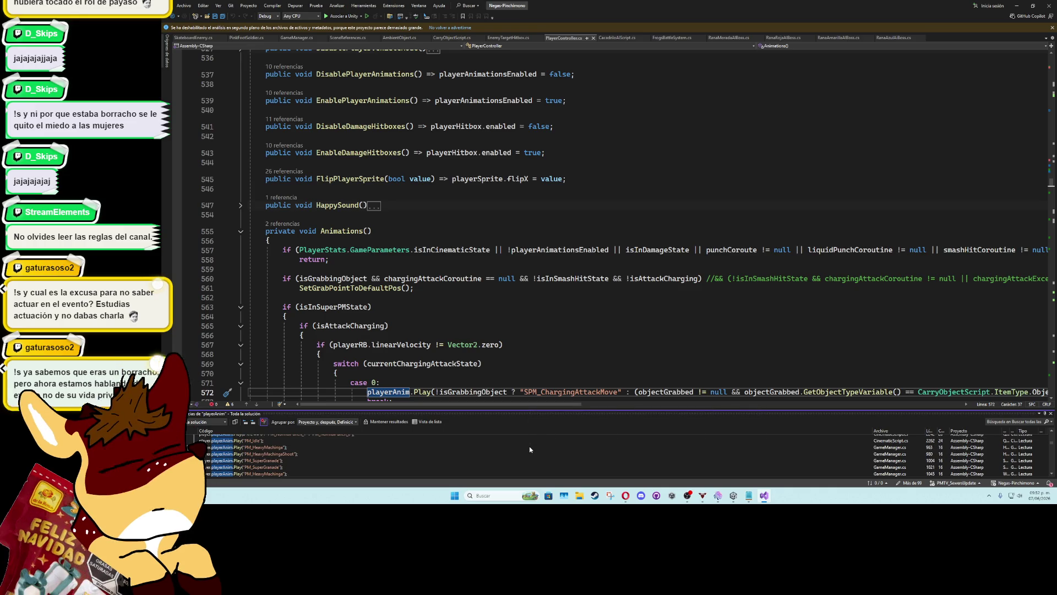
scroll(530, 449, "down", 1)
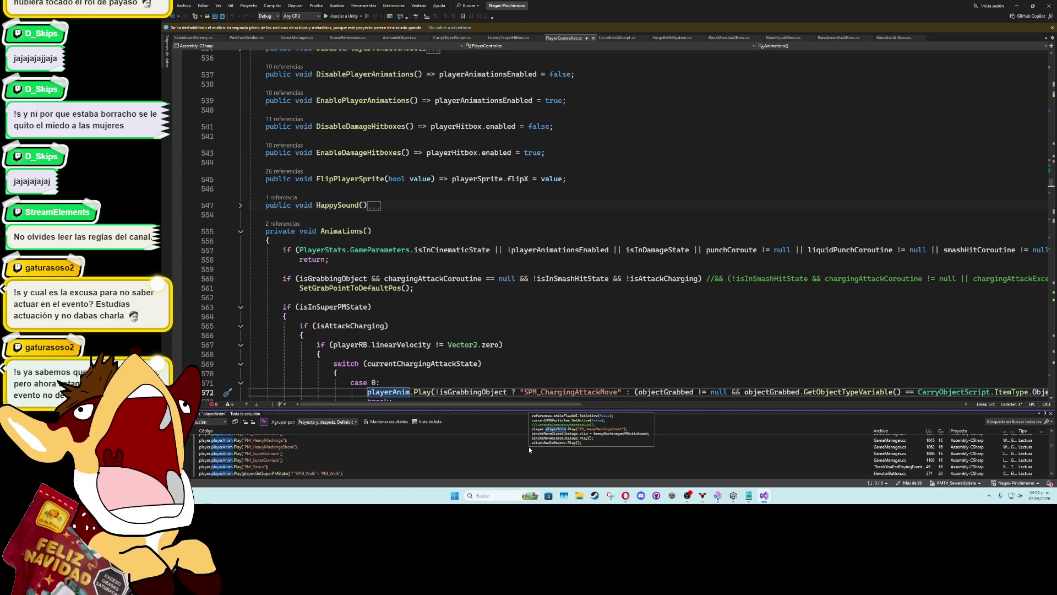
scroll(526, 447, "down", 1)
scroll(510, 449, "down", 2)
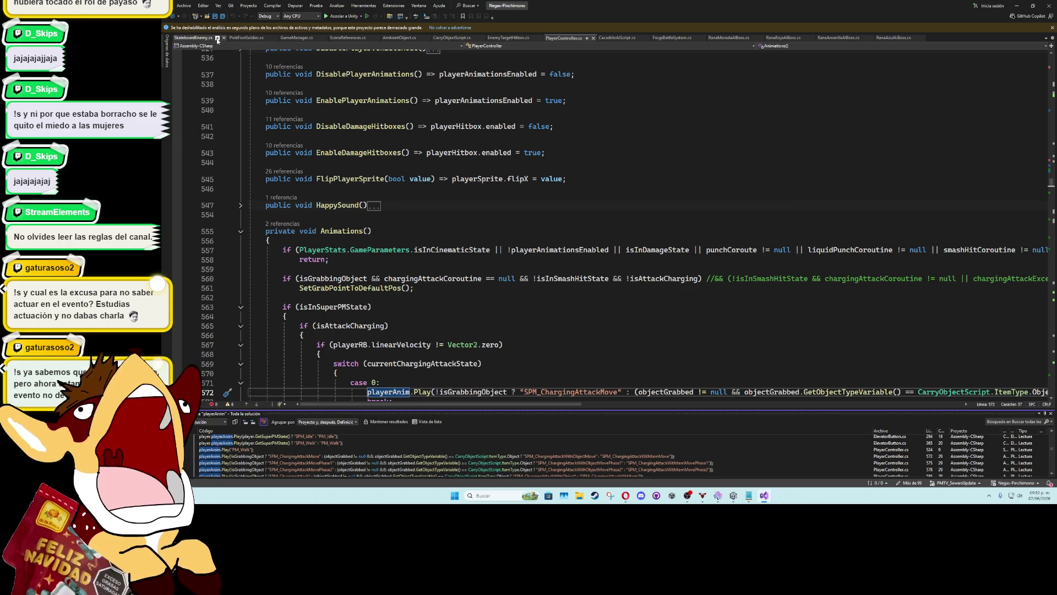
left_click(808, 40)
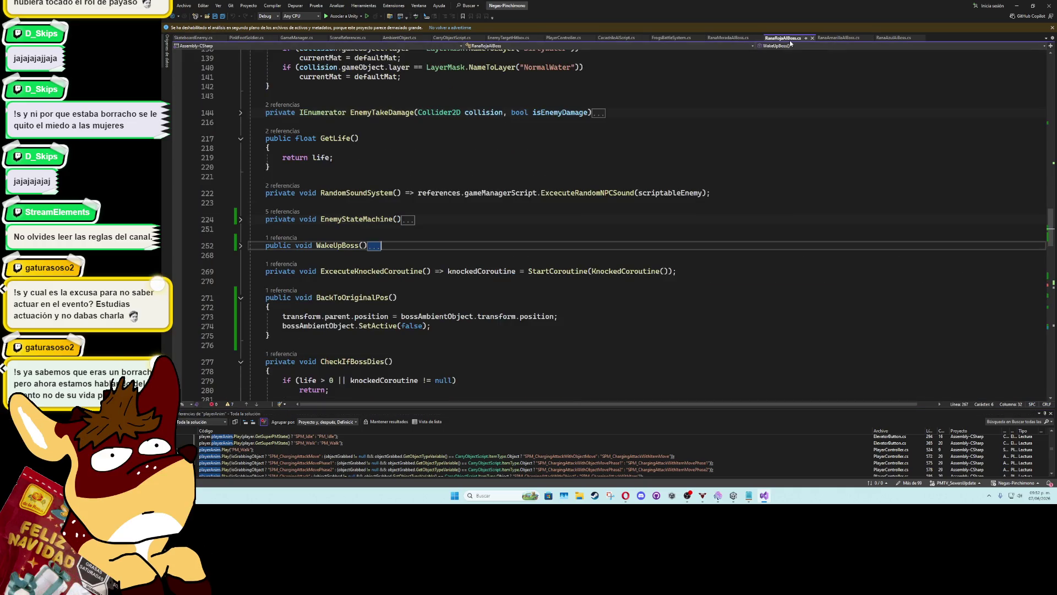
Expand WakeUpBoss, then trace DropCurrentObject into CarryObjectScript's expanded DropObject body
left_click(241, 248)
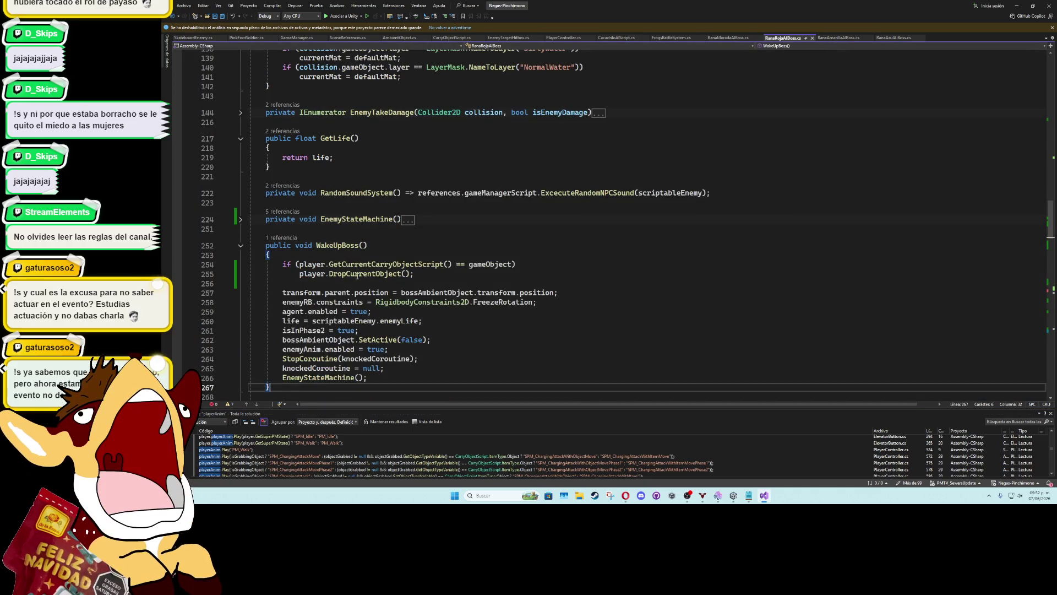
left_click(365, 275)
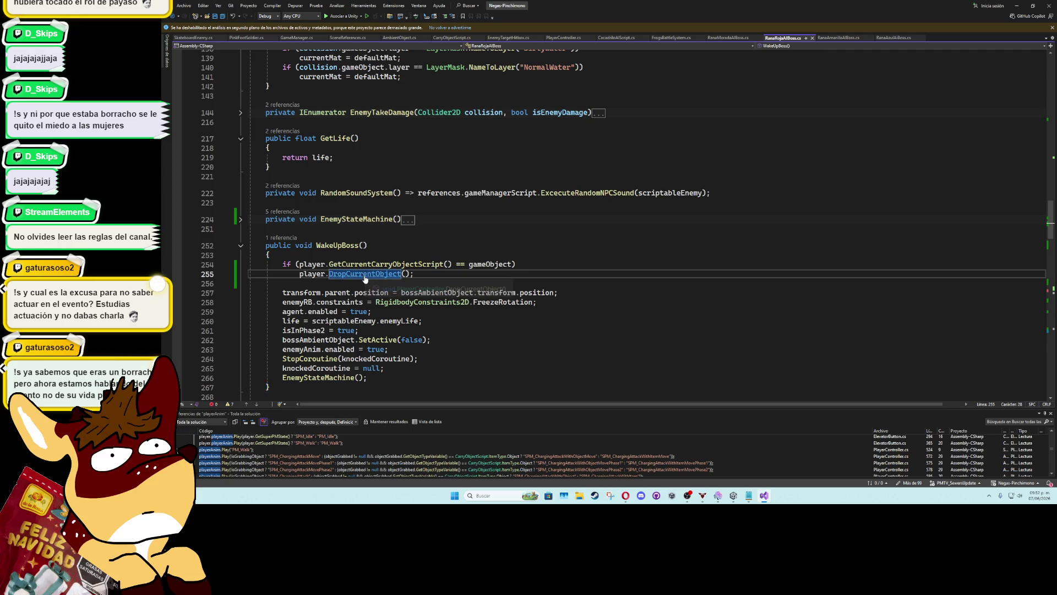
key("F12")
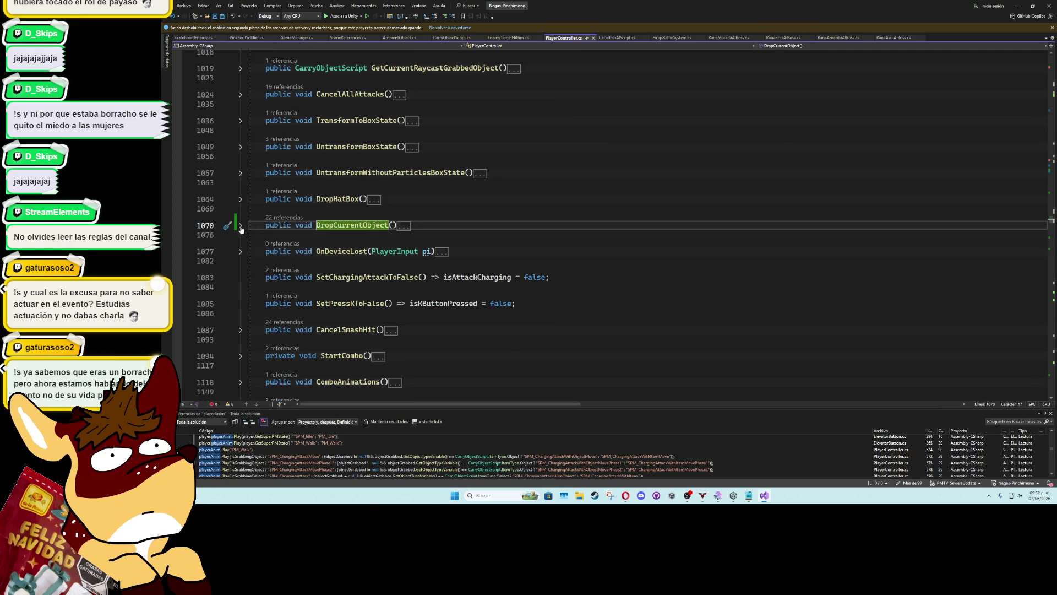
left_click(445, 254, "ctrl")
scroll(357, 248, "down", 2)
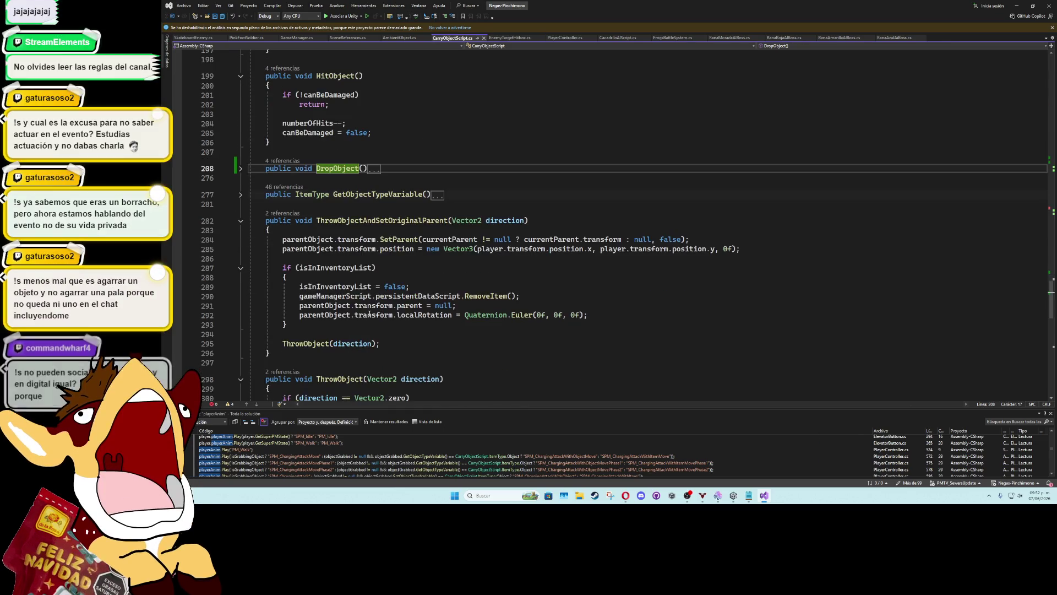
double_click(374, 169)
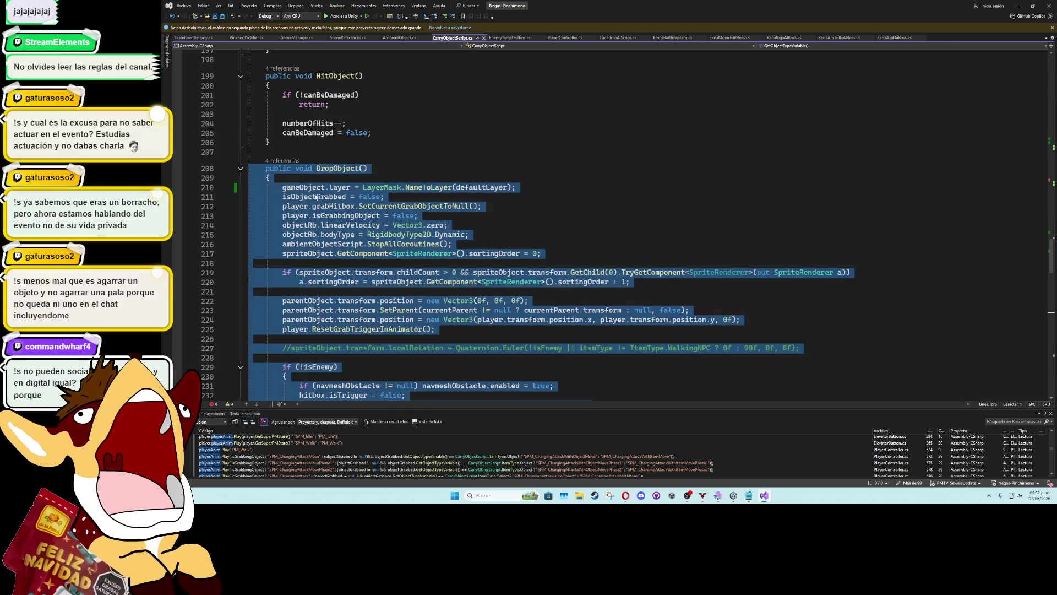
left_click(365, 176)
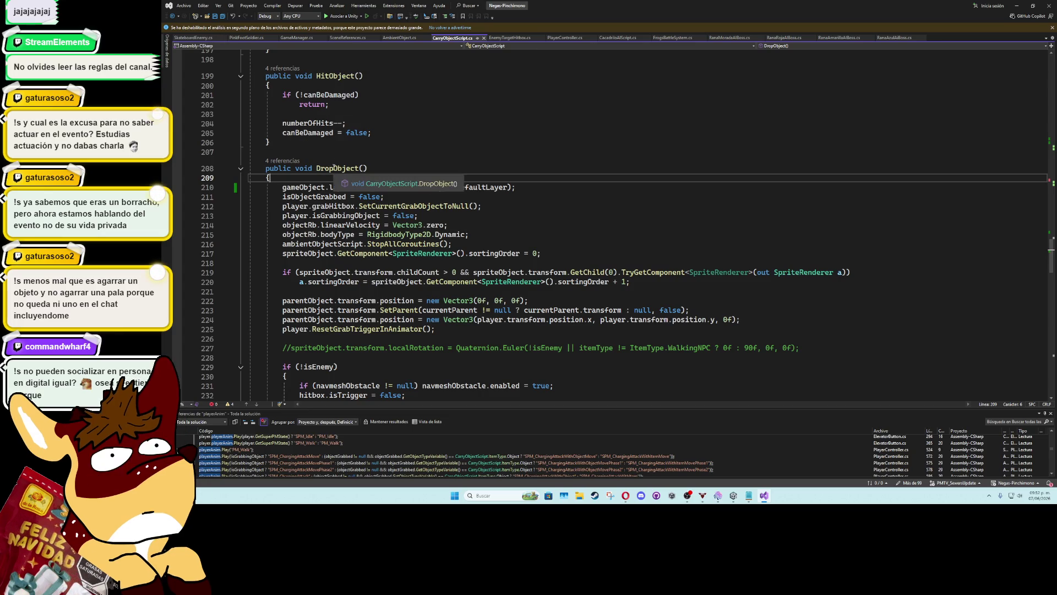
Navigate backward to DropCurrentObject in PlayerController
left_click(172, 17)
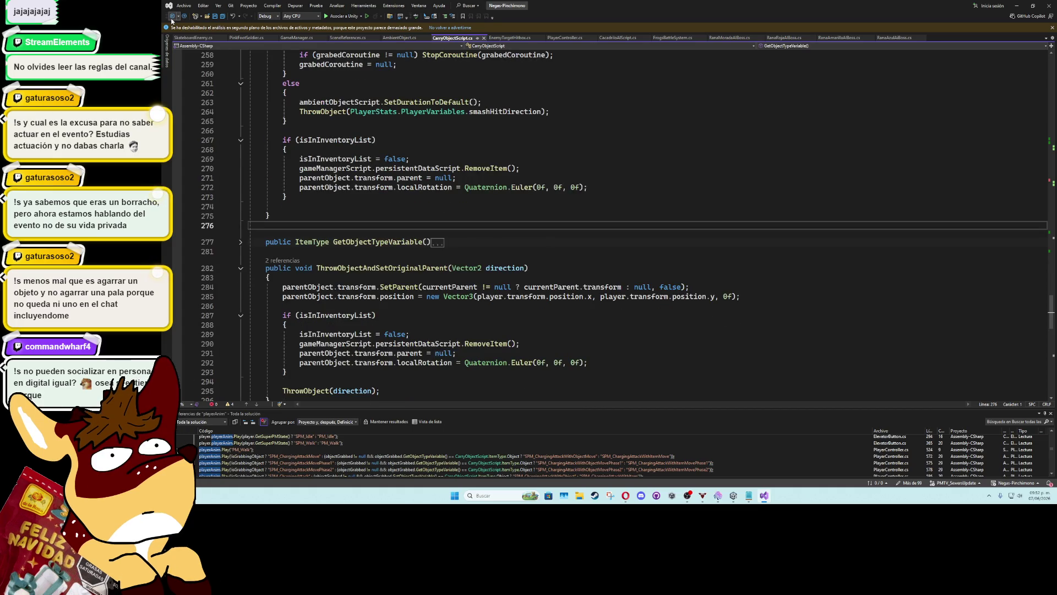
key("ctrl+shift+minus")
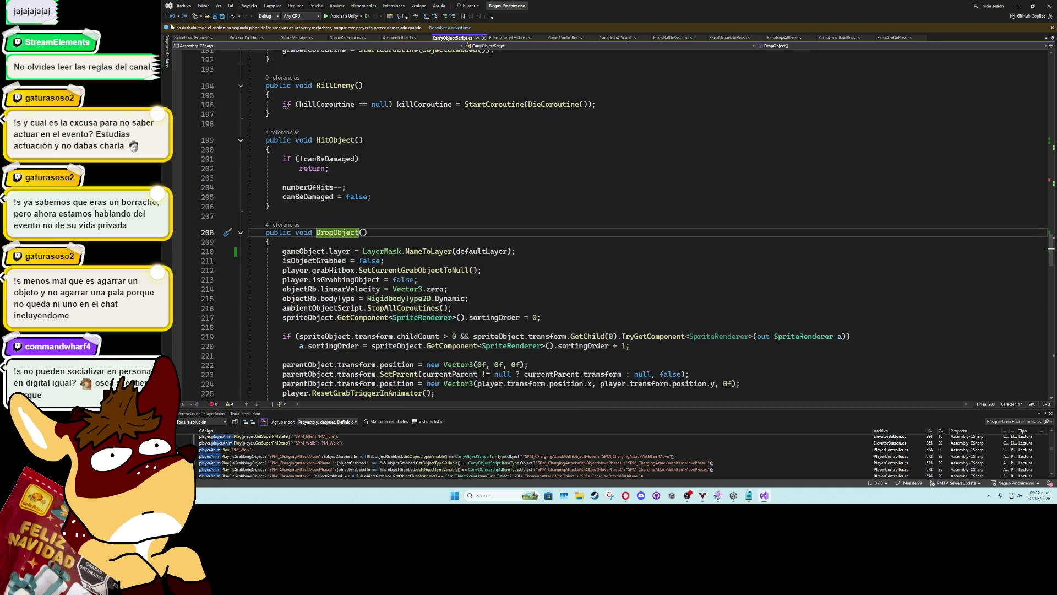
key("ctrl+minus")
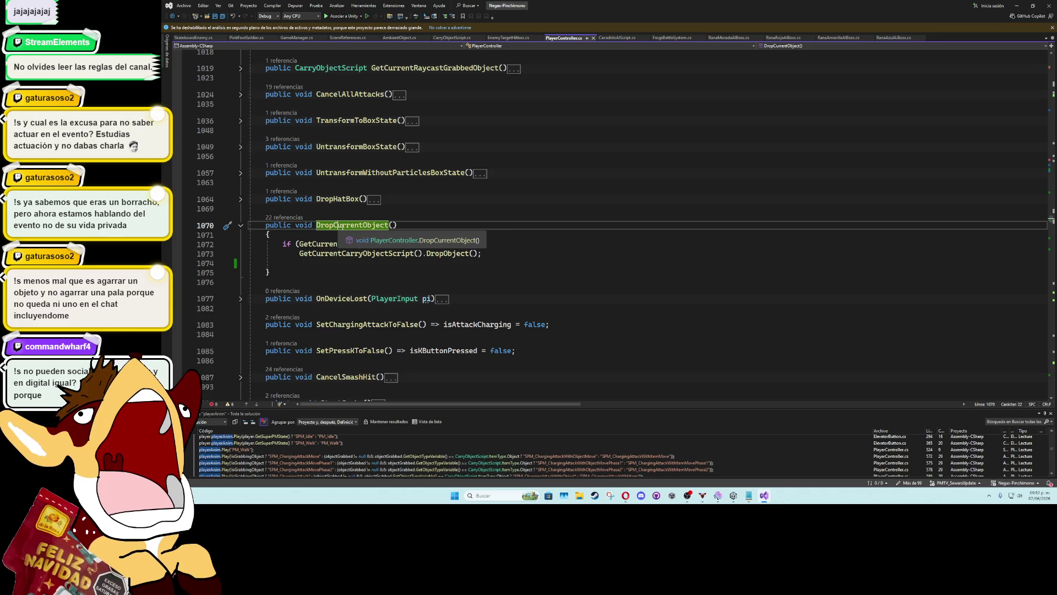
Find all 22 references to DropCurrentObject, then place the cursor inside its body
right_click(339, 225)
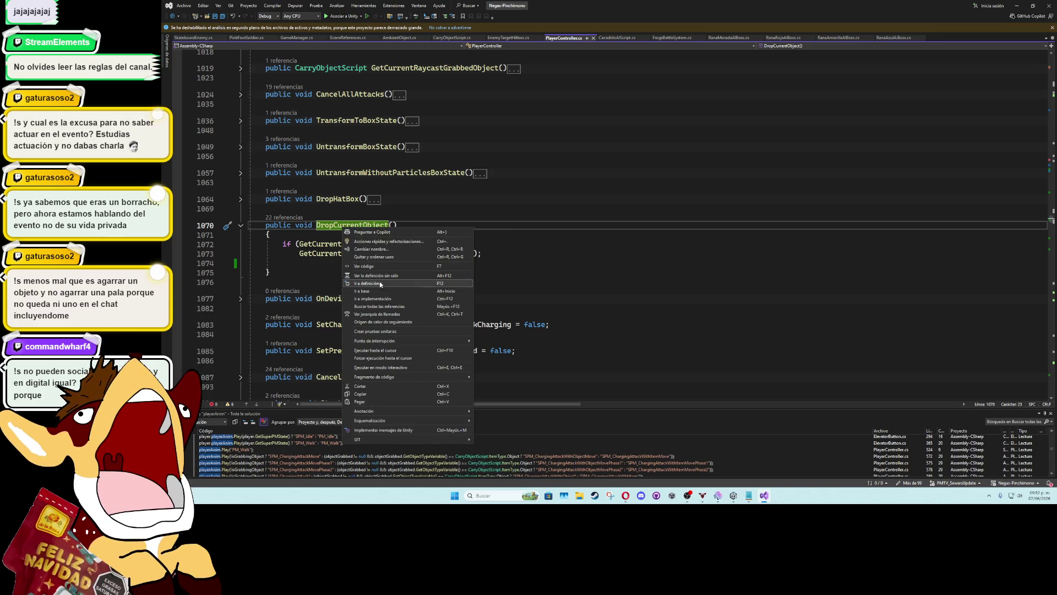
left_click(385, 305)
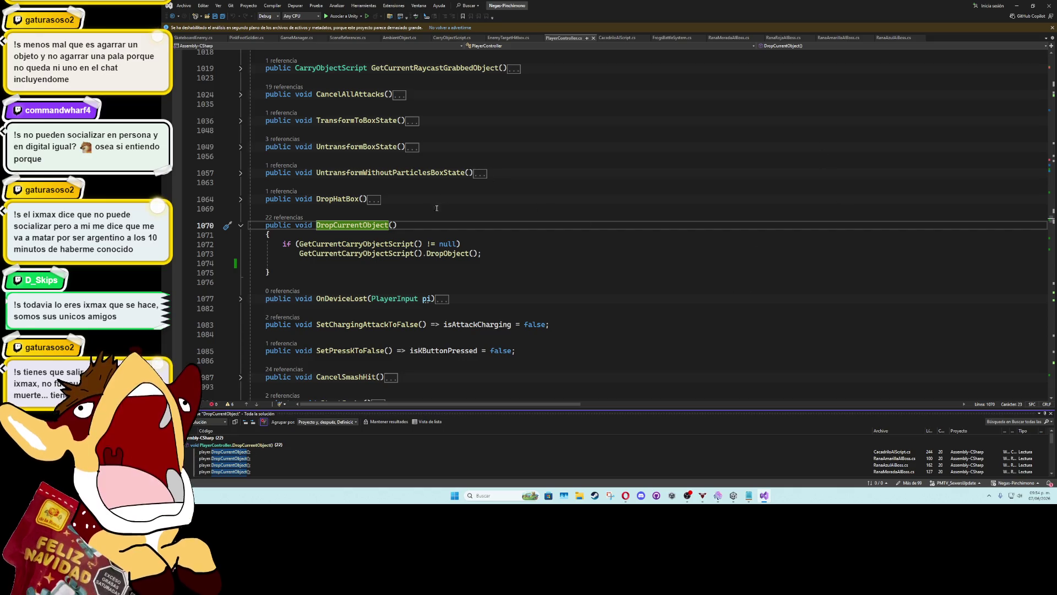
left_click(625, 263)
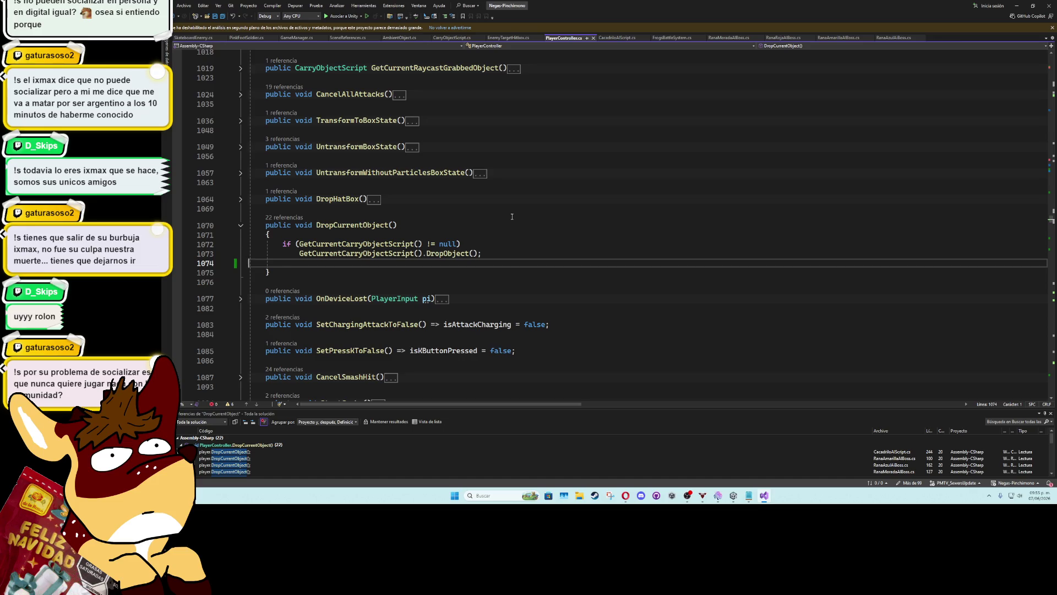
left_click(399, 212)
left_click(404, 182)
left_click(410, 156)
left_click(417, 130)
left_click(422, 80)
left_click(429, 66)
left_click(430, 55)
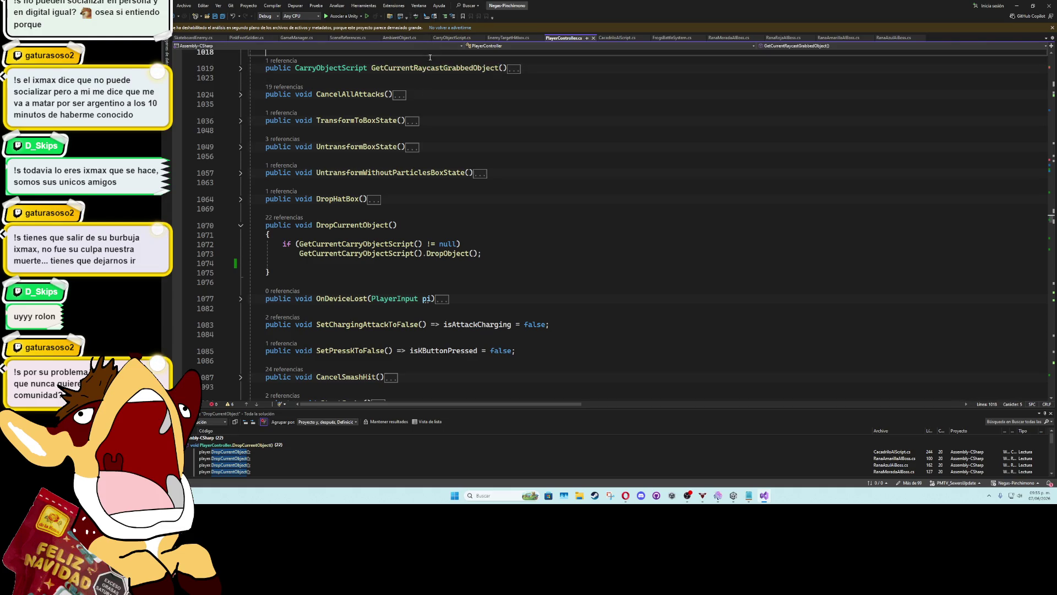
left_click(431, 83)
left_click(431, 107)
left_click(433, 132)
left_click(434, 160)
left_click(437, 185)
left_click(418, 225)
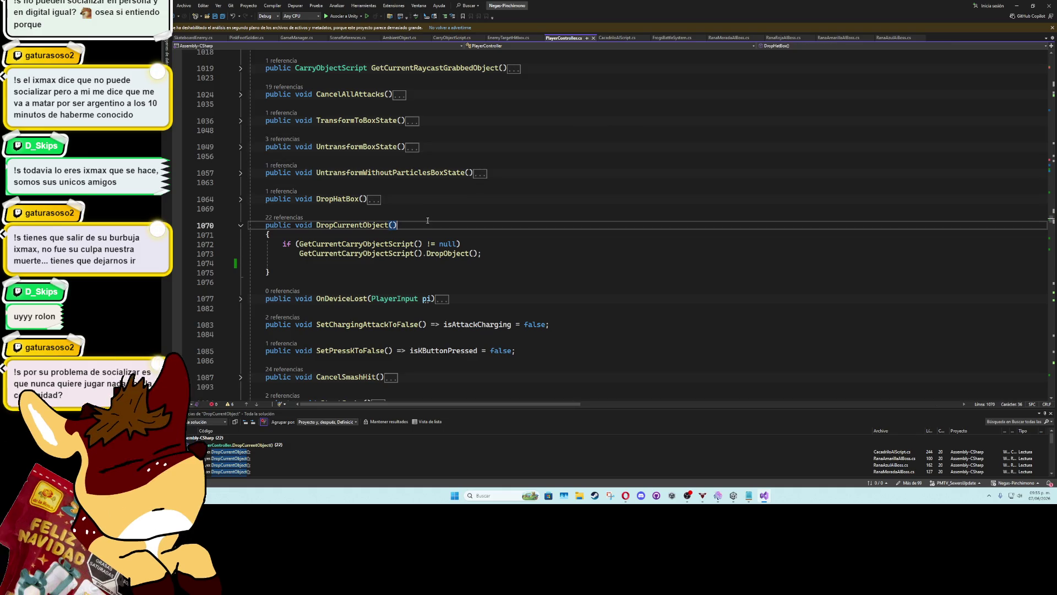
left_click(406, 263)
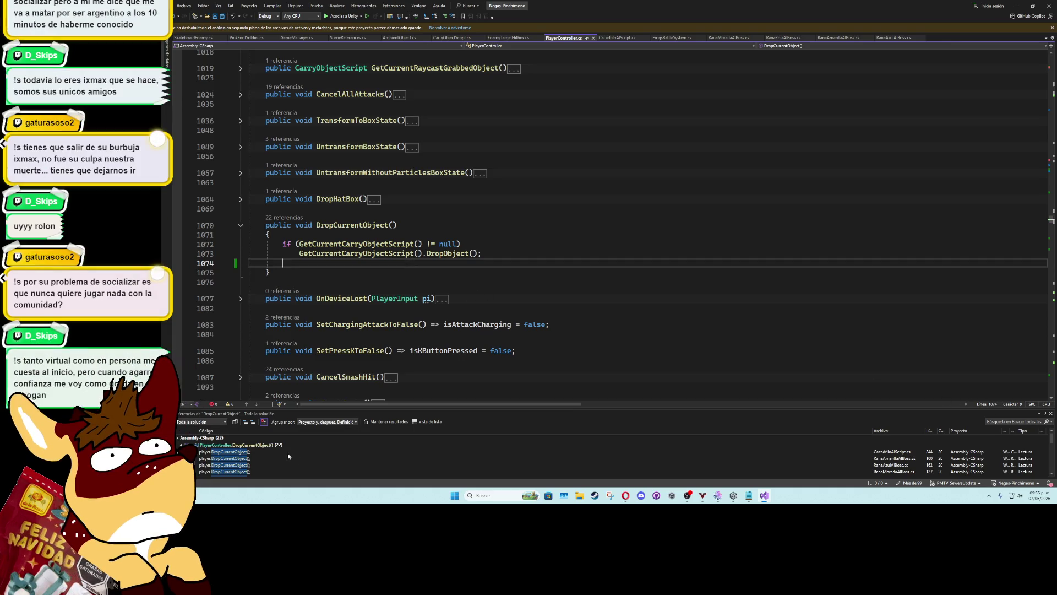
mouse_move(291, 454)
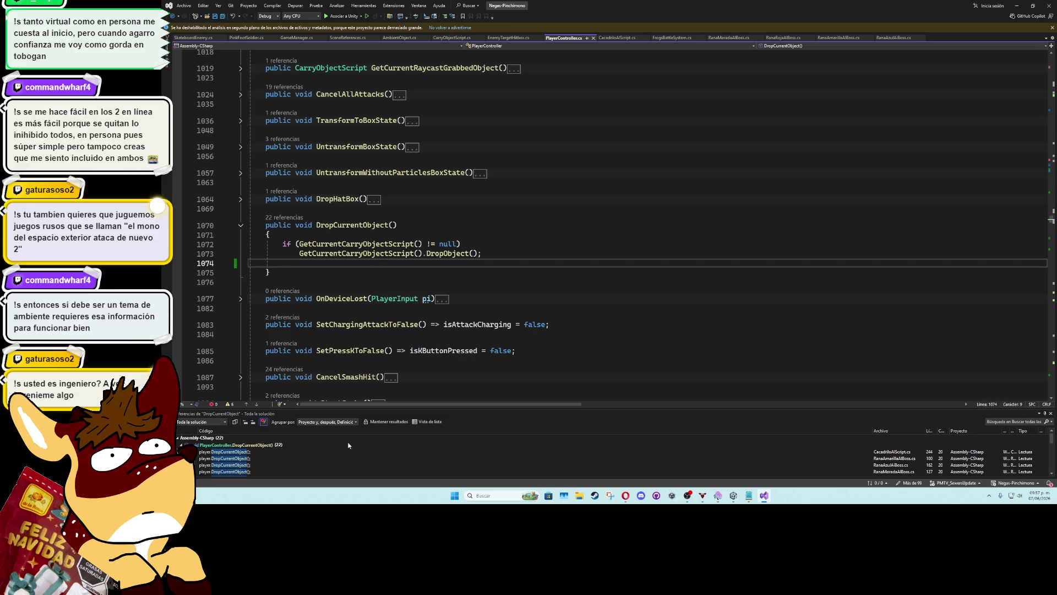
scroll(347, 455, "down", 5)
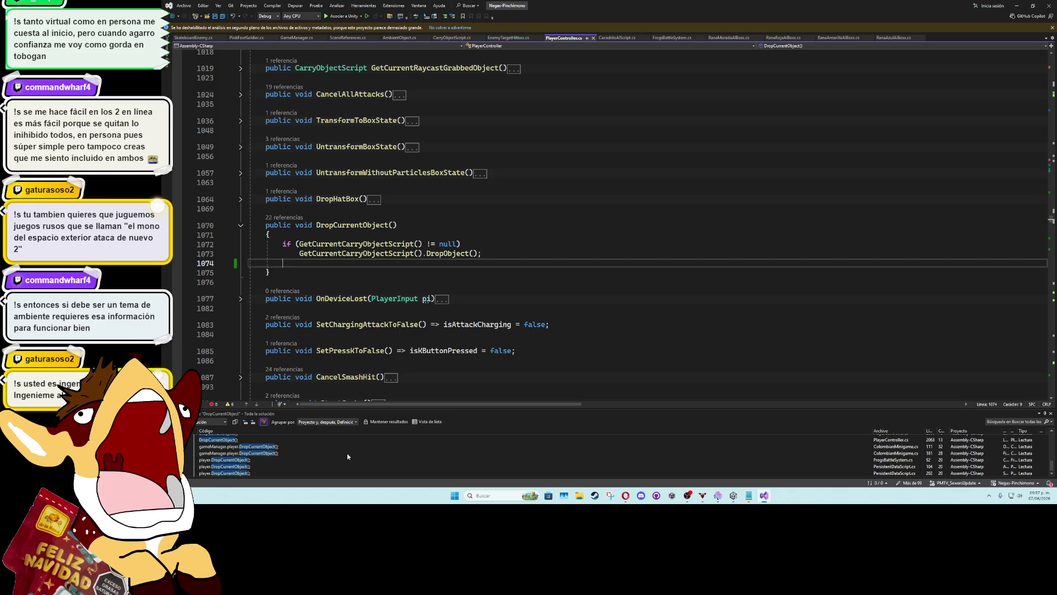
scroll(346, 455, "down", 3)
scroll(347, 455, "down", 2)
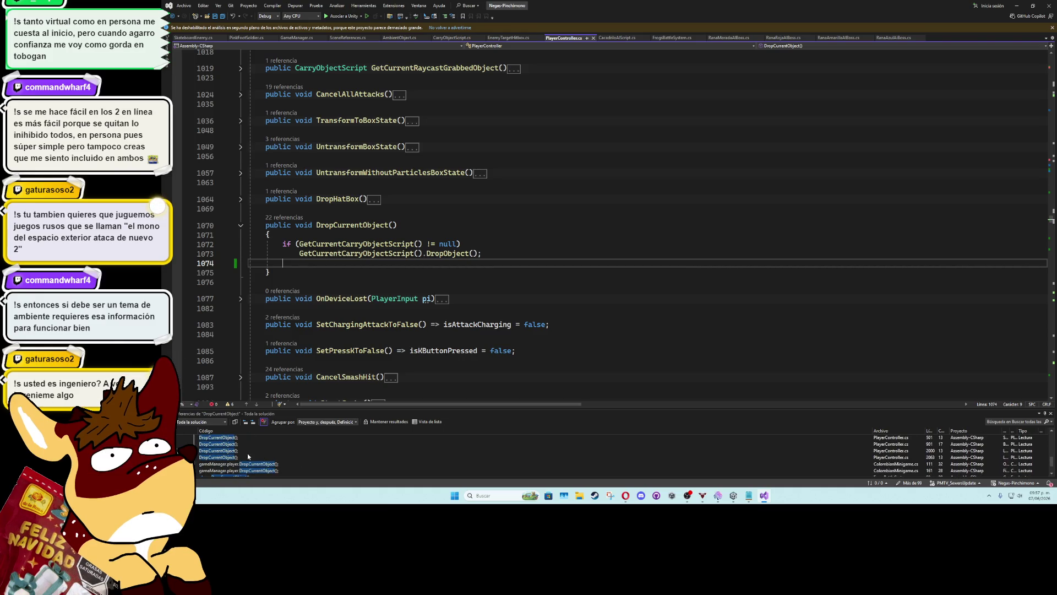
double_click(240, 465)
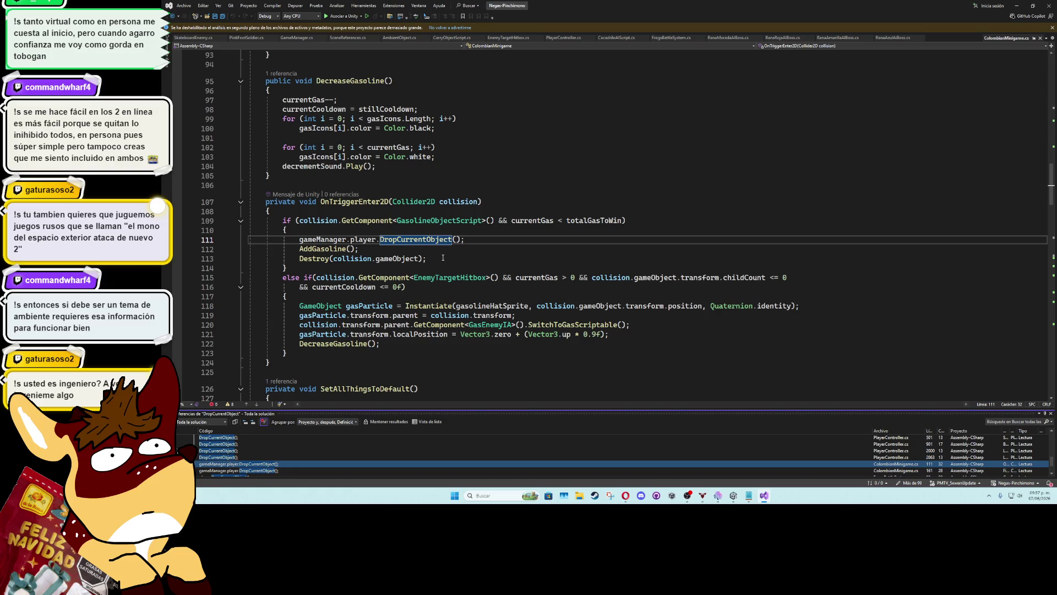
scroll(256, 455, "down", 1)
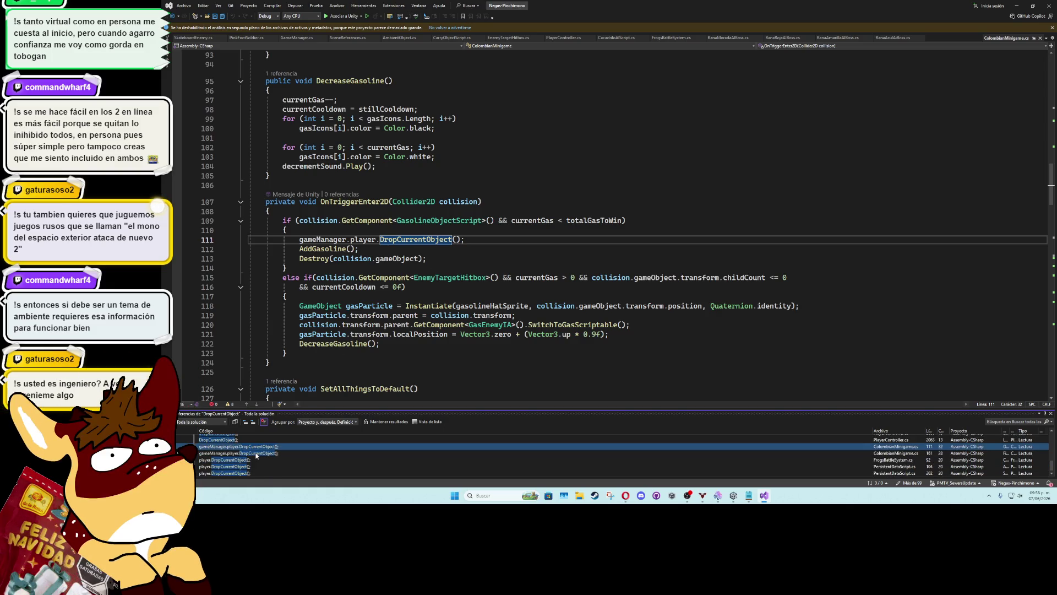
scroll(257, 454, "down", 3)
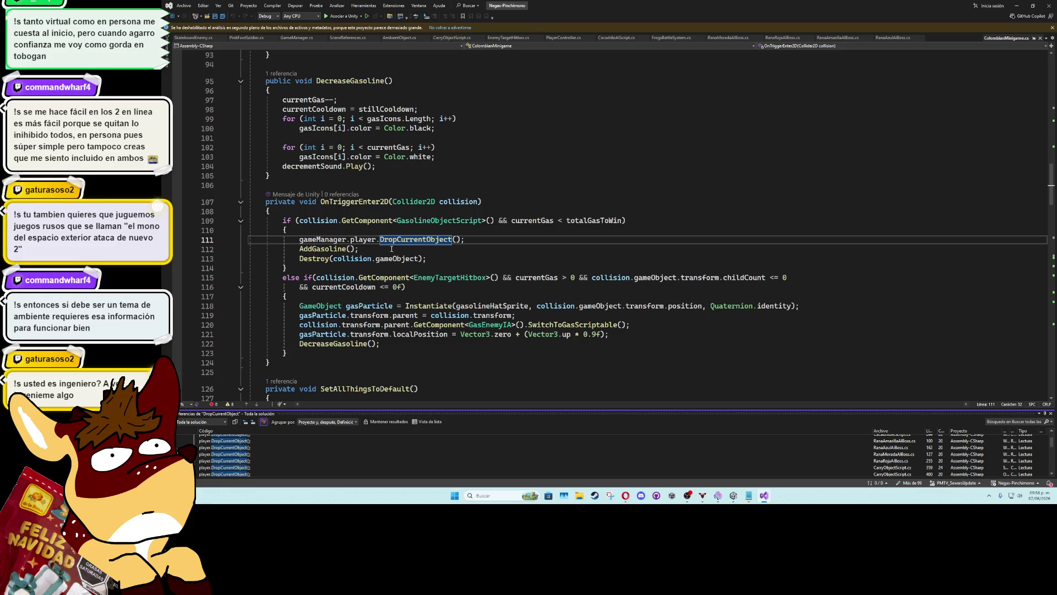
left_click(399, 241)
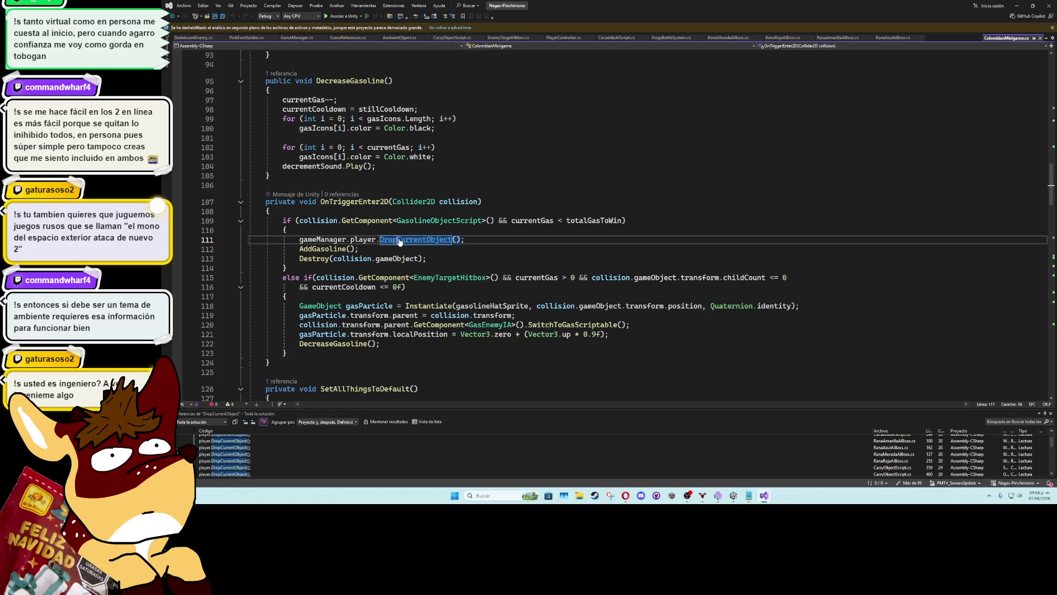
key("F12")
left_click(480, 240)
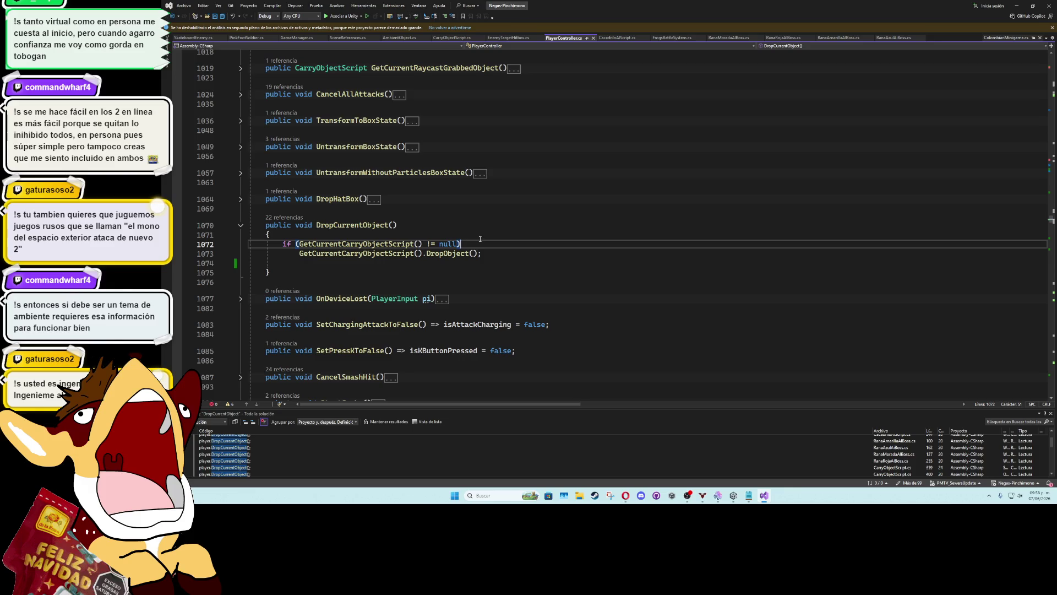
Wrap the DropObject call in the carried-object if statement inside braces
key("Return")
type("{")
key("Return")
key("Down")
key("Down")
key("alt+Up")
key("alt+Up")
key("Down")
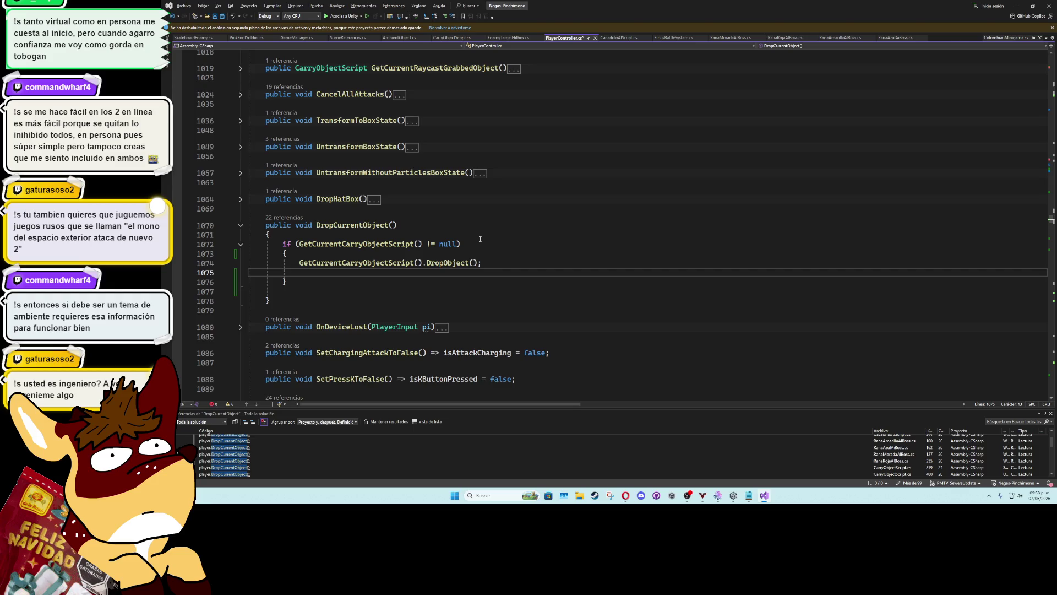
Add isGrabbingObject = false; and objectGrabbed = null; to the if block and save
type("isGrabbingObject = fals")
type("e;")
key("Return")
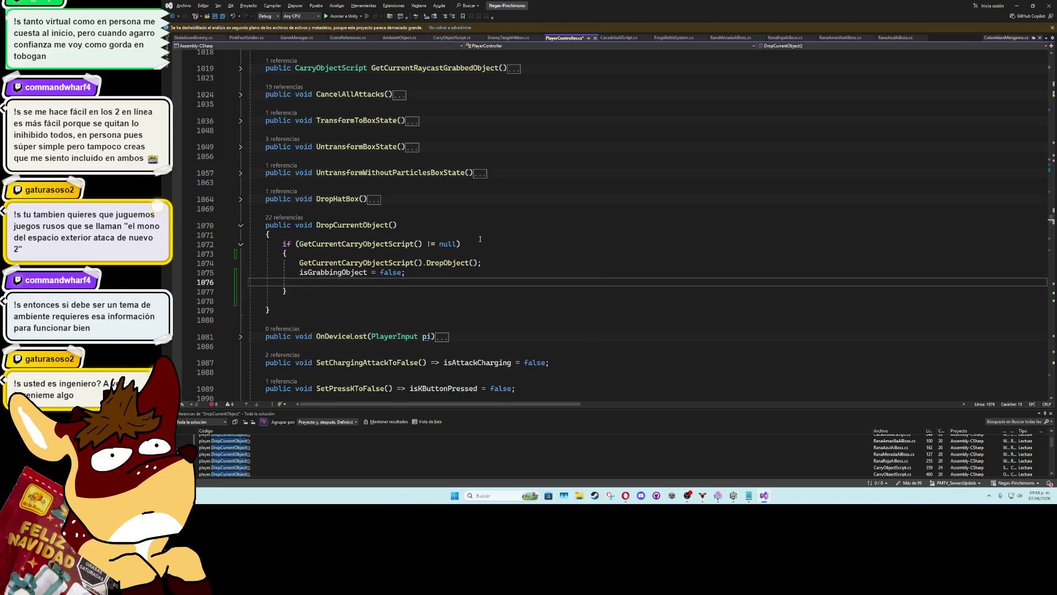
type("cu")
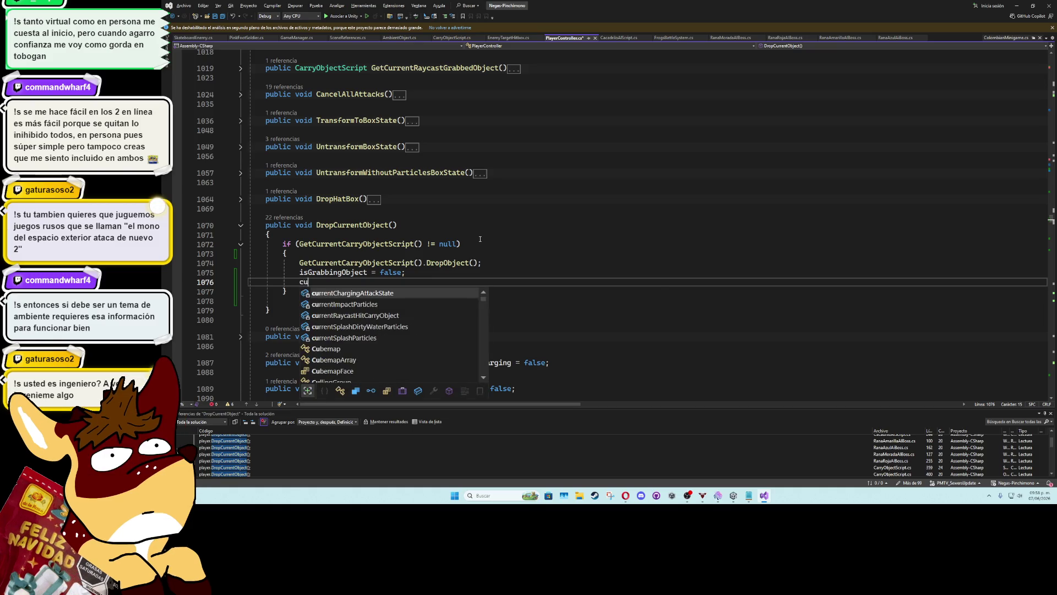
type("rrentg")
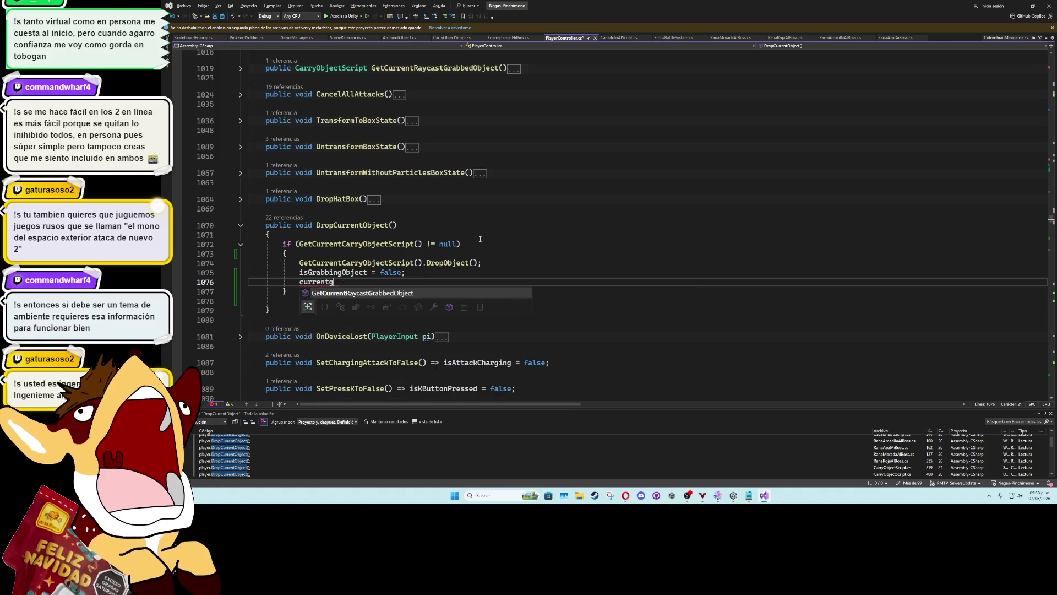
key("ctrl+BackSpace")
type("grab")
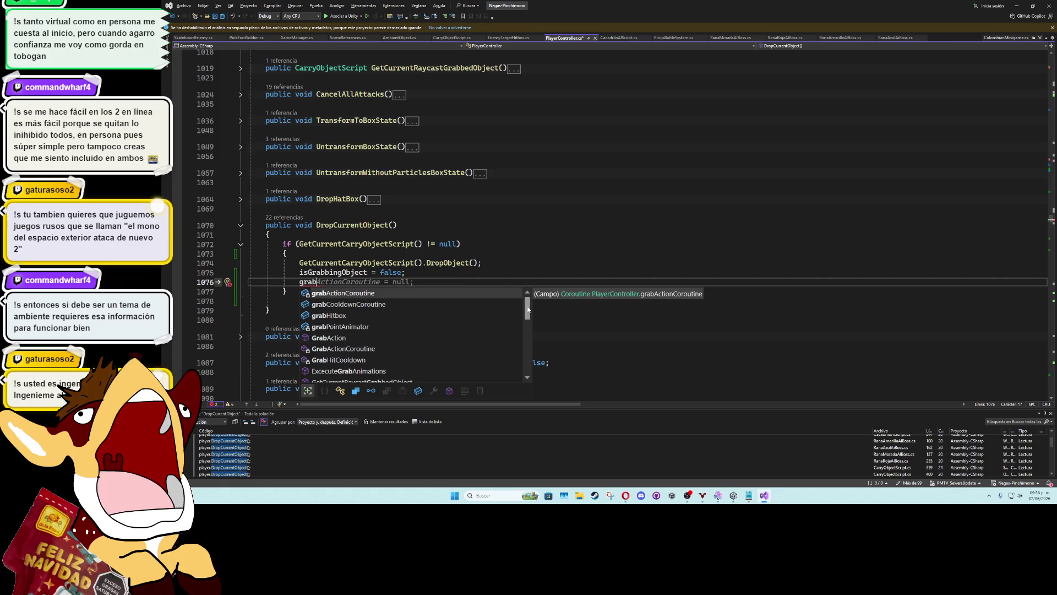
scroll(528, 310, "down", 2)
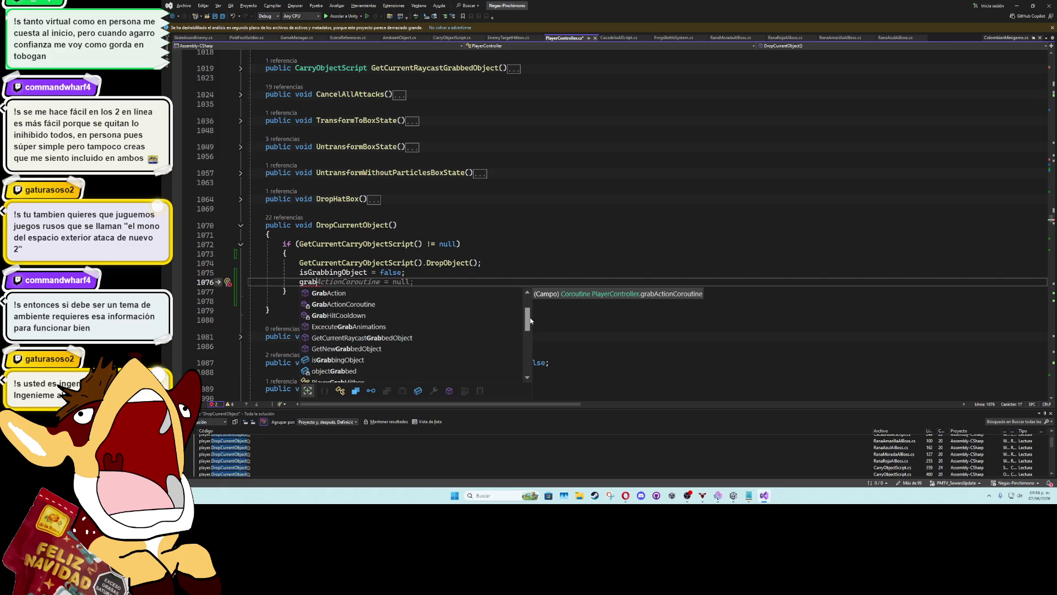
double_click(356, 372)
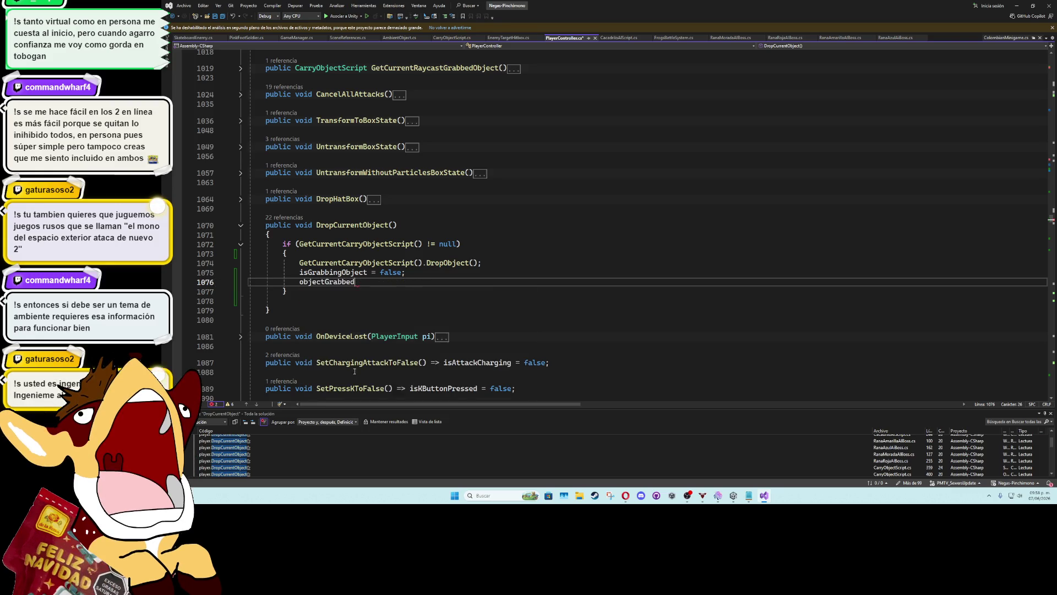
type("= null;")
left_click(446, 274)
key("ctrl+s")
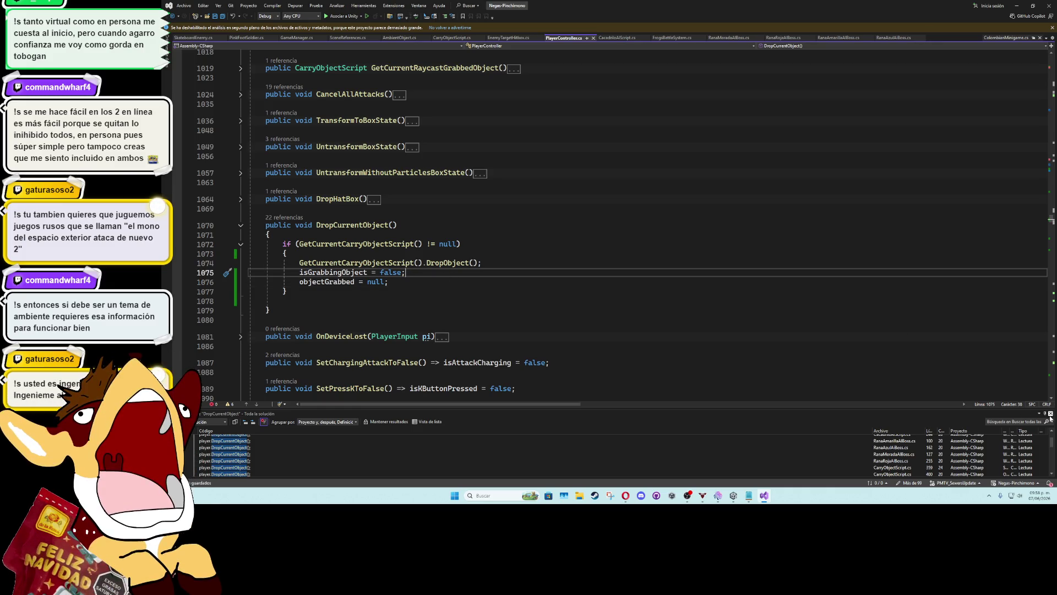
Delete the empty line following the if block's closing brace
left_click(337, 300)
key("BackSpace")
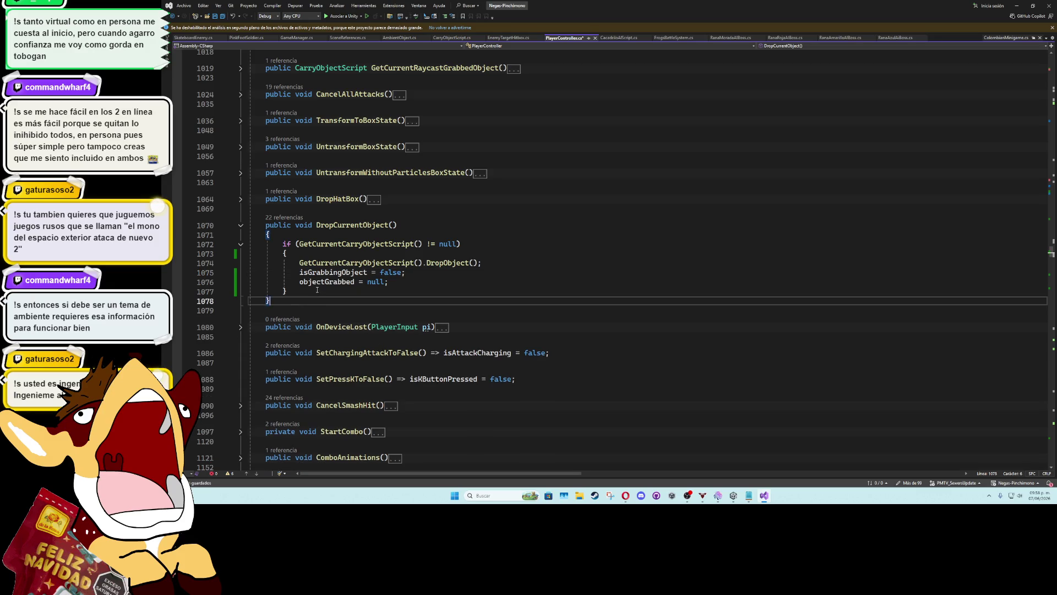
left_click(392, 282)
left_click(417, 272)
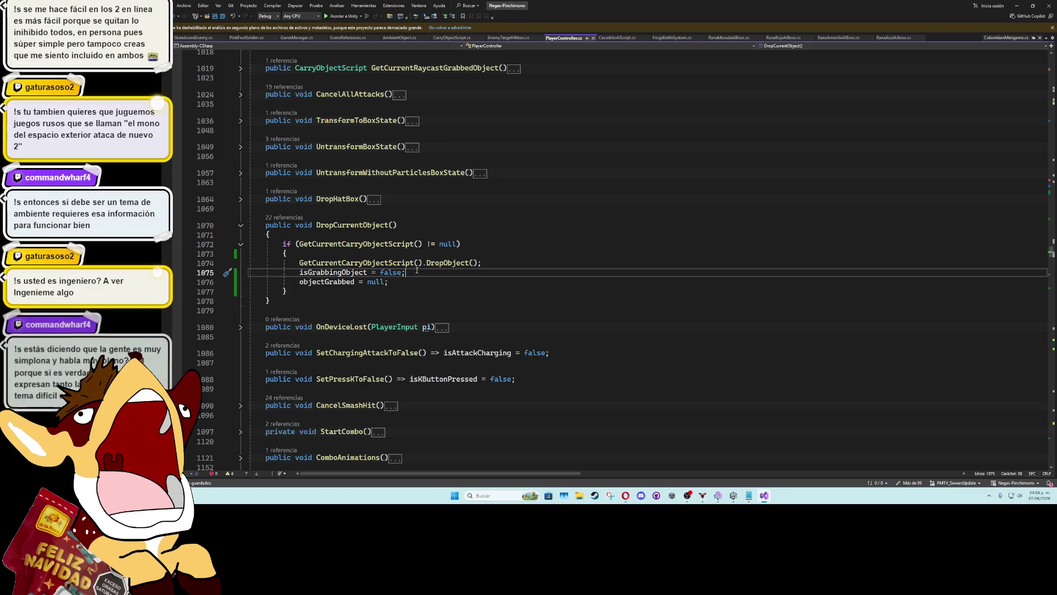
Step through the collapsed methods above DropCurrentObject, from UntransformWithoutParticlesBoxState to TransformToBoxState
left_click(435, 230)
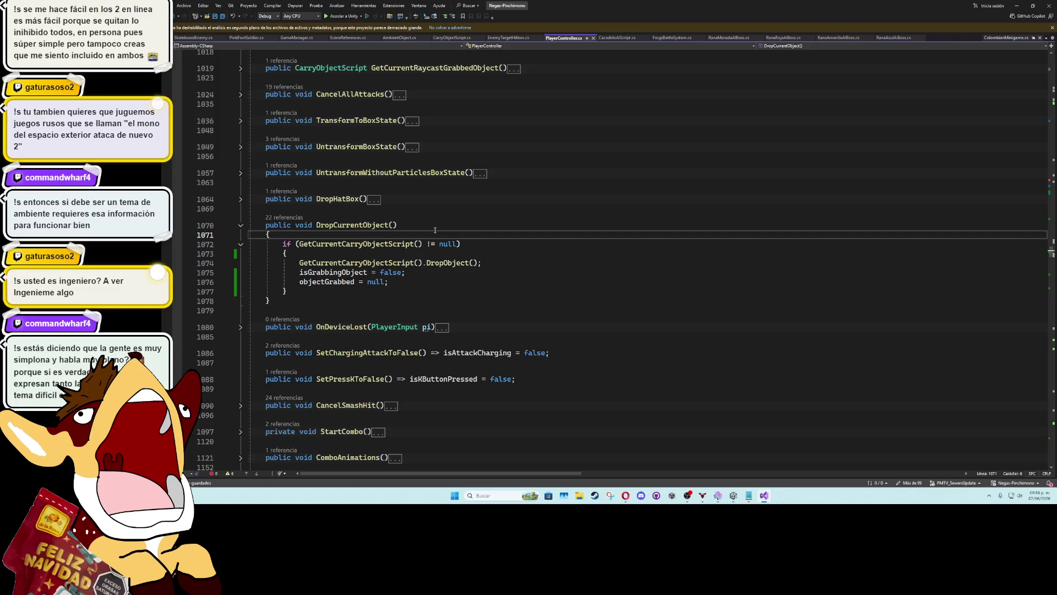
left_click(423, 213)
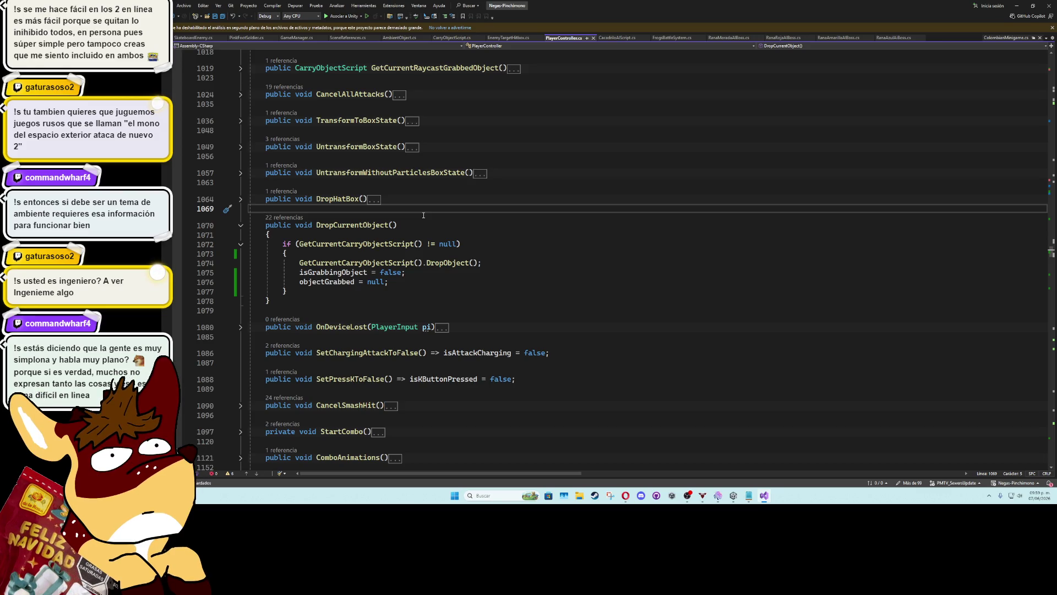
key("Up")
key("Up")
key("Up")
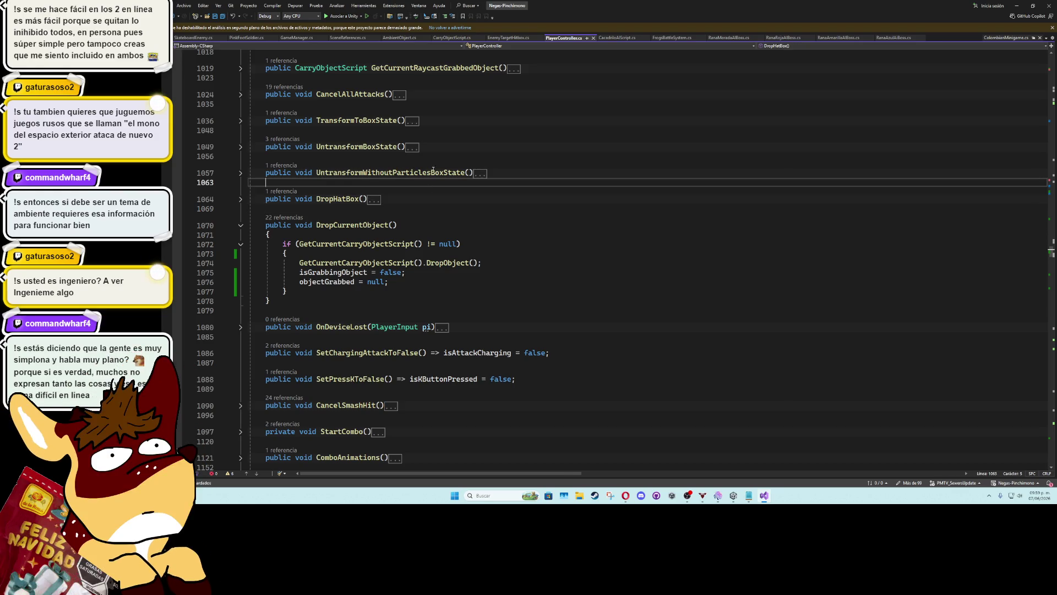
key("Up")
key("Up")
key("Up")
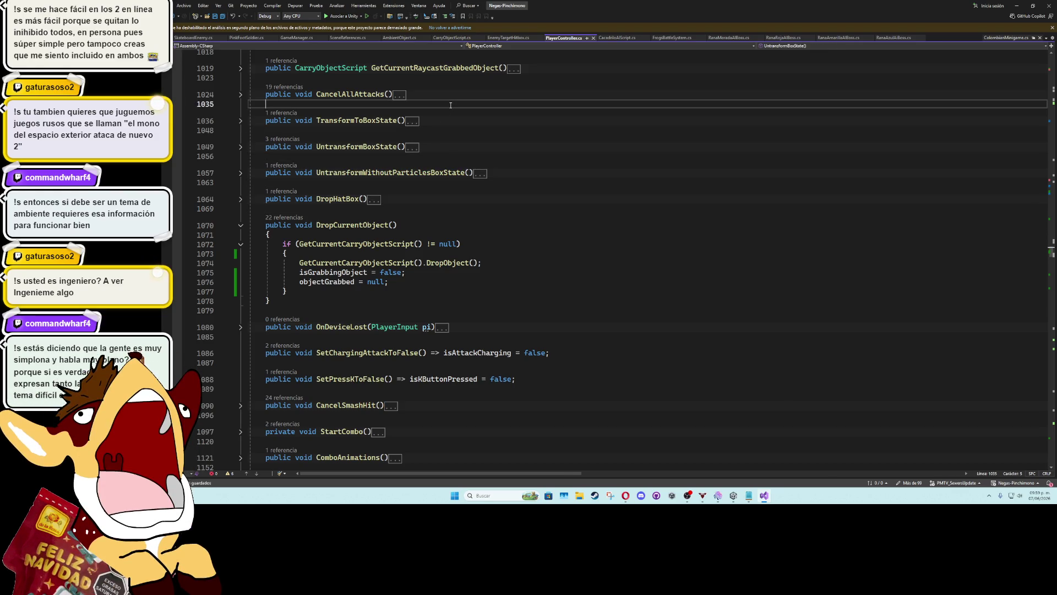
key("Down")
key("Down")
key("Down")
key("Down")
key("Down")
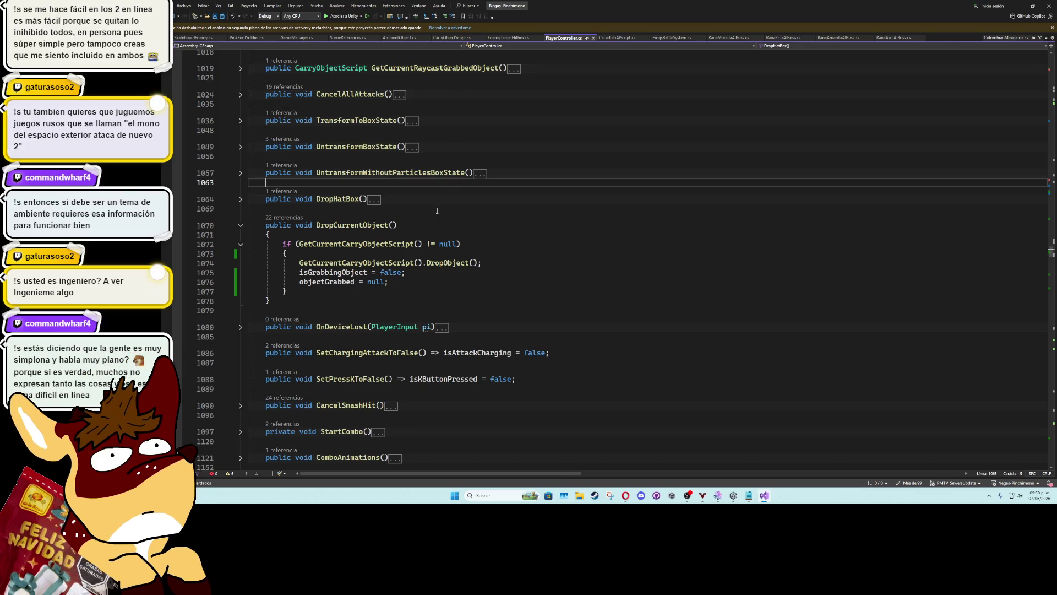
left_click(445, 186)
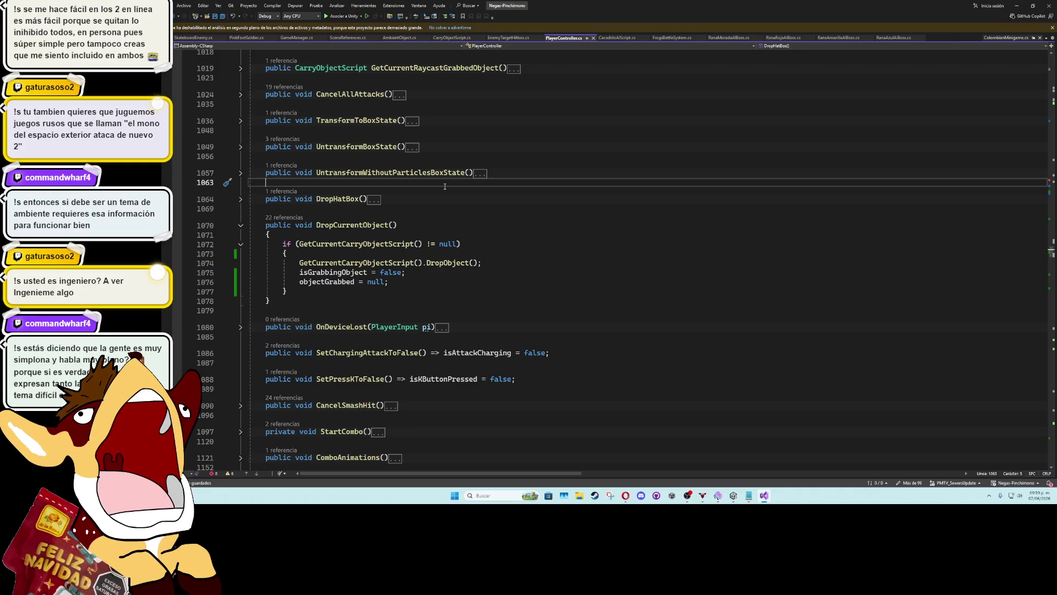
key("Up")
key("Up")
key("Up")
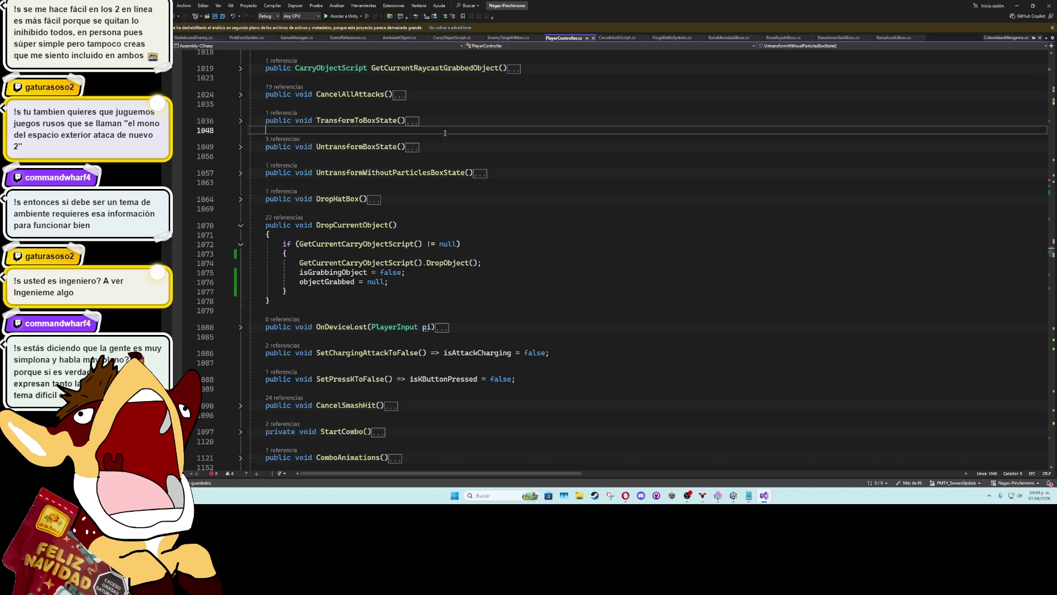
key("Up")
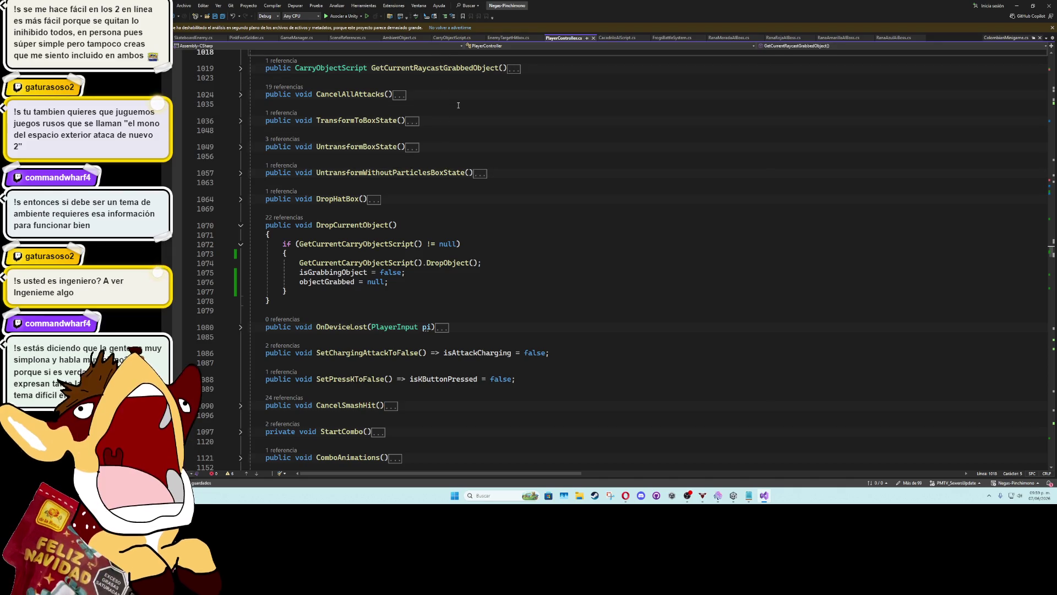
left_click(439, 130)
key("Down")
key("Down")
Recheck the DropCurrentObject declaration, then switch to the Unity editor
left_click(445, 212)
left_click(446, 226)
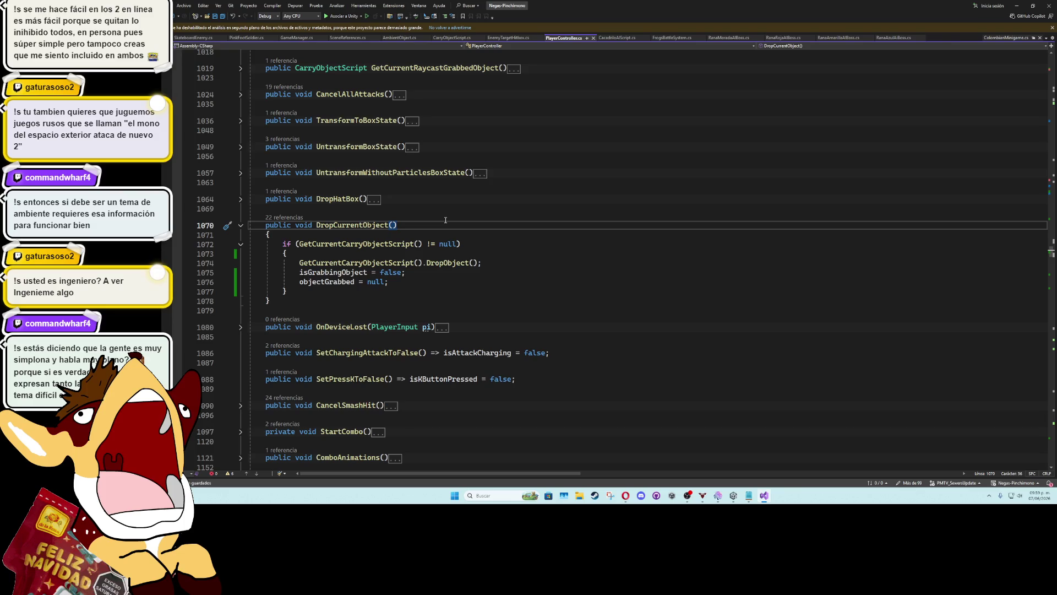
key("Up")
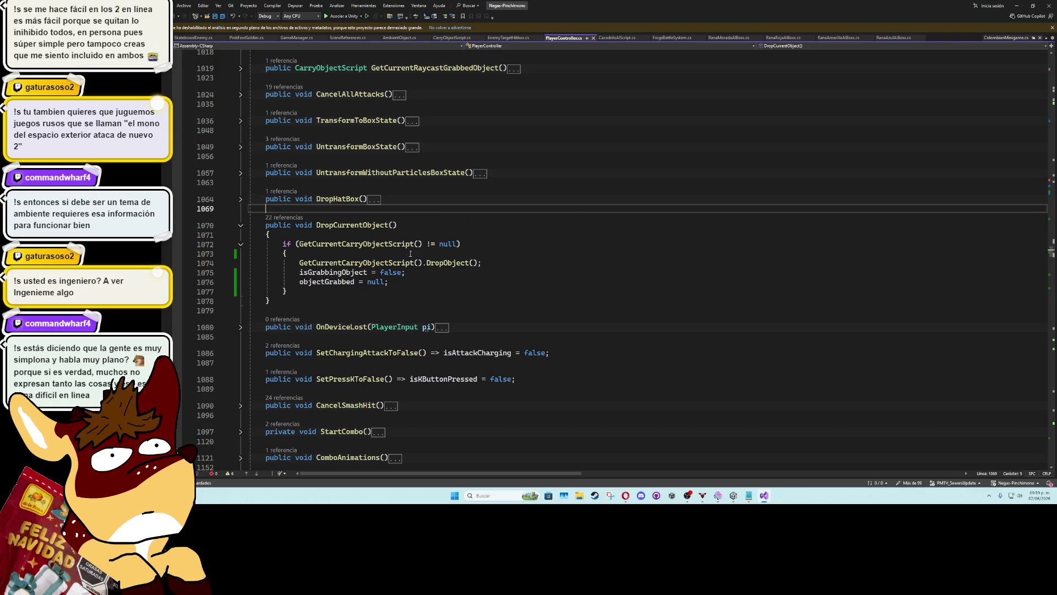
left_click(422, 225)
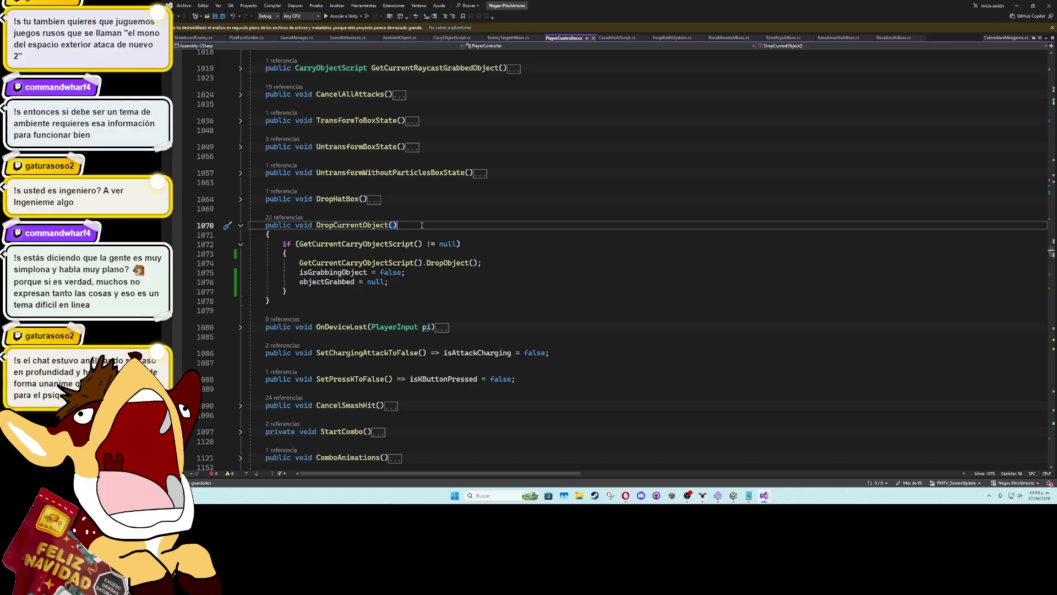
left_click(425, 211)
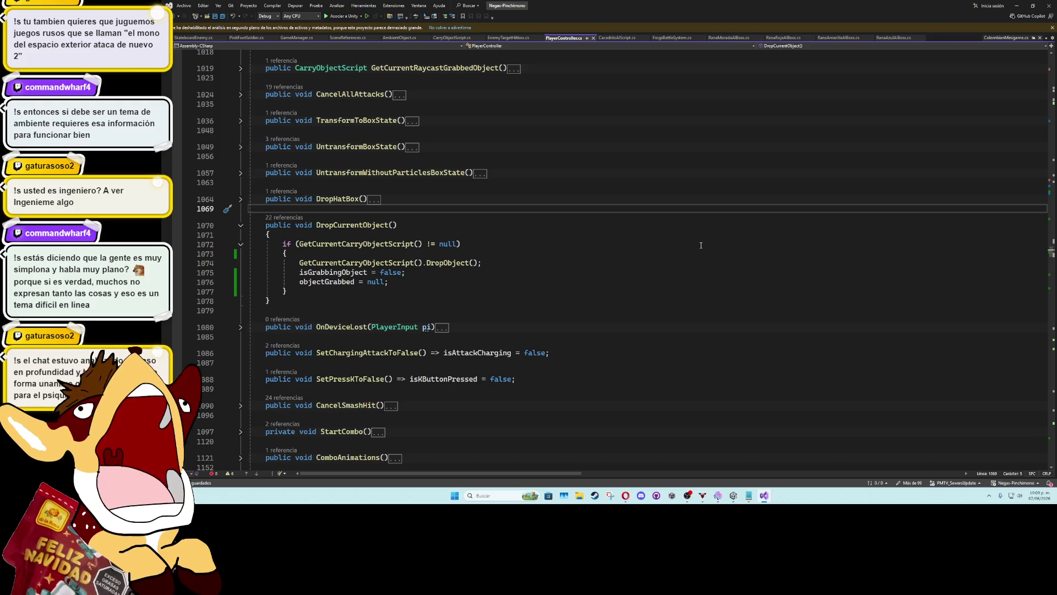
left_click(541, 156)
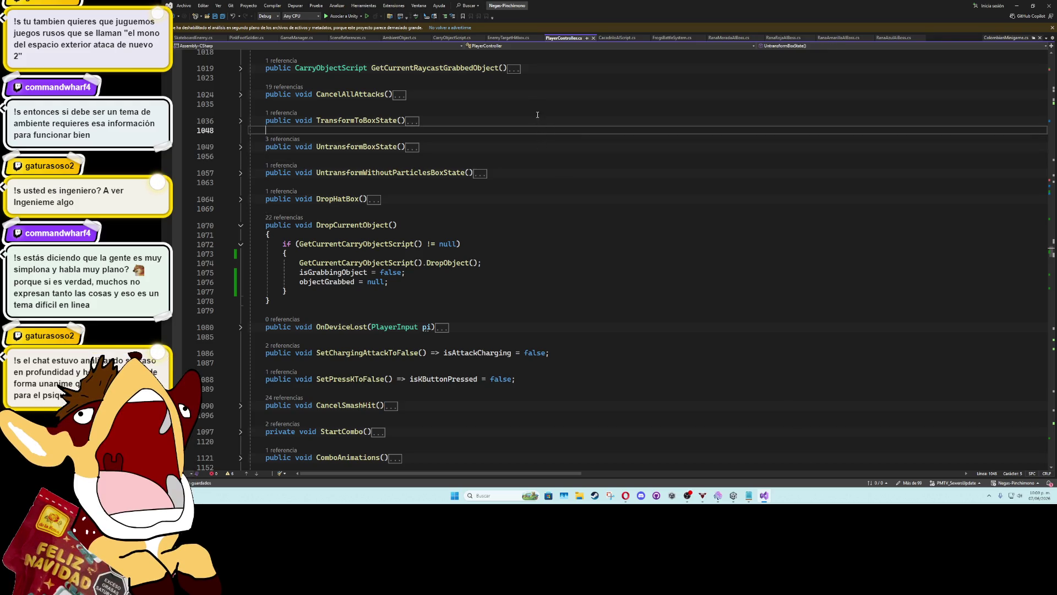
key("alt+Tab")
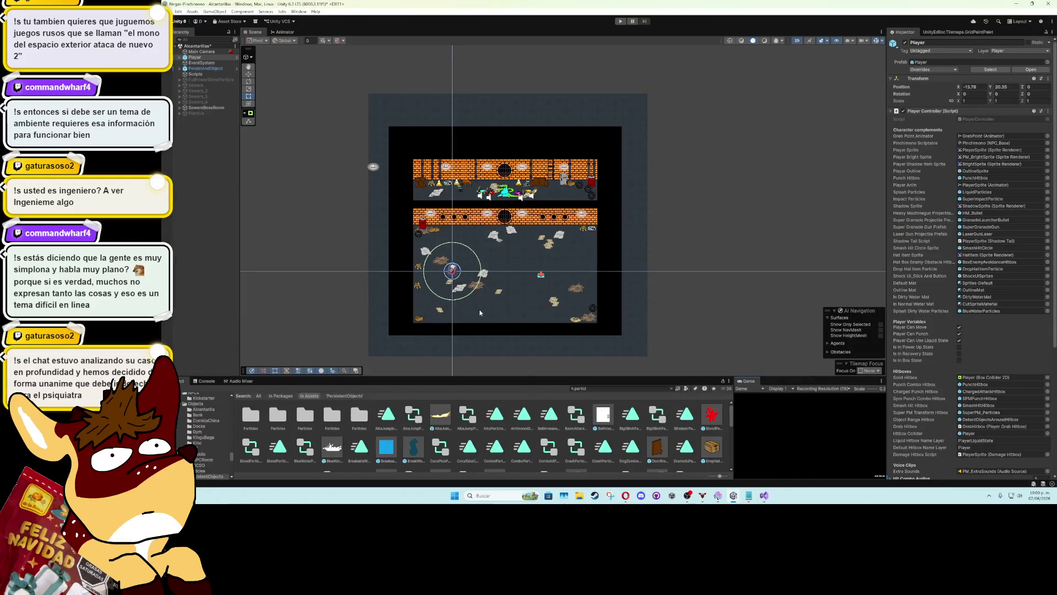
Pan the sewer map, deselect Player, and deactivate SewersBossRoom in the Inspector
scroll(472, 293, "up", 3)
left_click_drag(509, 260, 519, 272)
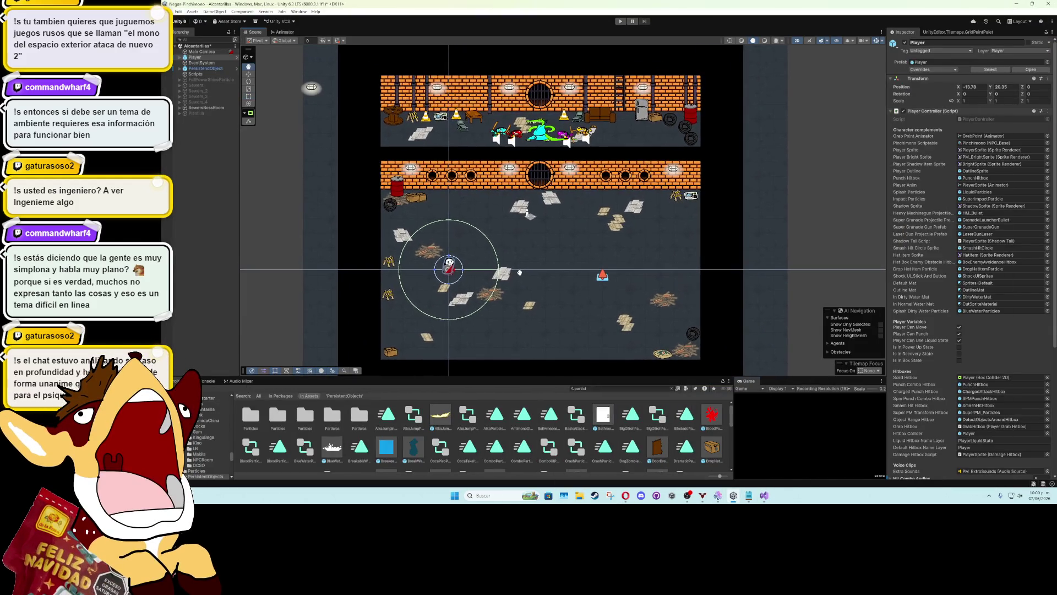
left_click(206, 146)
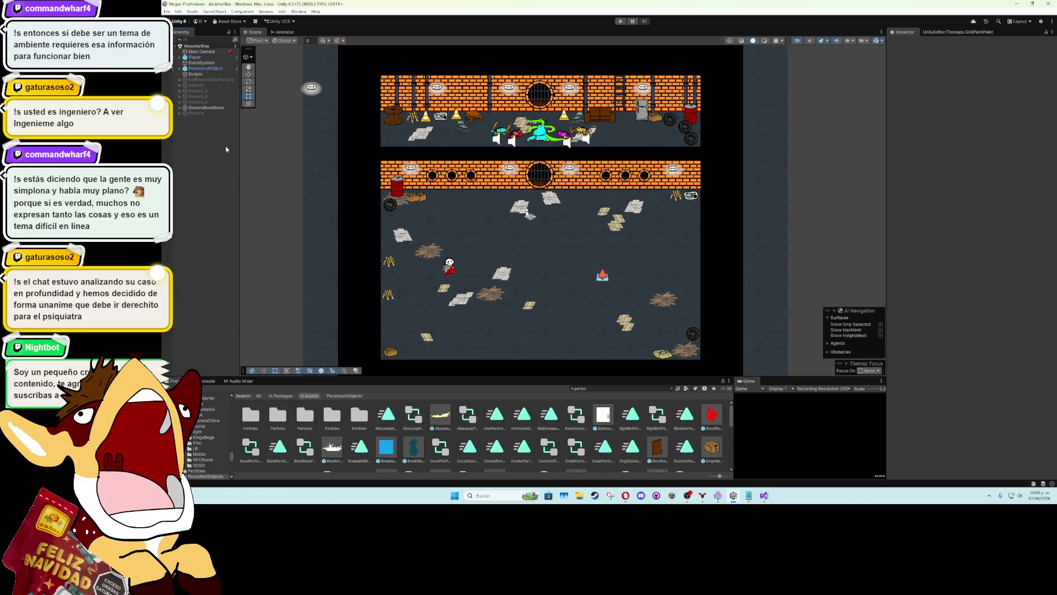
left_click(215, 107)
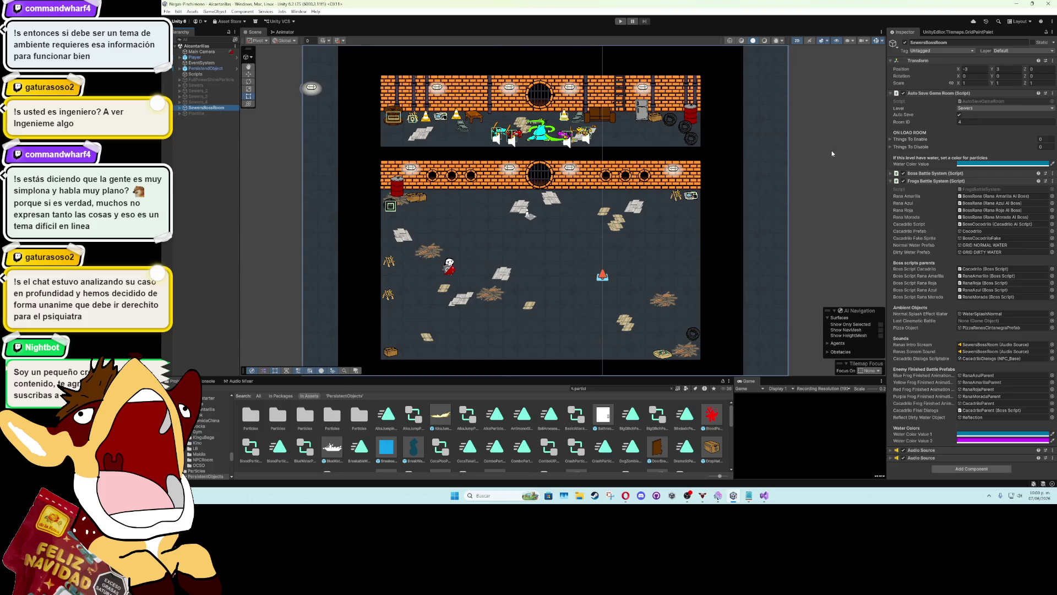
left_click(905, 43)
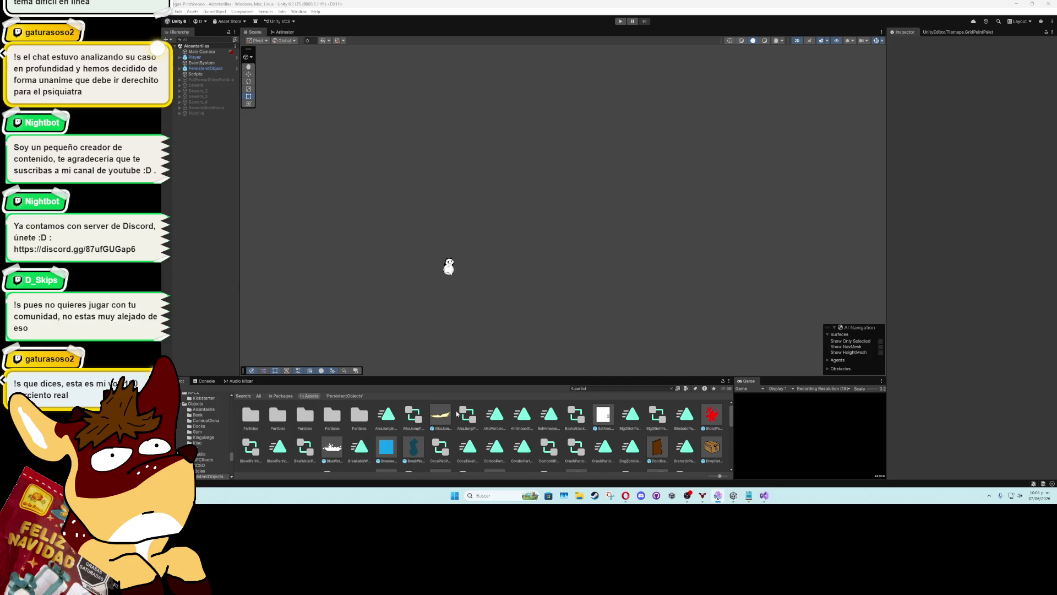
Zoom in on the penguin sprite and reactivate the SewersBossRoom object
scroll(511, 289, "up", 3)
mouse_move(511, 289)
left_mouse_down()
mouse_move(532, 236)
mouse_move(547, 238)
left_mouse_up()
scroll(547, 239, "up", 2)
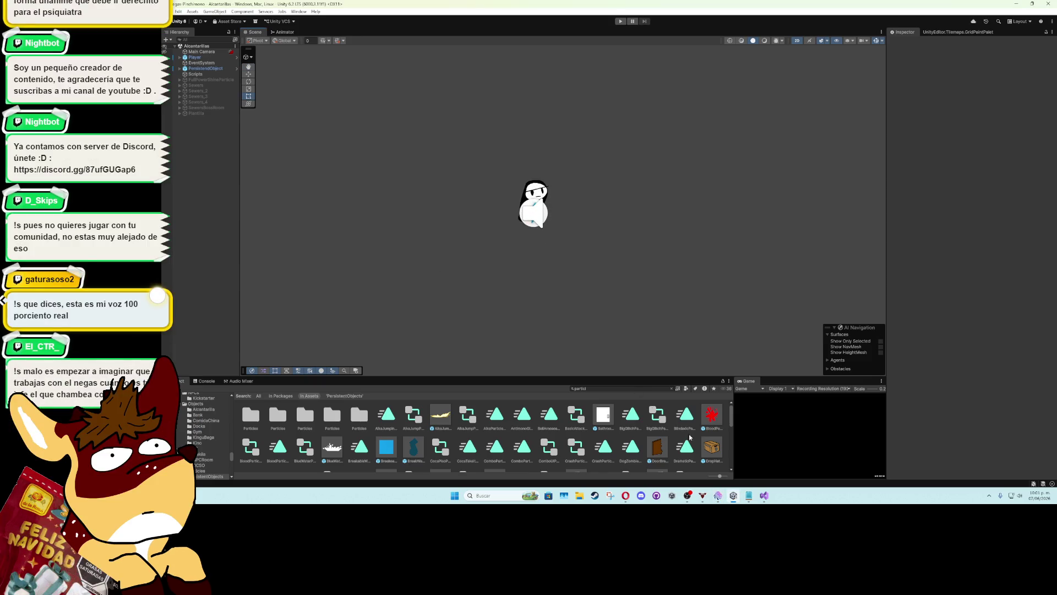
double_click(749, 381)
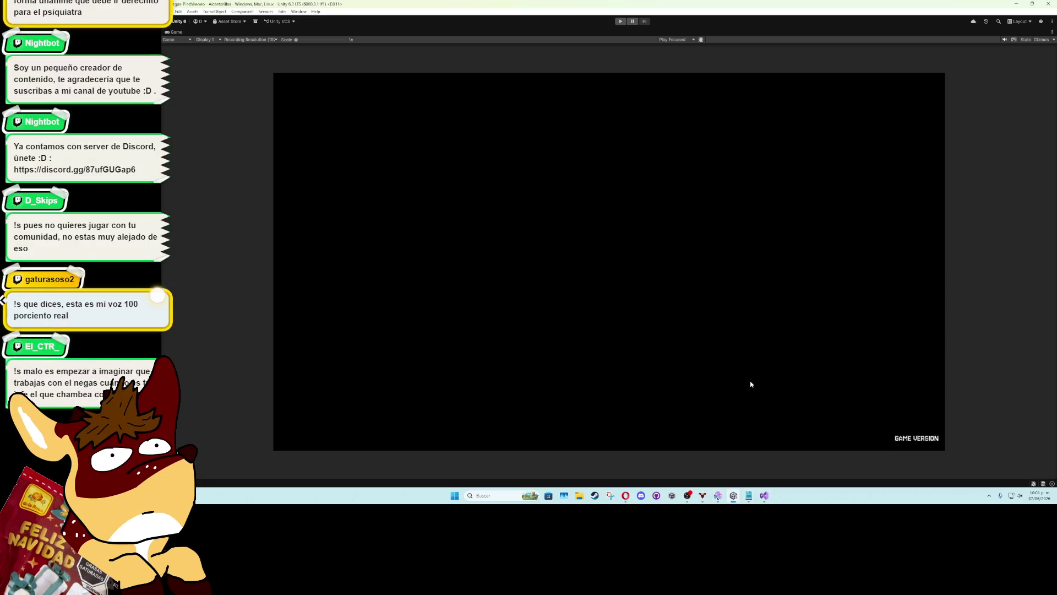
double_click(169, 30)
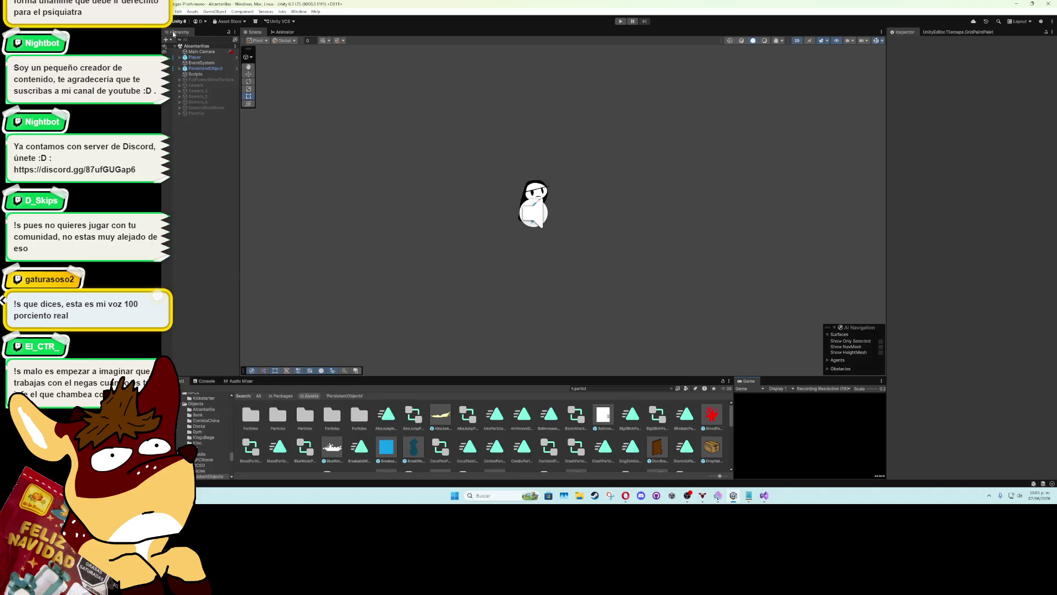
left_click(203, 108)
left_click(906, 43)
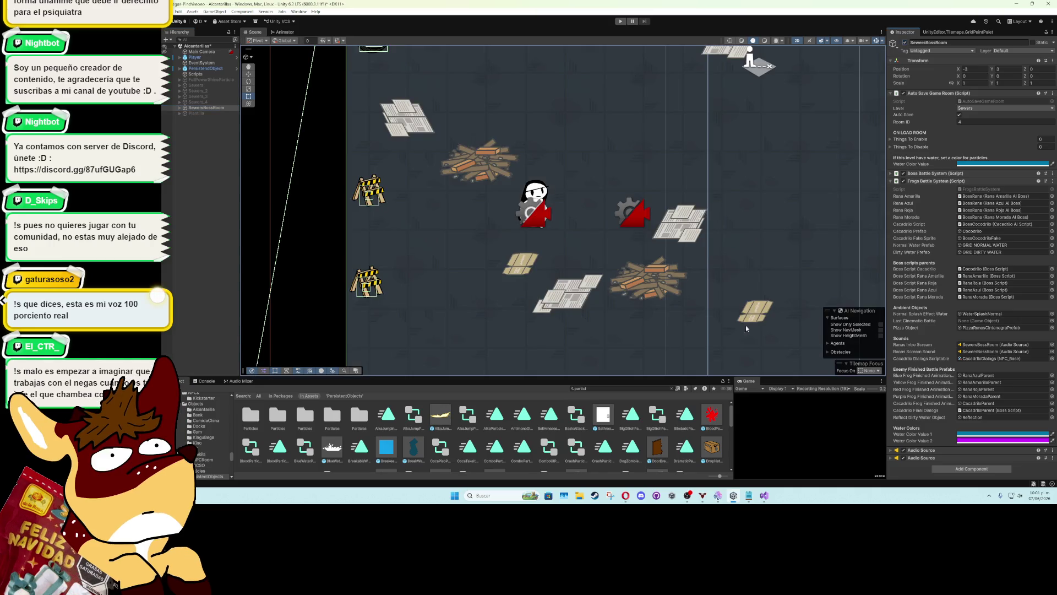
Maximize the Game view, enter Play mode, and press K twice through the frogs' dialogue
double_click(754, 385)
left_click(621, 21)
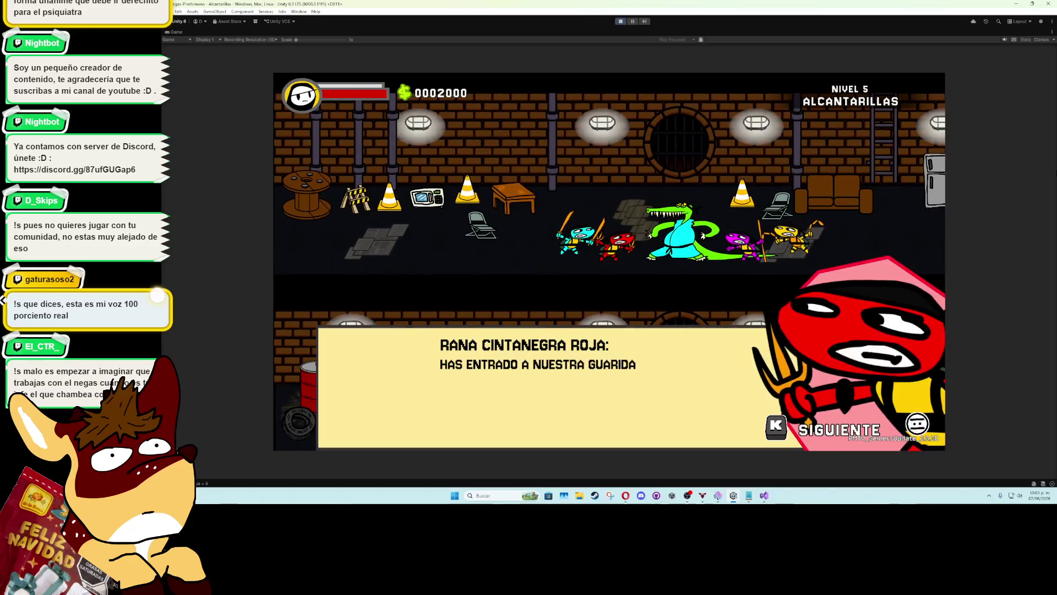
key("k")
key("k")
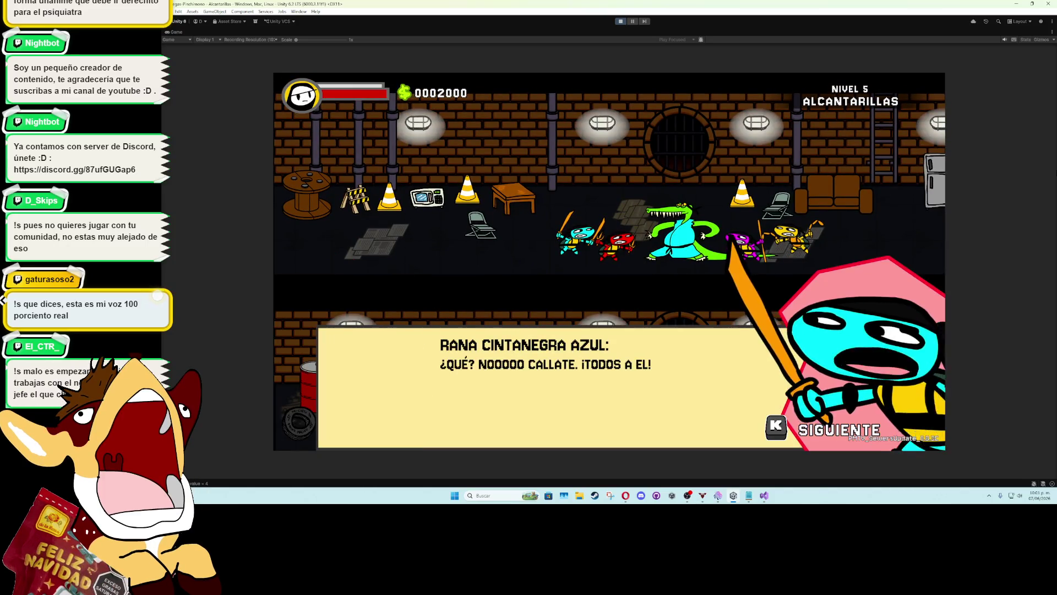
key("k")
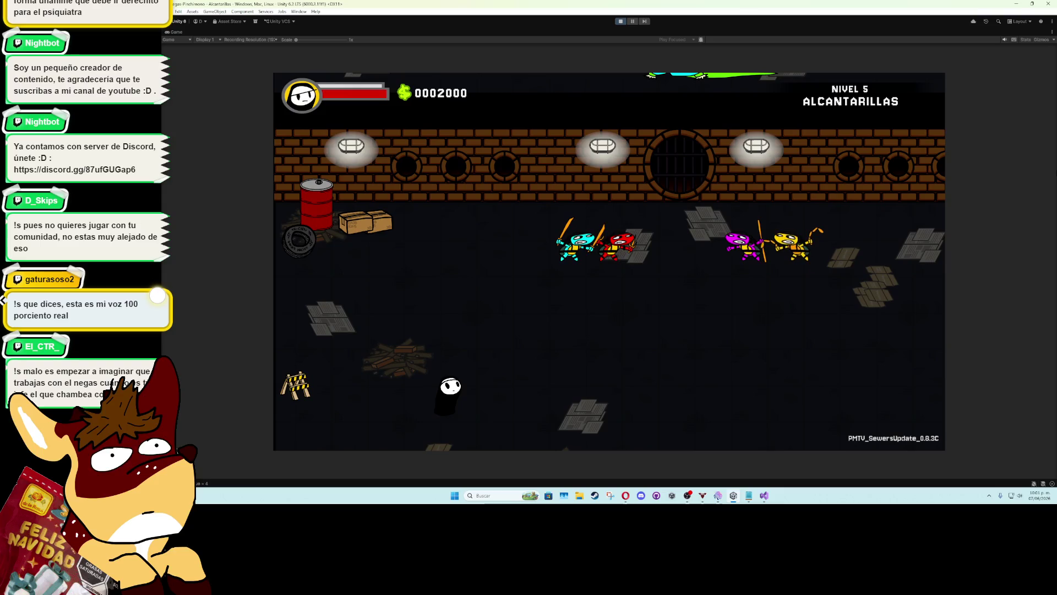
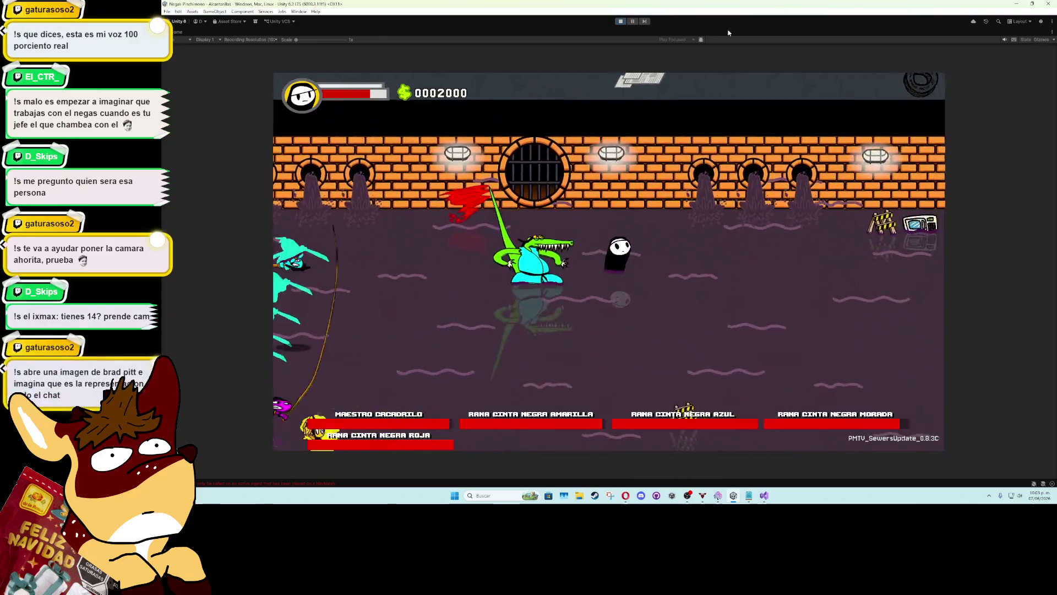
Stop the sewer frog boss playtest in Unity and return to PlayerController.cs in Visual Studio
left_click(621, 21)
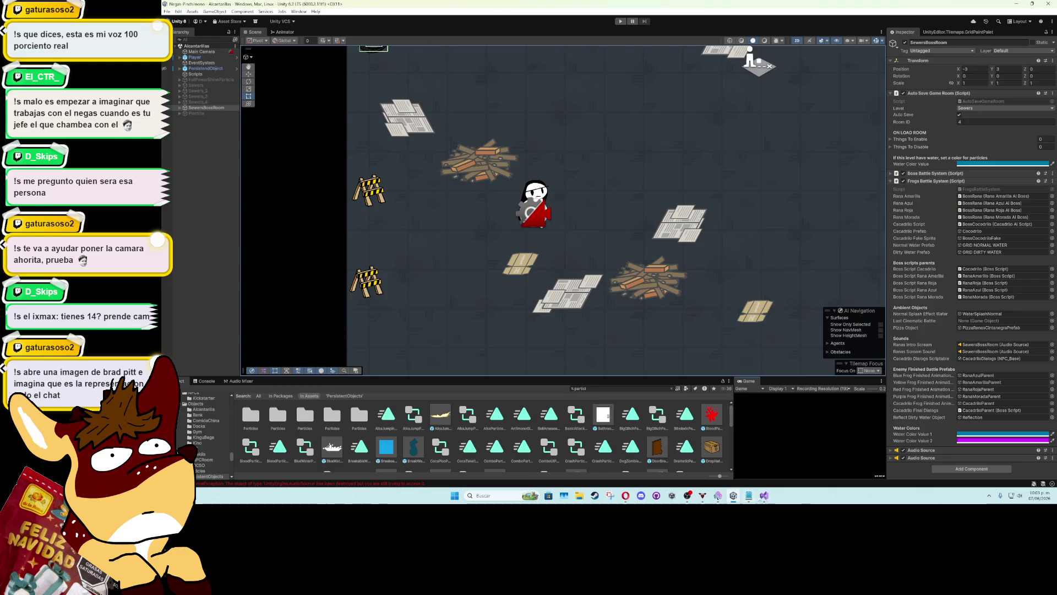
left_click(763, 496)
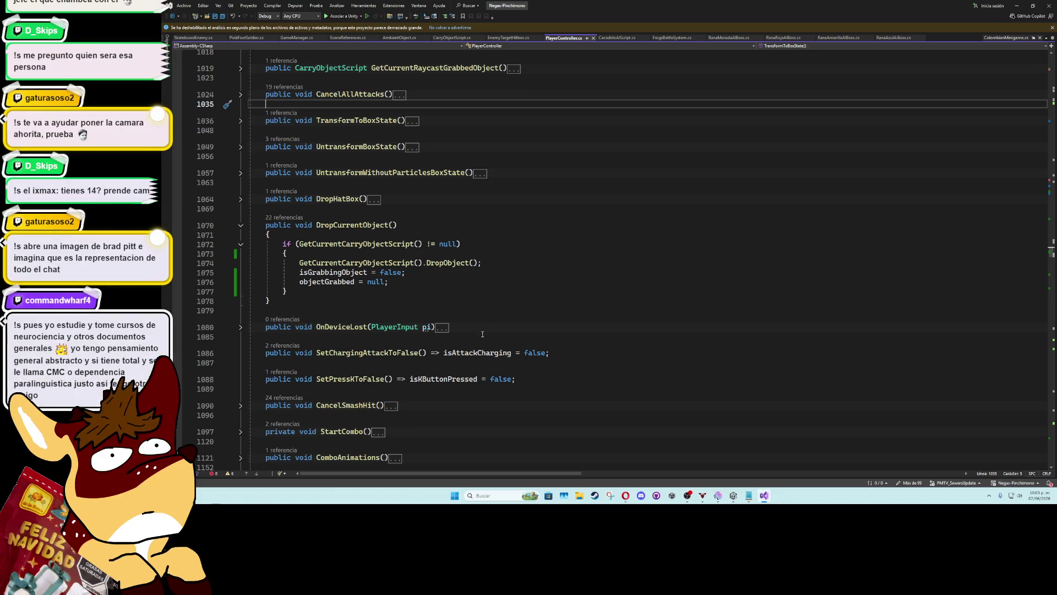
Save PlayerController.cs with the null-checked DropCurrentObject method
left_click(455, 299)
key("ctrl+s")
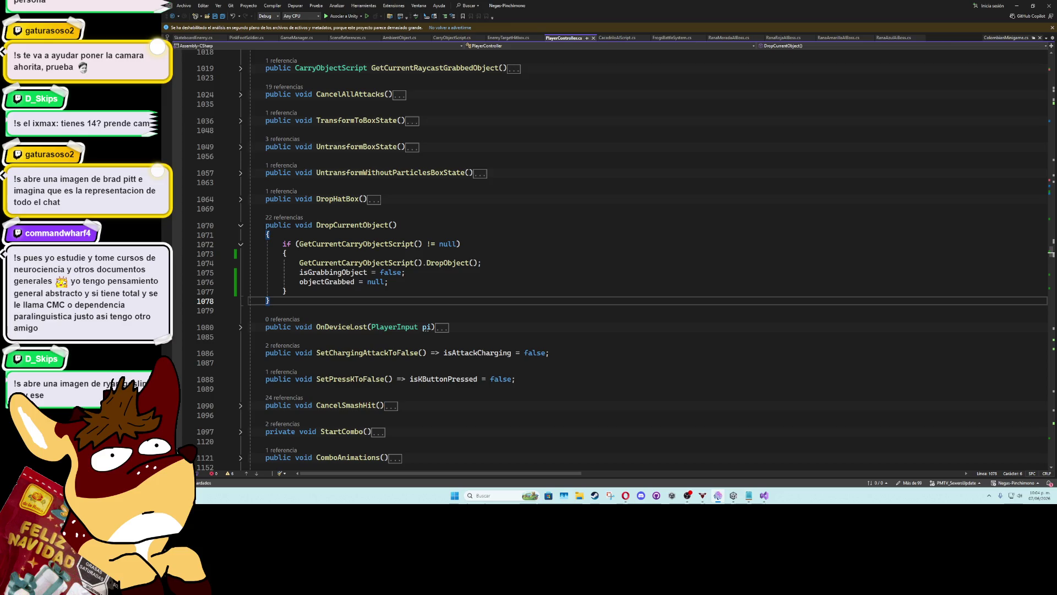
left_click(468, 281)
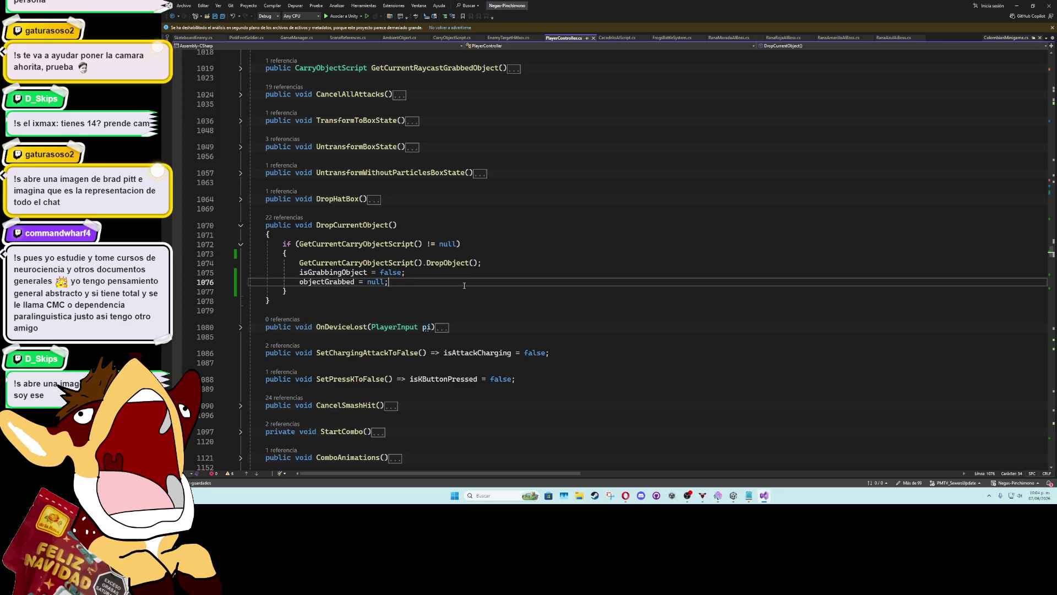
Move through DropCurrentObject and highlight every use of isGrabbingObject
left_click(470, 253)
key("Up")
key("Up")
key("Up")
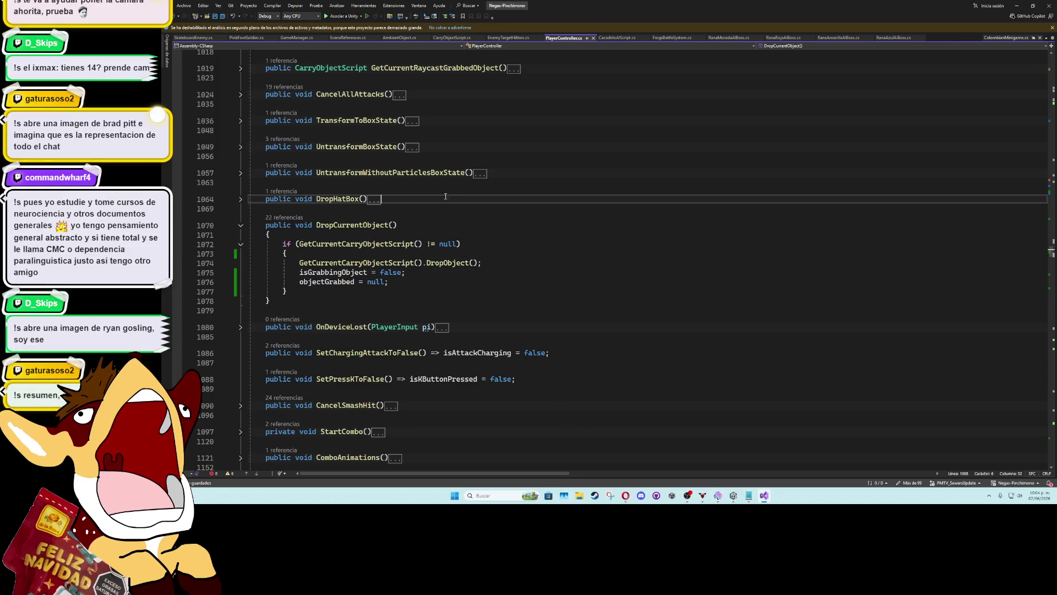
key("Up")
key("Up")
key("Up")
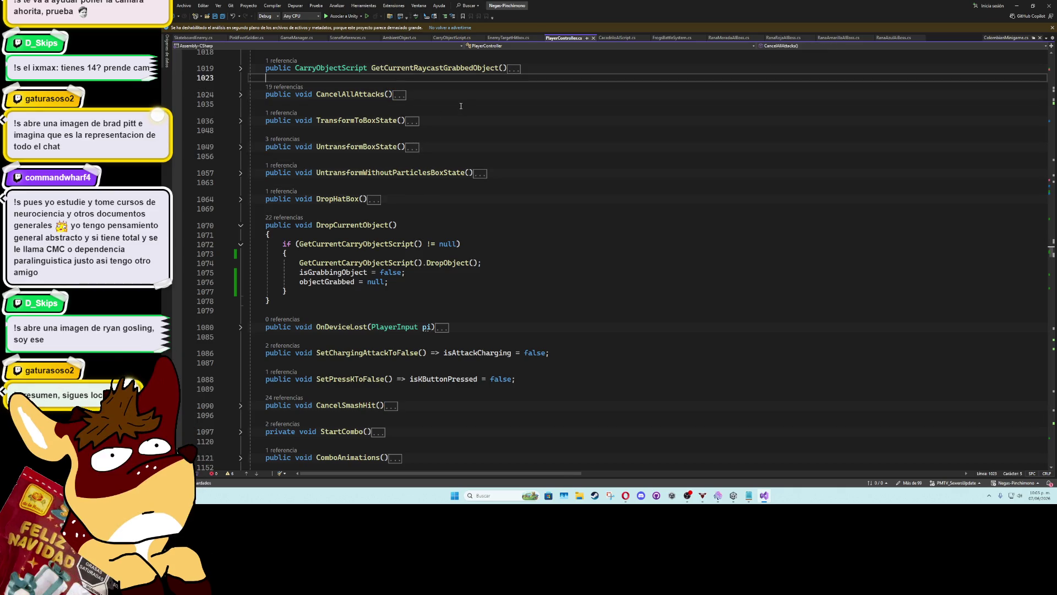
key("Down")
key("Down")
key("Down")
key("Down")
key("Down")
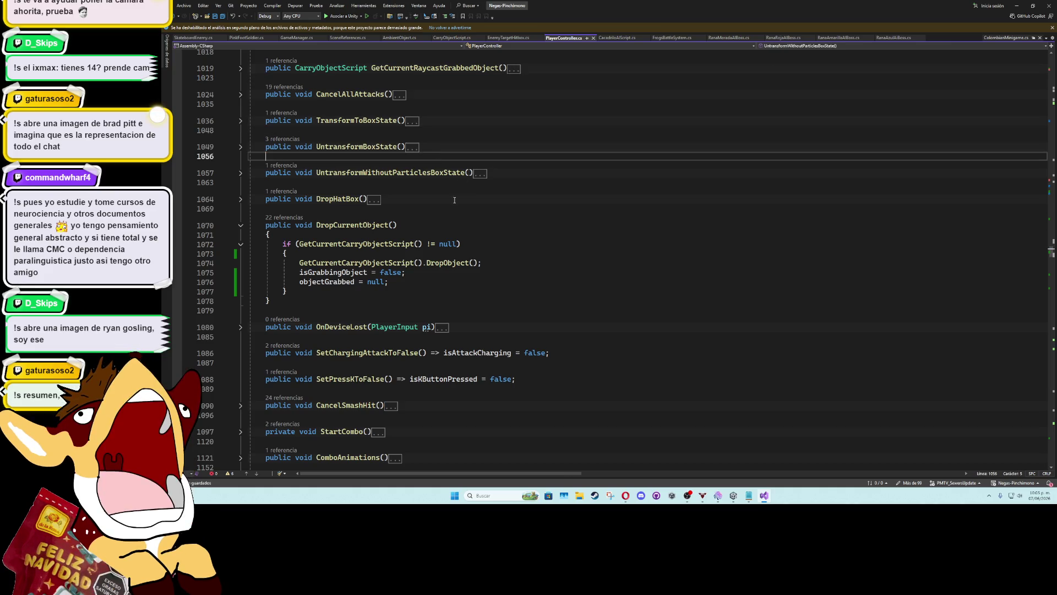
key("End")
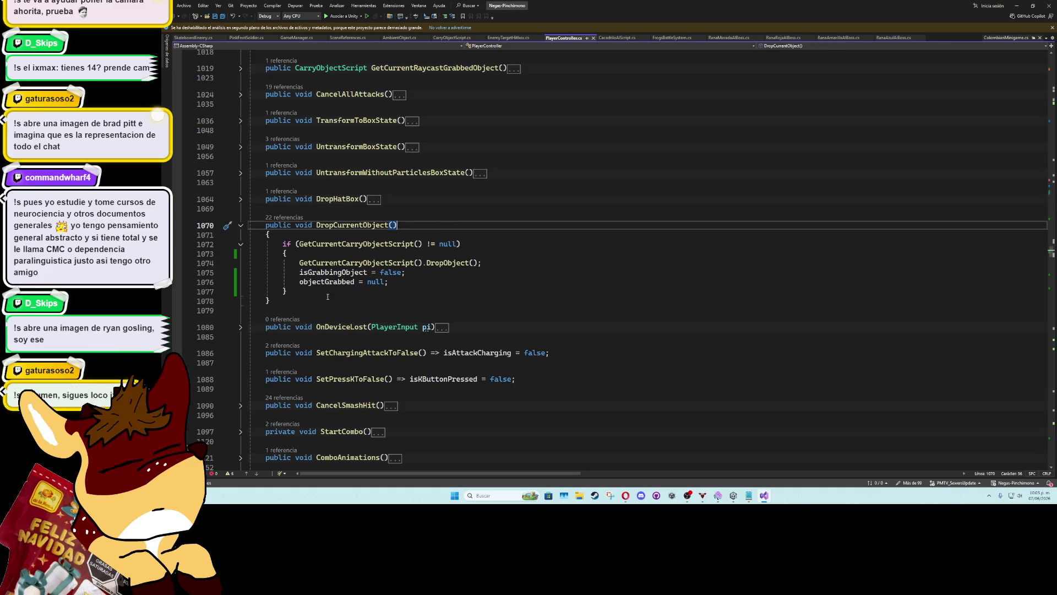
left_click(341, 272)
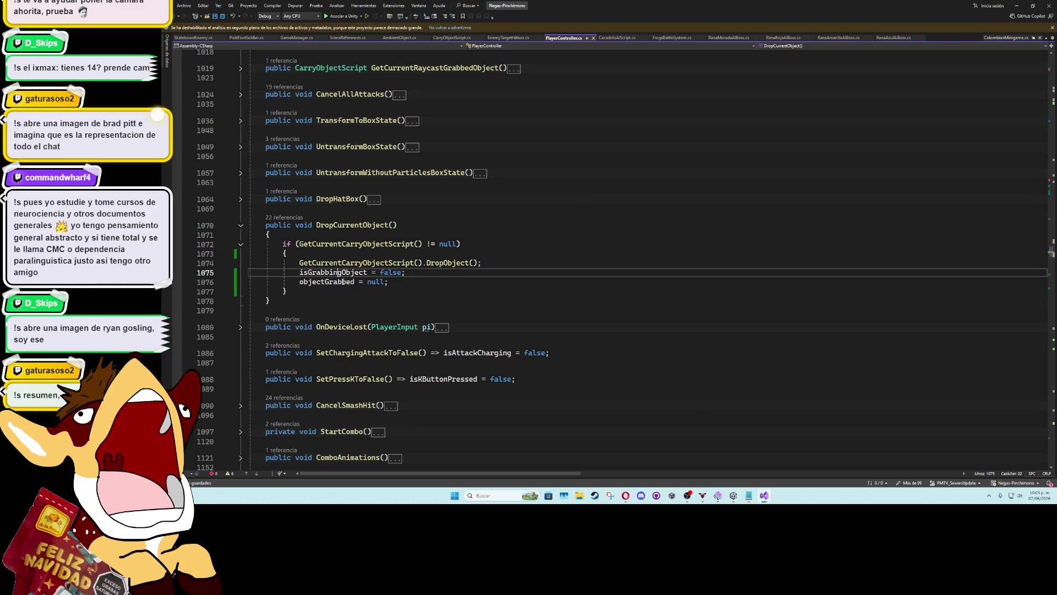
double_click(333, 272)
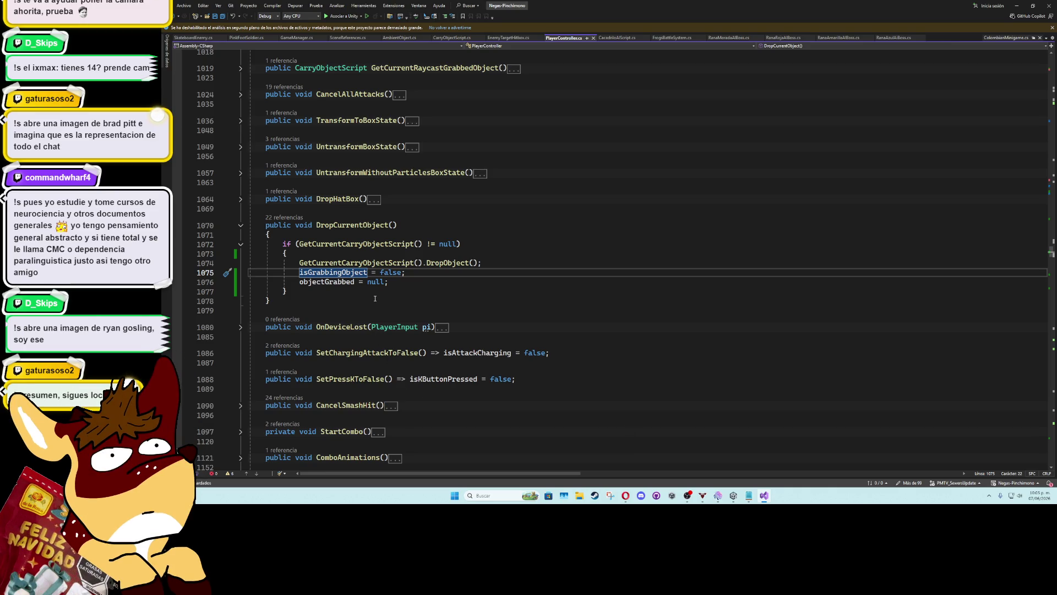
Collapse DropCurrentObject and SmashHitCoroutine, then expand PunchCoroutine to read its body
left_click(240, 225)
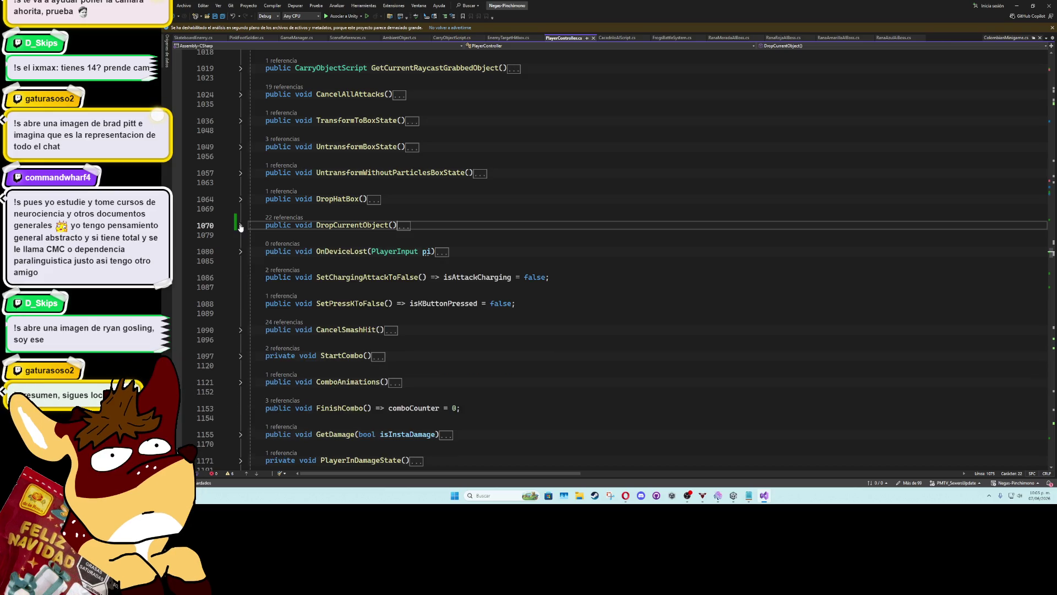
scroll(287, 353, "down", 2)
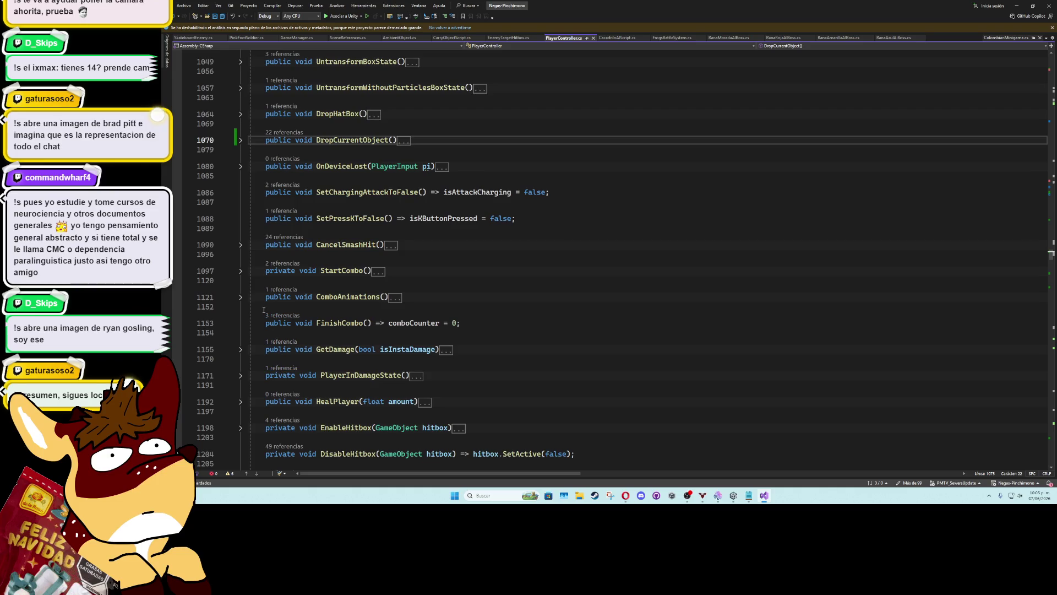
scroll(262, 336, "down", 3)
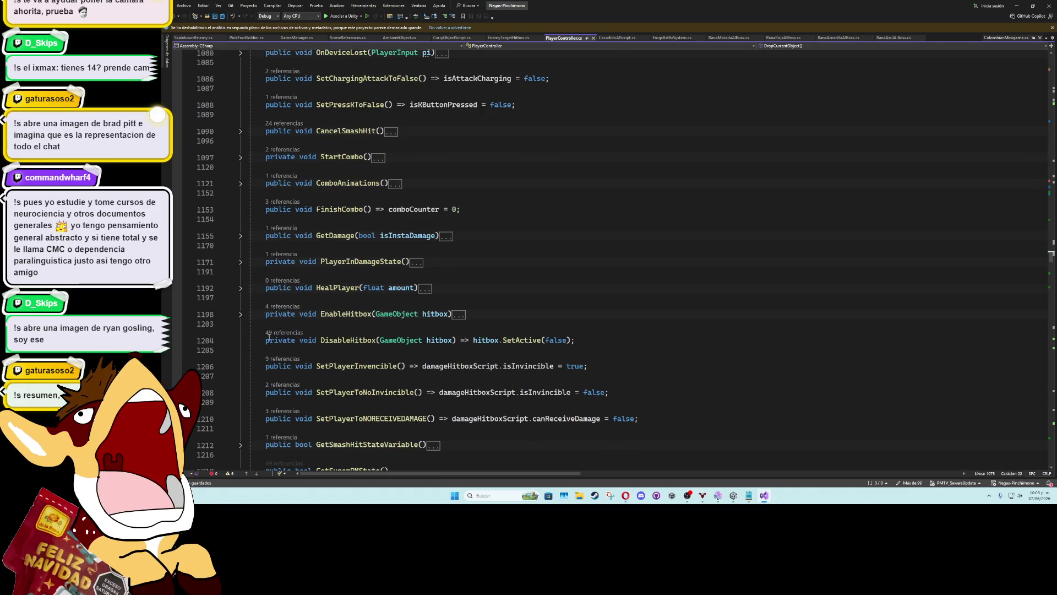
scroll(268, 355, "down", 1)
scroll(264, 355, "down", 3)
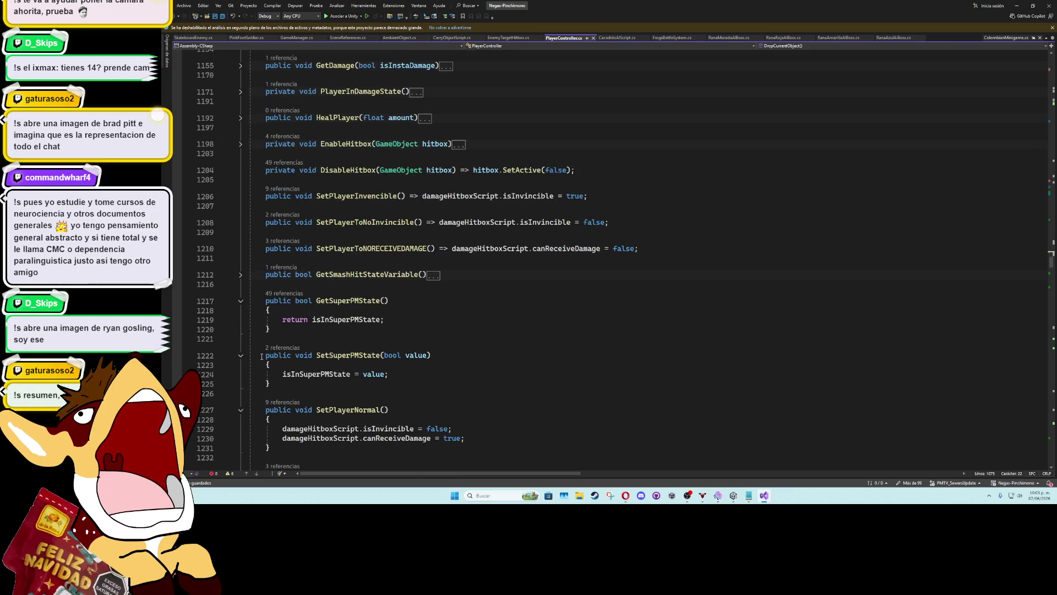
scroll(261, 355, "down", 10)
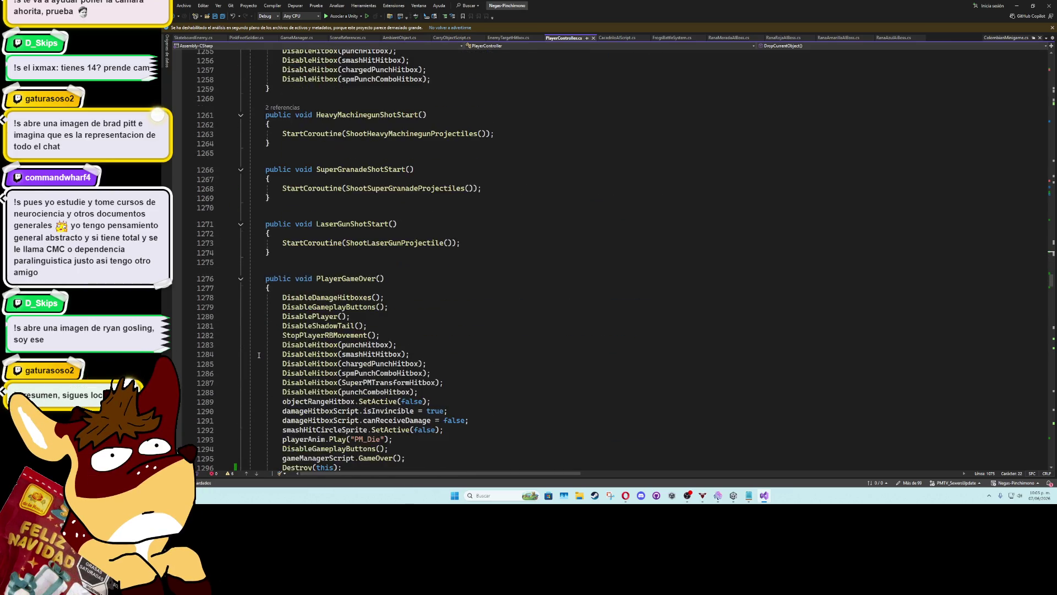
scroll(259, 355, "down", 3)
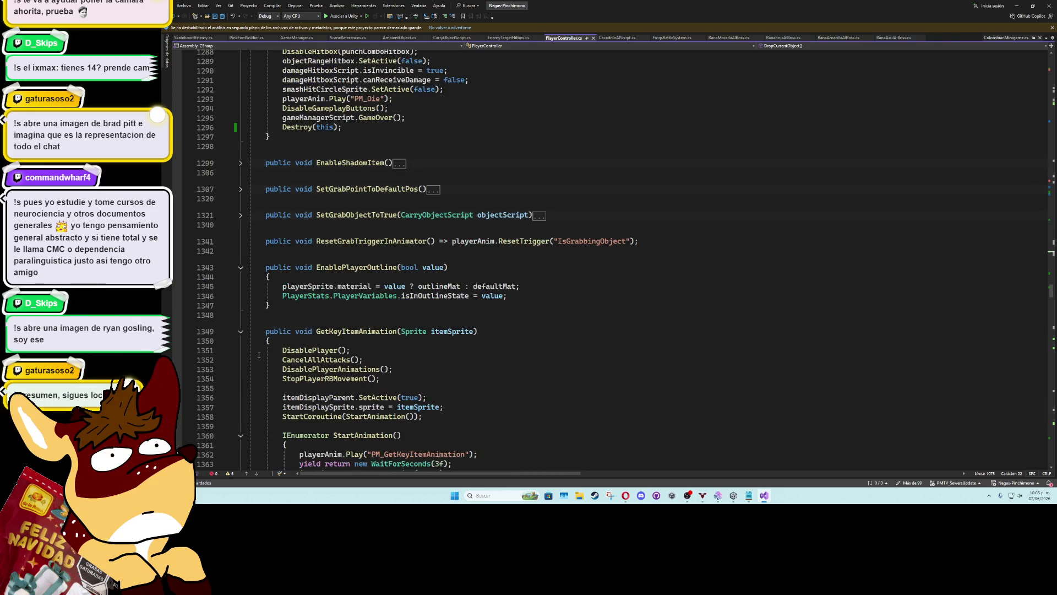
scroll(257, 352, "down", 13)
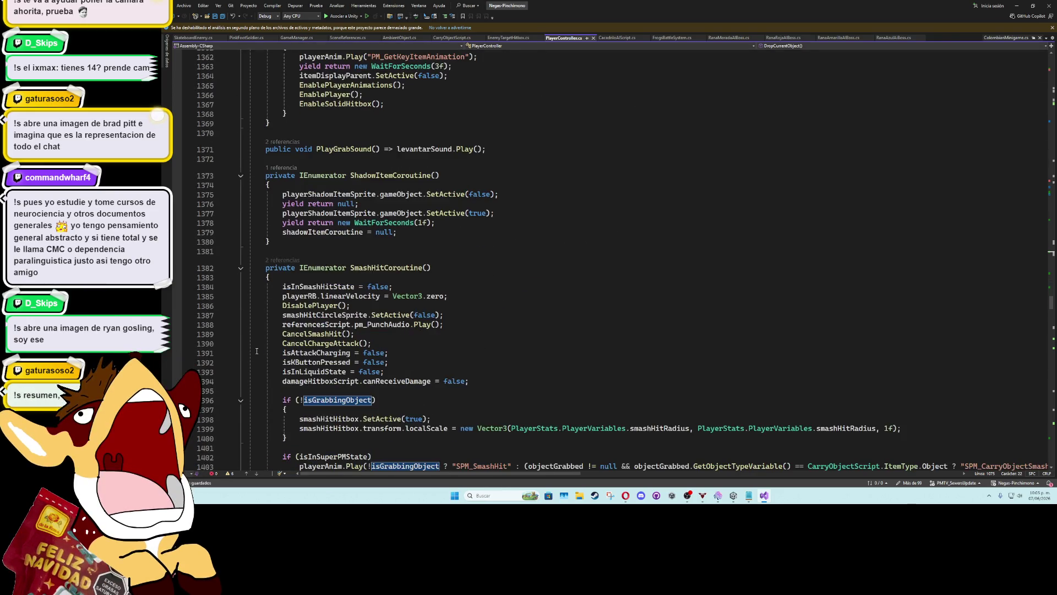
scroll(257, 351, "down", 3)
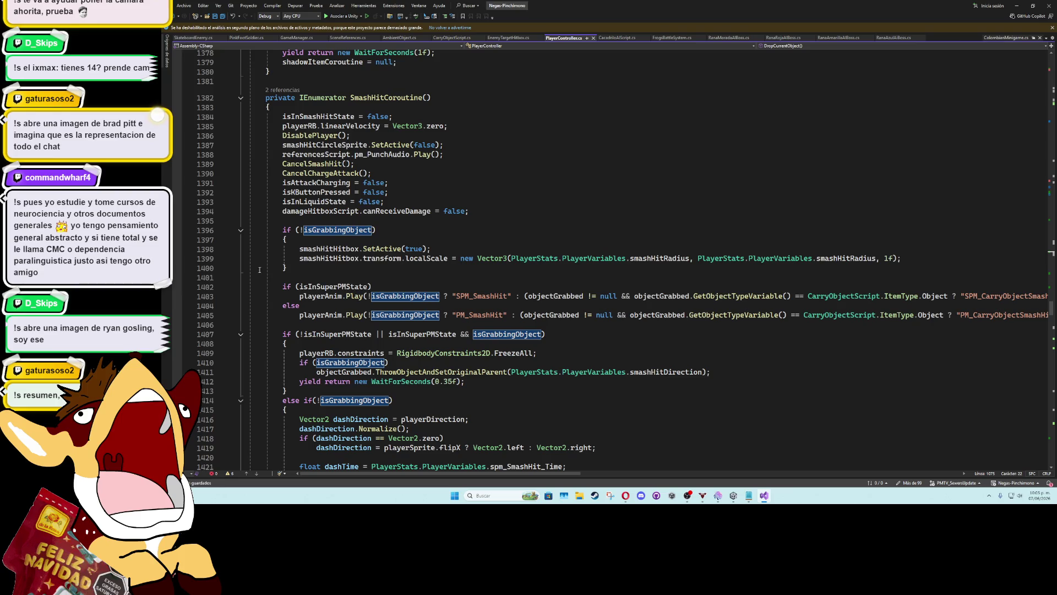
left_click(240, 99)
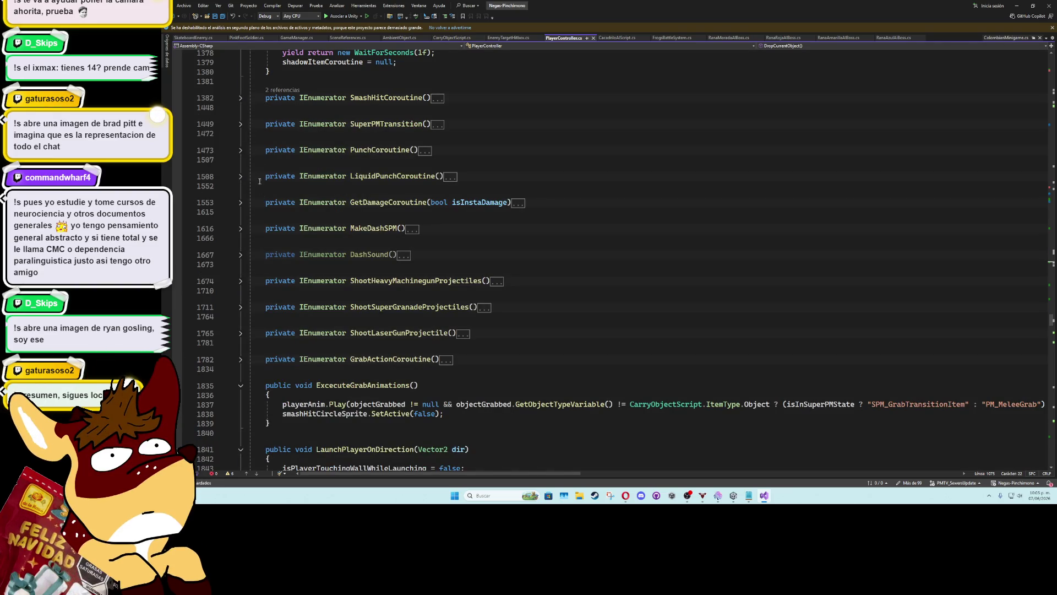
left_click(240, 151)
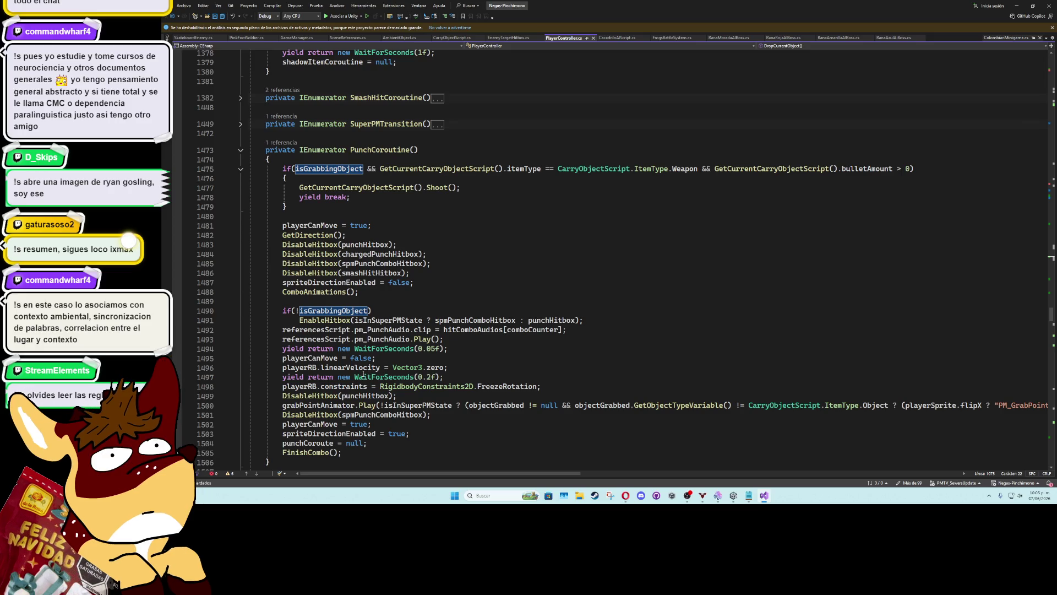
scroll(498, 366, "down", 2)
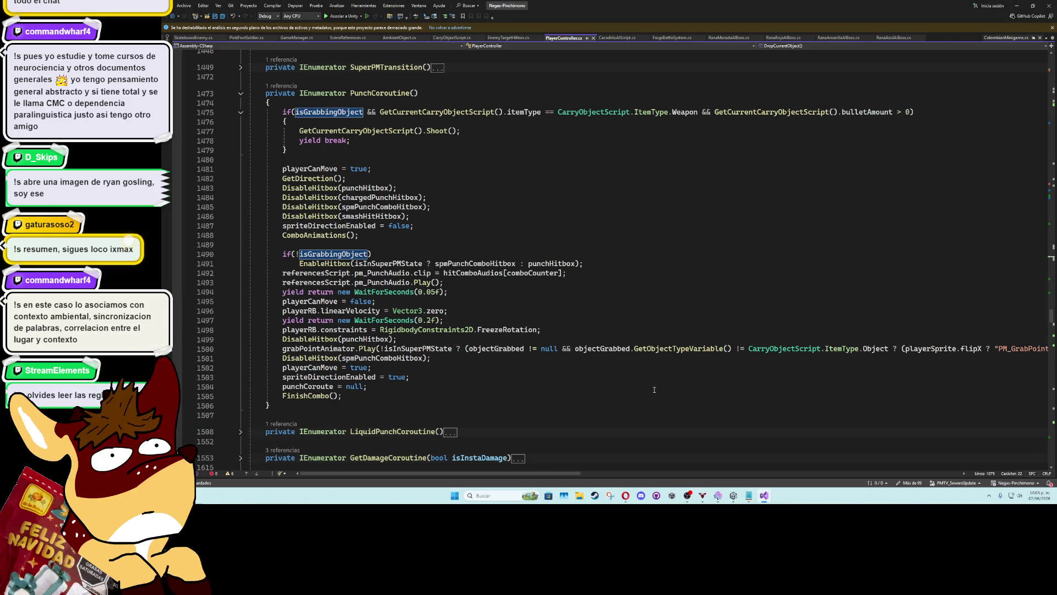
mouse_move(556, 474)
left_mouse_down()
mouse_move(706, 487)
mouse_move(550, 502)
left_mouse_up()
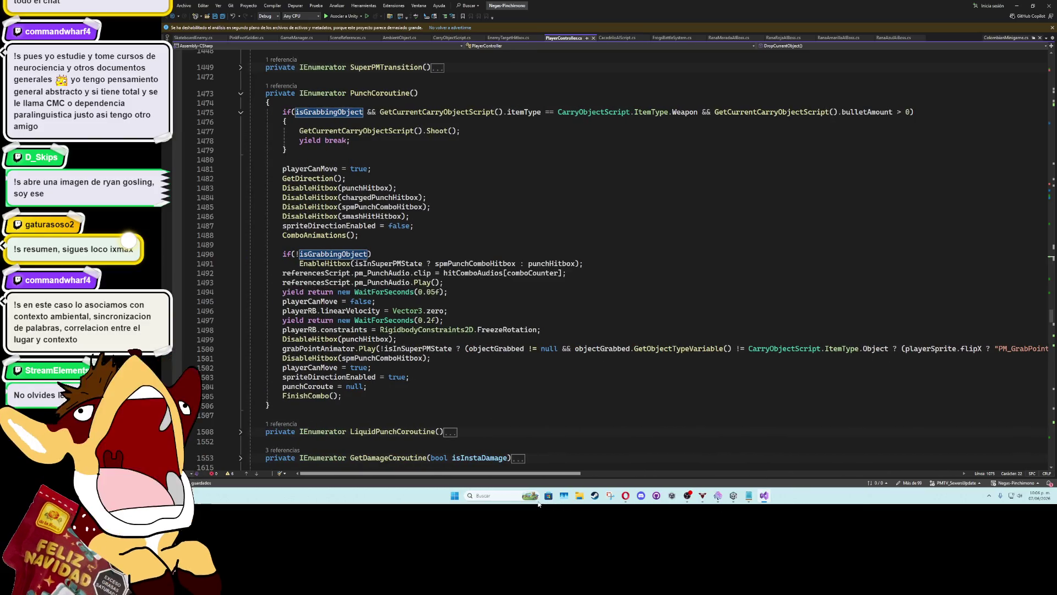
left_click(345, 348)
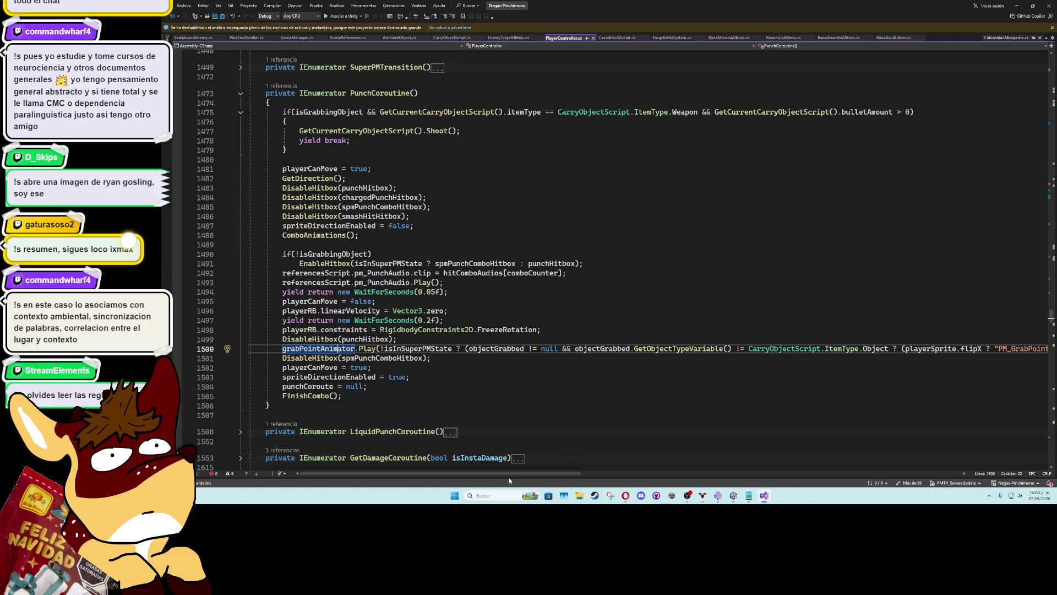
left_click_drag(510, 473, 506, 473)
left_click(541, 263)
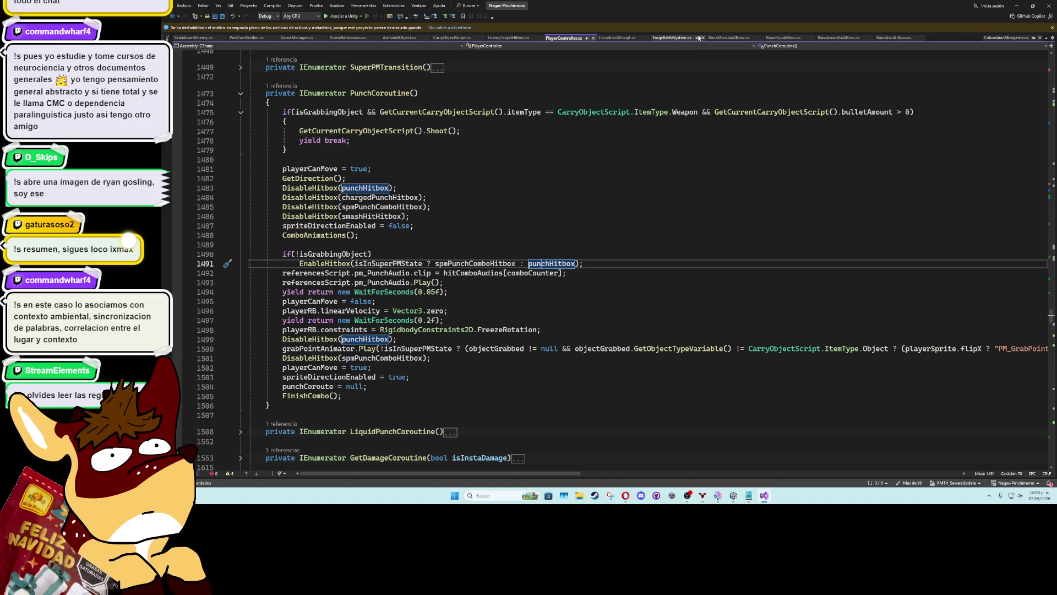
left_click(839, 38)
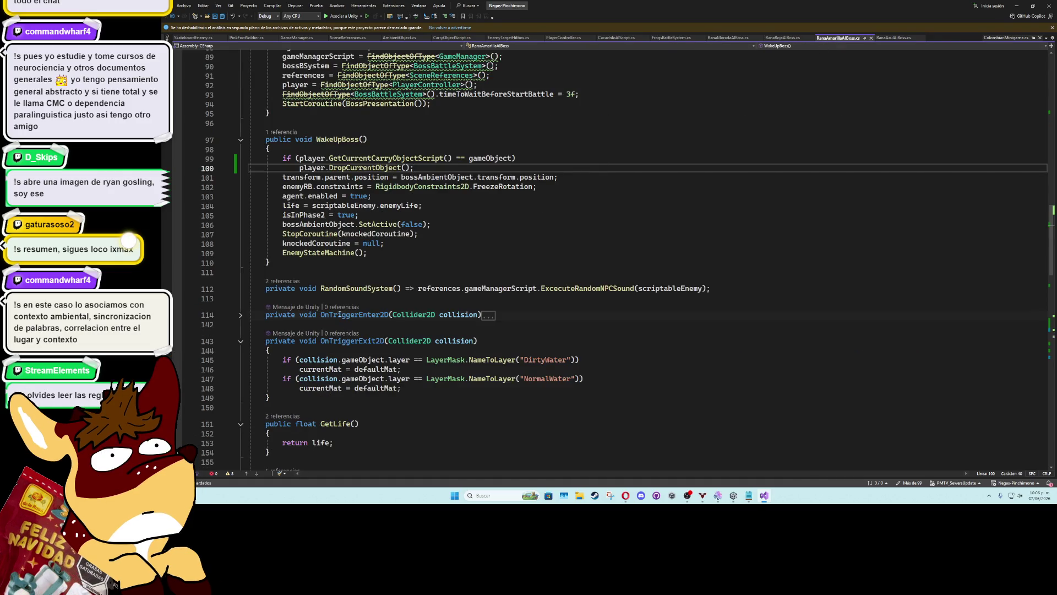
Jump to CircleAttack in RanaAmarillaAIBoss.cs, unfold it and go to empty line 325
scroll(277, 315, "down", 8)
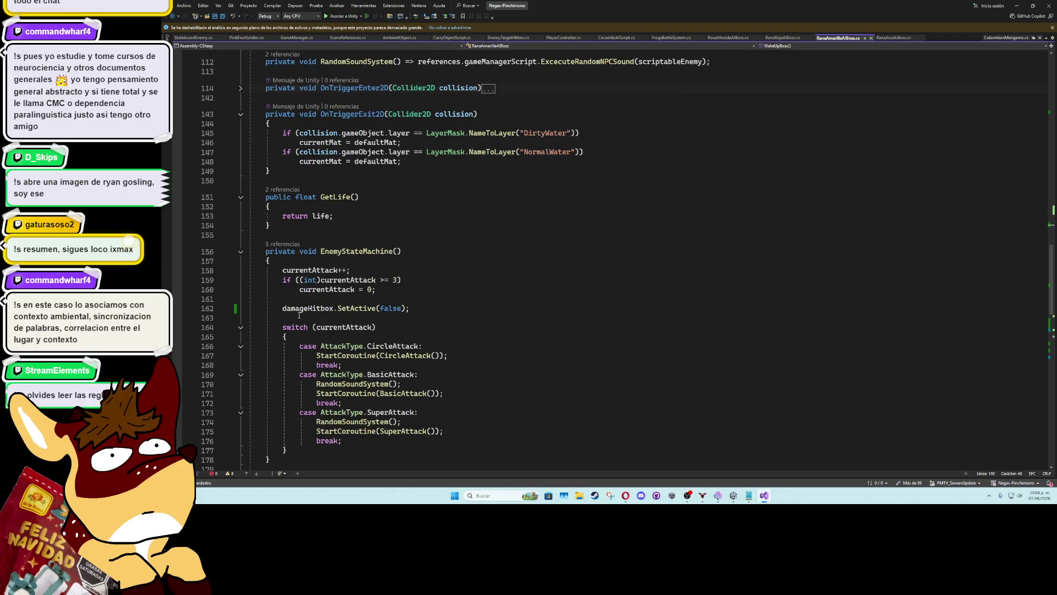
left_click(410, 356, "ctrl")
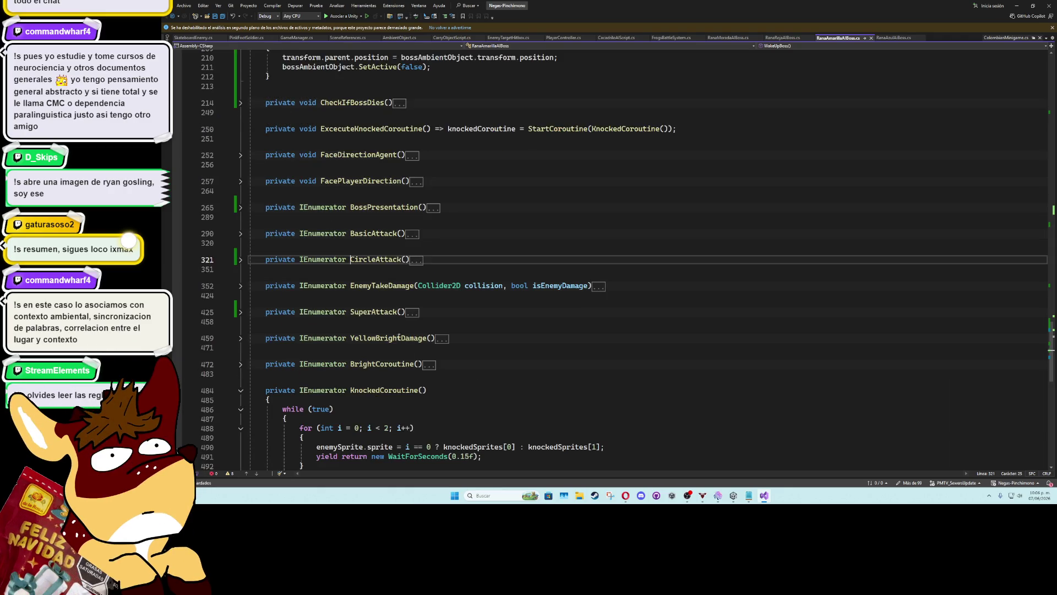
left_click(241, 259)
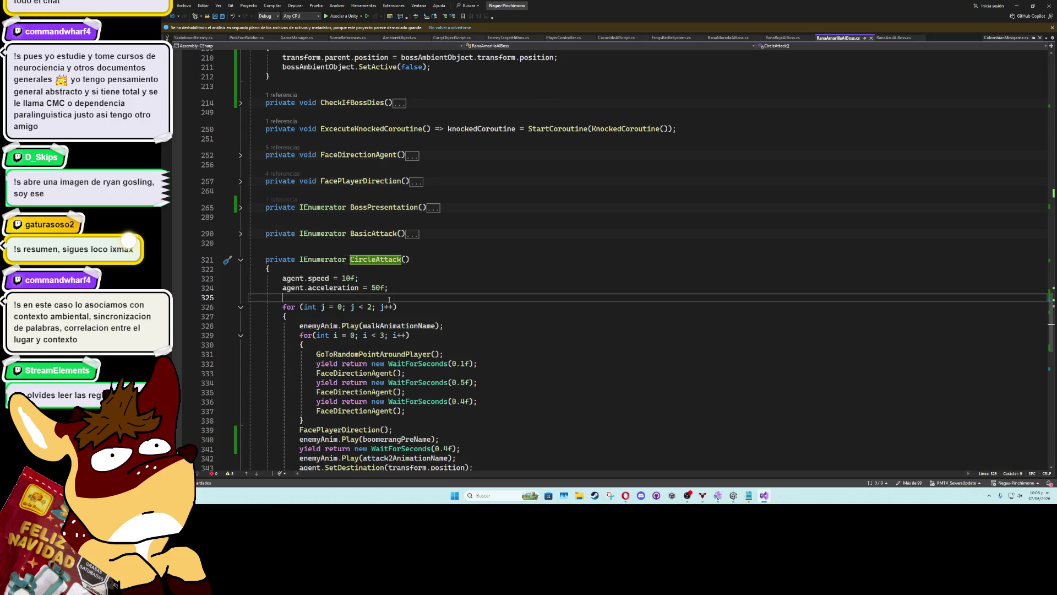
left_click(389, 298)
Write damageHitbox.SetActive(false); at the start of CircleAttack using IntelliSense
type("hitbox")
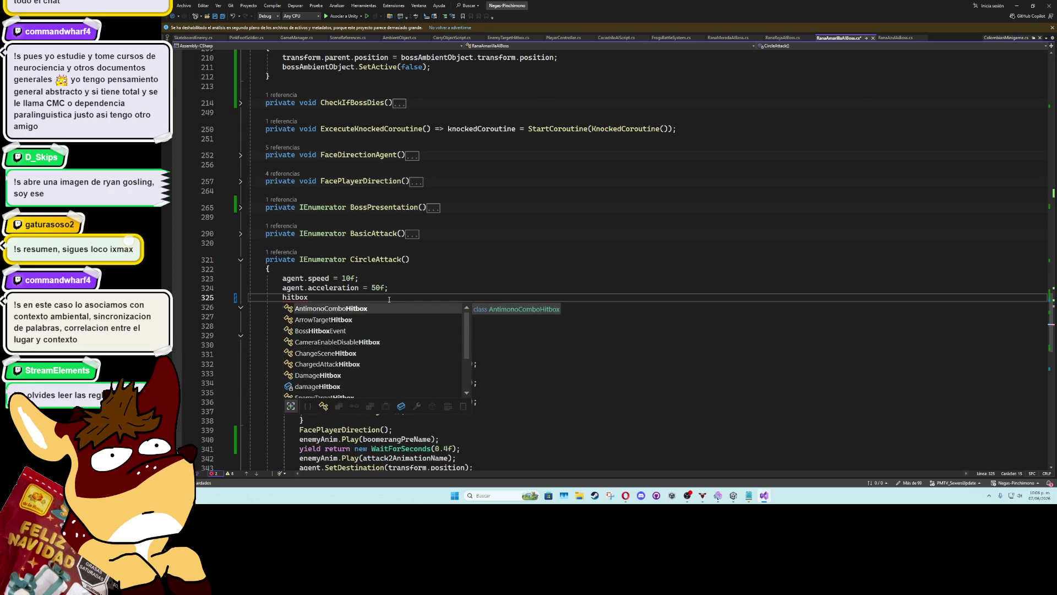
key("Down")
key("Down")
key("Down")
key("Escape")
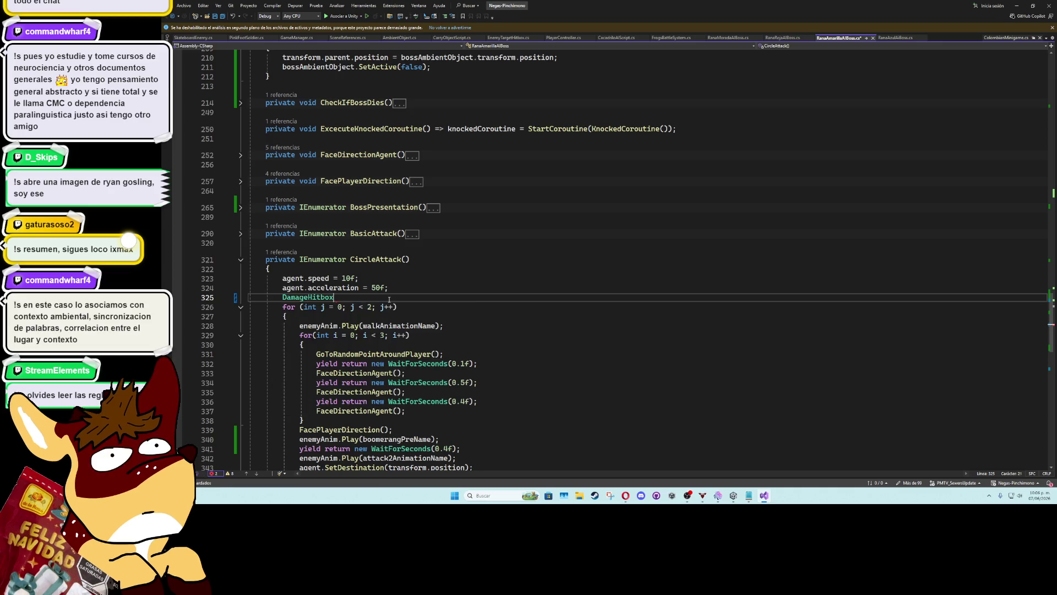
key("ctrl+space")
key("Tab")
type(".set")
key("Tab")
type("()")
key("Left")
type("f")
key("Tab")
Save the boss script and return to PlayerController.cs
left_click(411, 279)
key("ctrl+s")
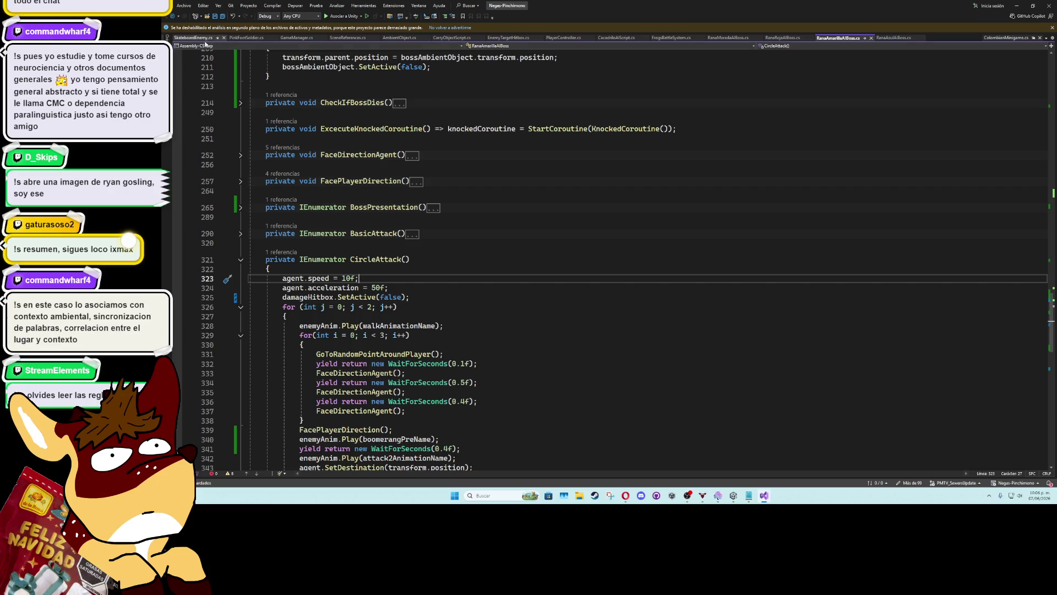
left_click(576, 39)
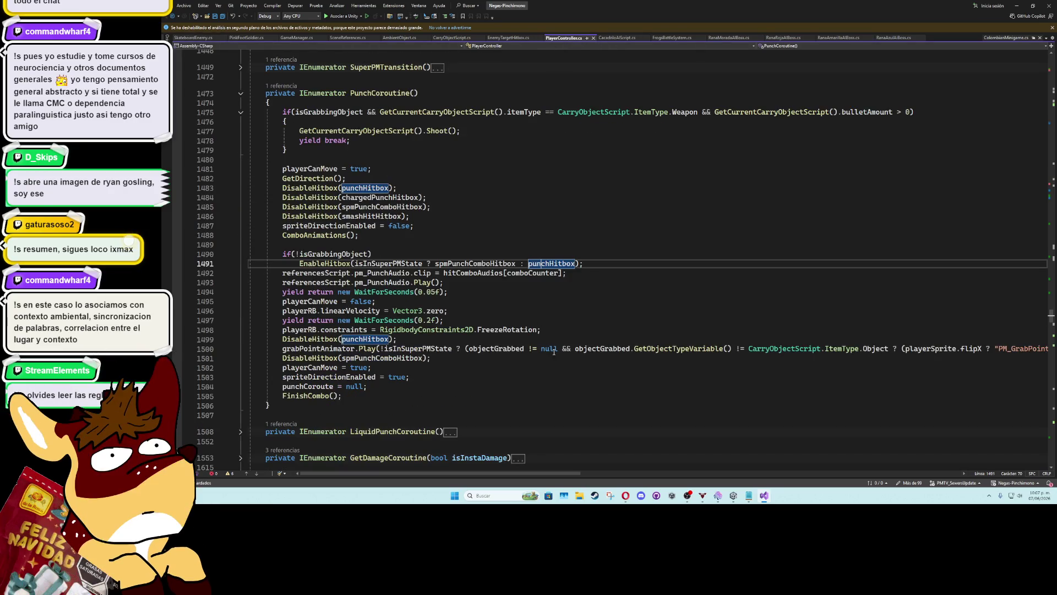
Scroll sideways to read the full grab-point animation statement on line 1500, then scroll back
left_click_drag(524, 474, 901, 473)
left_click(693, 348)
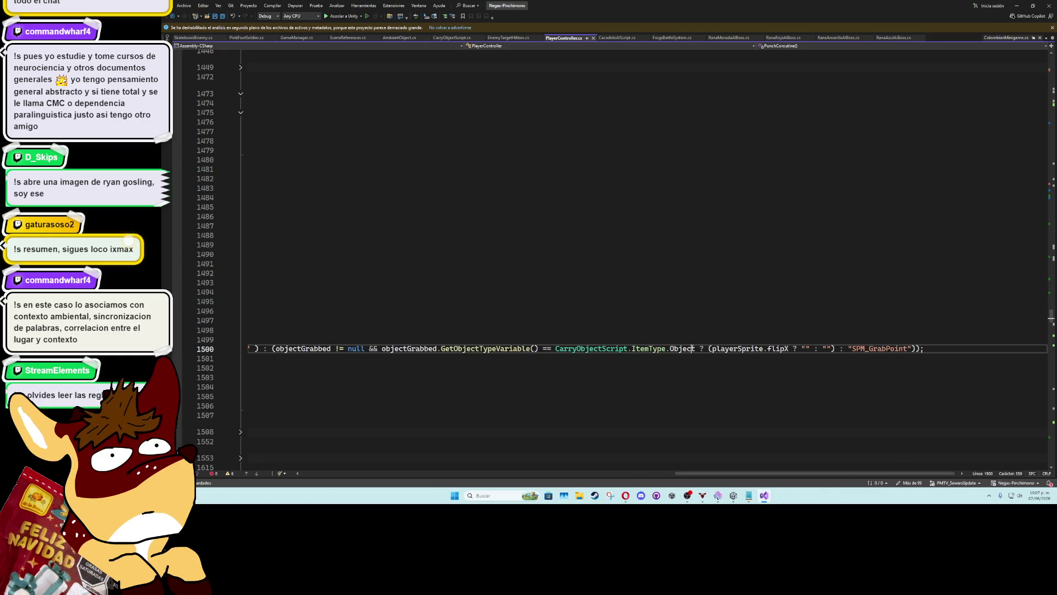
mouse_move(808, 475)
left_mouse_down()
mouse_move(435, 486)
mouse_move(452, 488)
mouse_move(630, 479)
mouse_move(439, 479)
left_mouse_up()
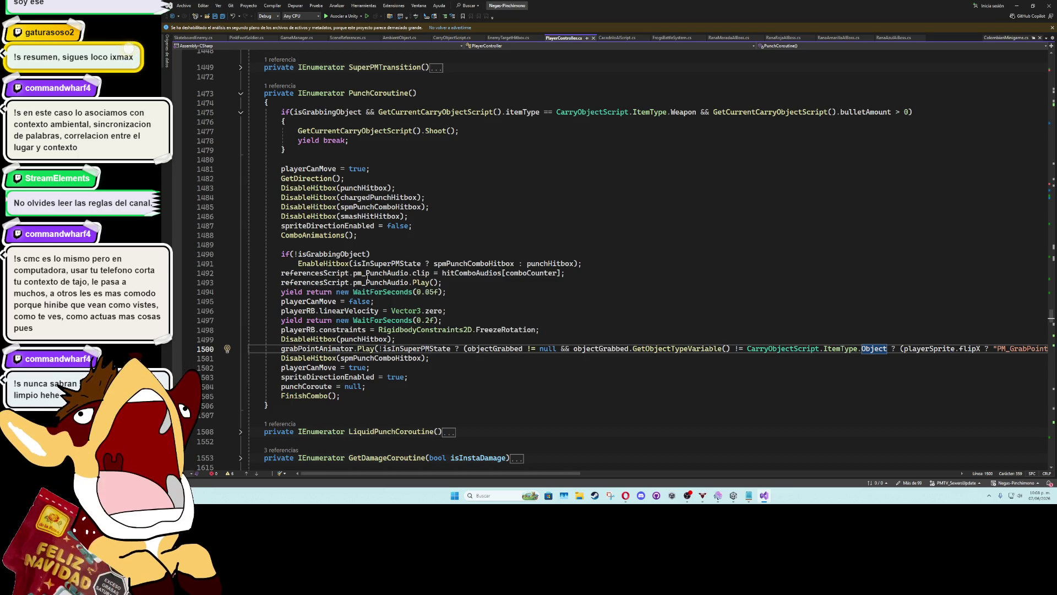
Go from the ComboAnimations call on line 1488 to its definition and unfold its body
left_click(346, 254)
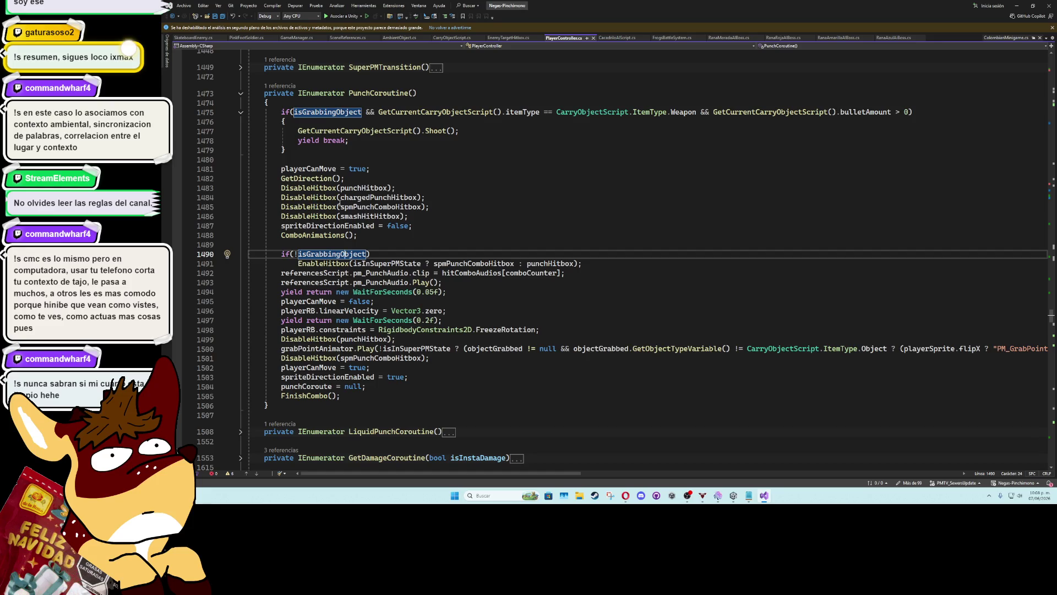
left_click(319, 235)
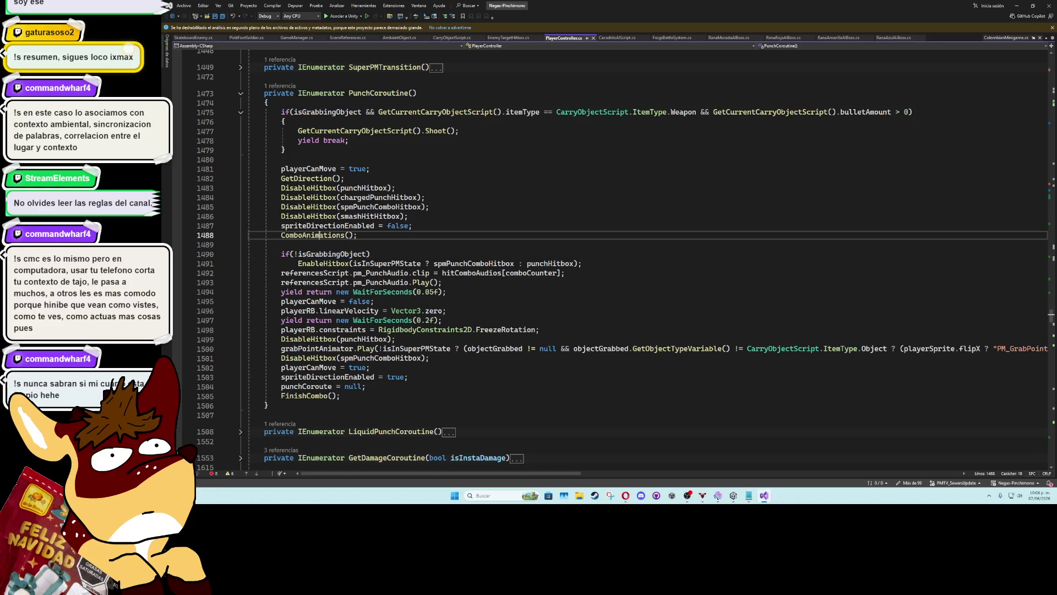
left_click(319, 235, "ctrl")
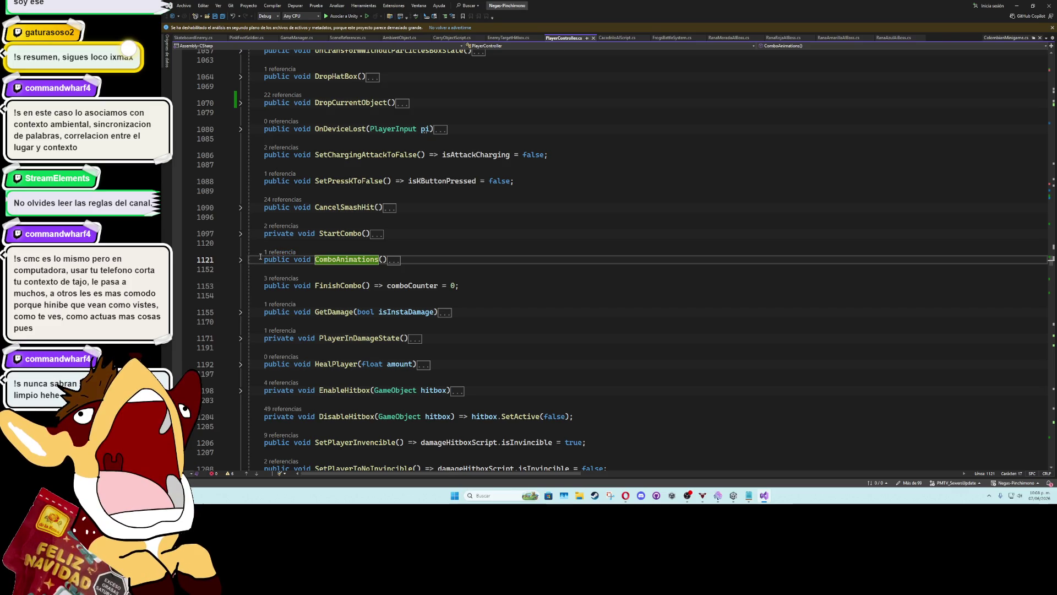
left_click(241, 261)
scroll(449, 325, "down", 4)
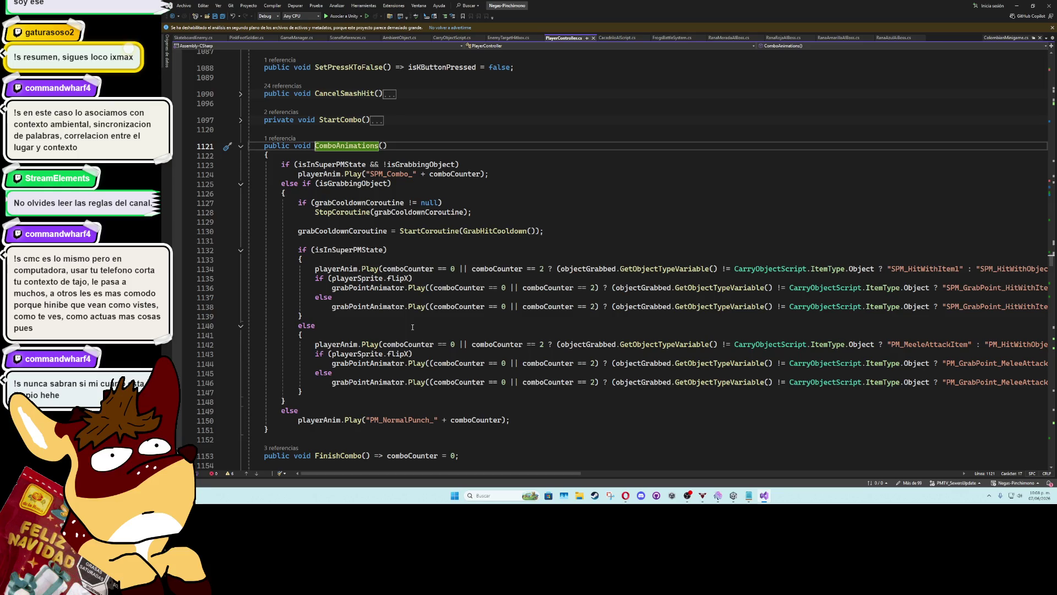
left_click_drag(421, 472, 429, 474)
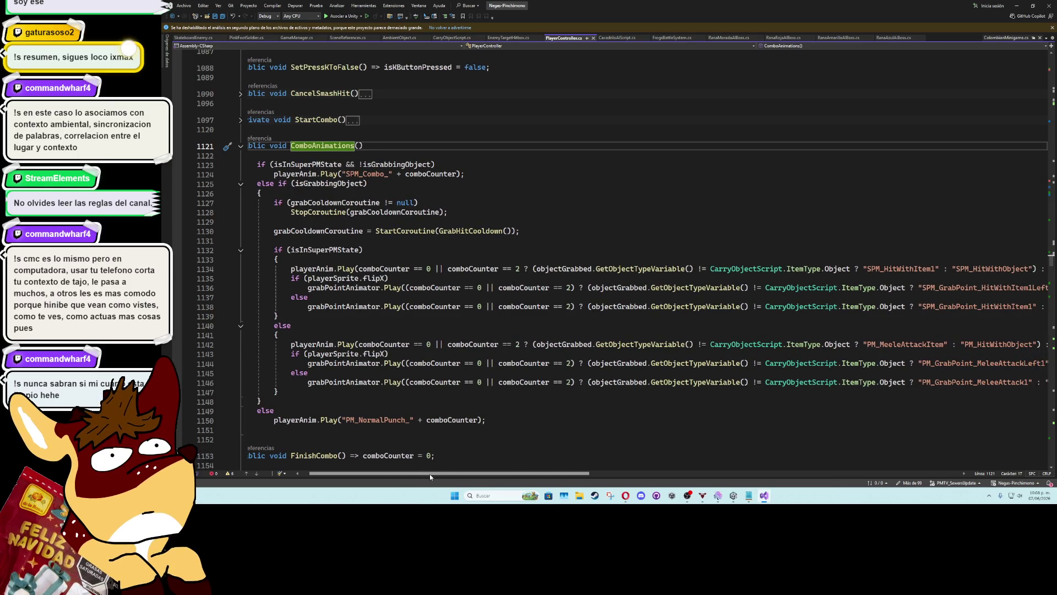
mouse_move(430, 474)
left_mouse_down()
mouse_move(691, 476)
mouse_move(428, 475)
left_mouse_up()
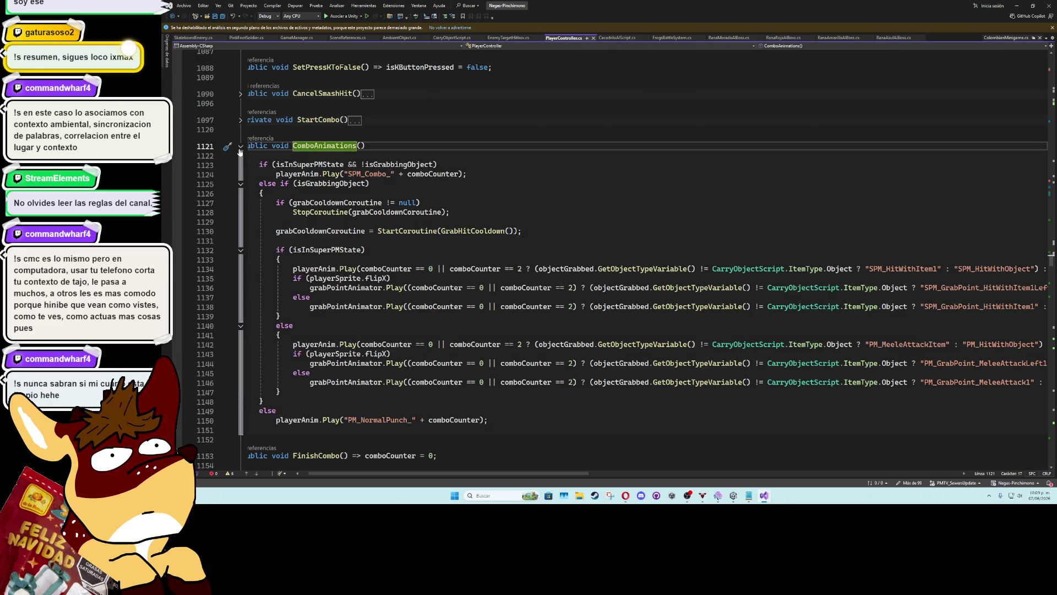
left_click(330, 317)
Insert a new line with 'a' in ComboAnimations and dismiss the suggestion list
key("Return")
type("a")
left_click(331, 307)
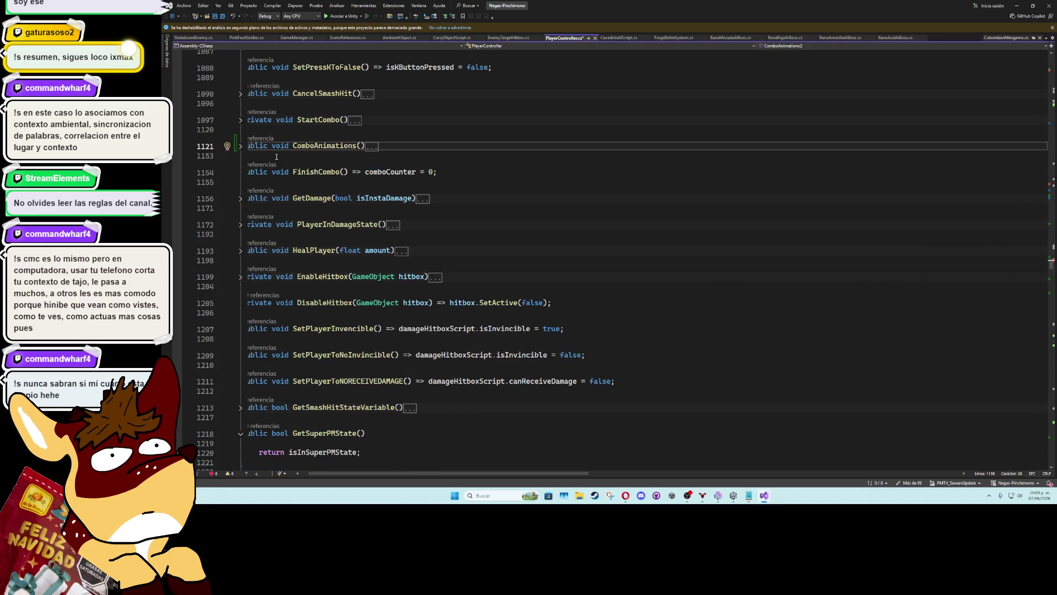
Scroll up to the Animations method at line 555 and place the caret there
scroll(286, 194, "up", 4)
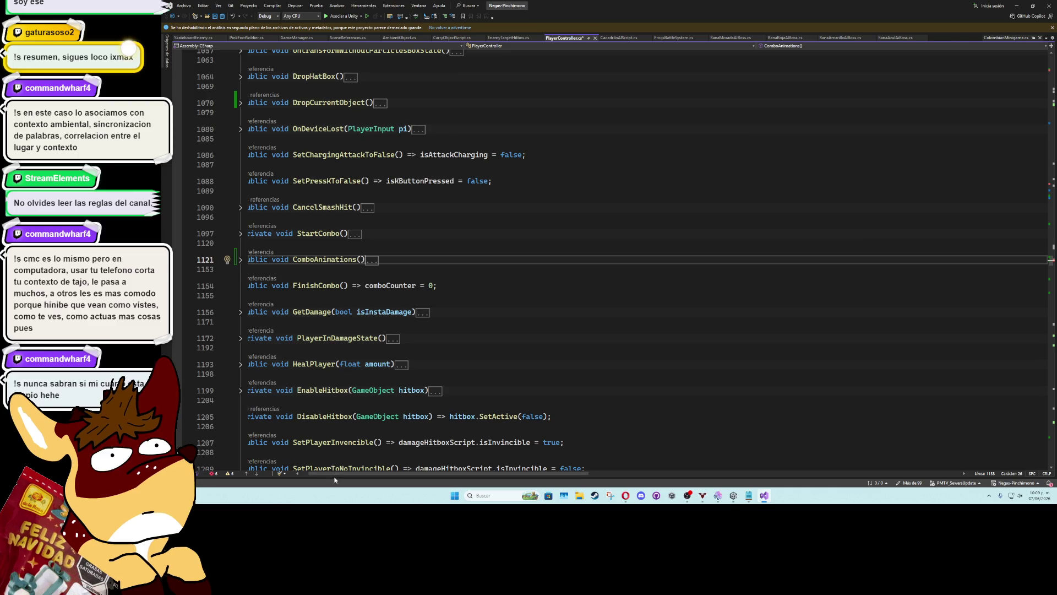
scroll(334, 475, "left", 2)
scroll(283, 170, "up", 8)
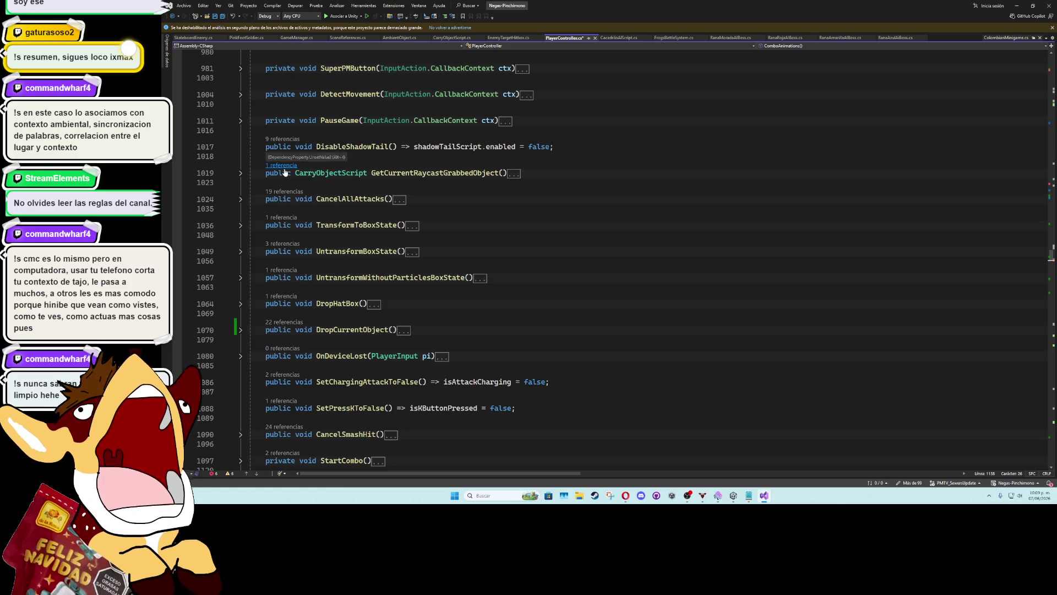
scroll(280, 255, "up", 6)
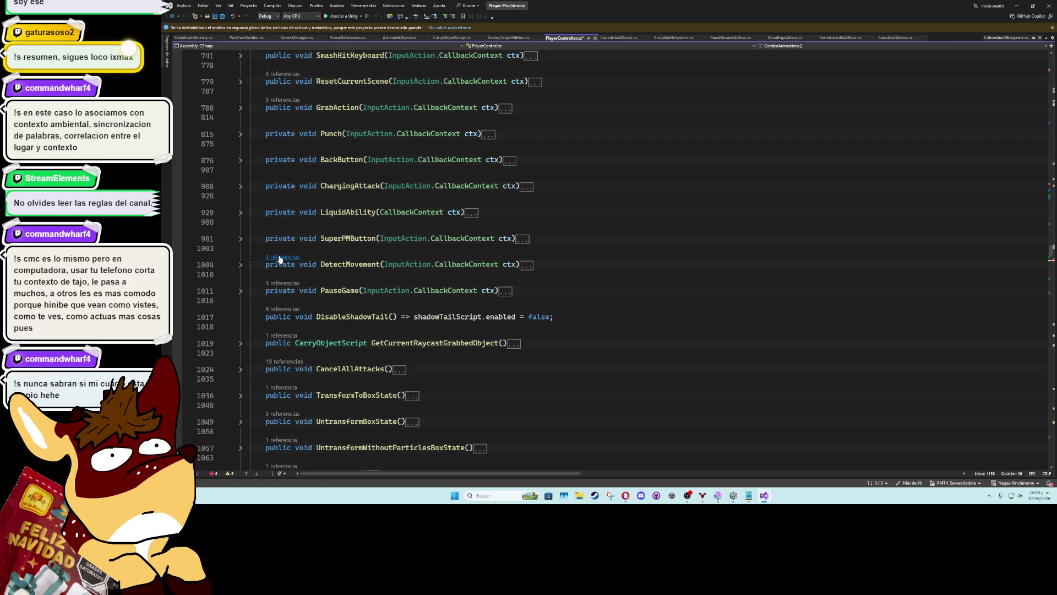
scroll(280, 256, "up", 5)
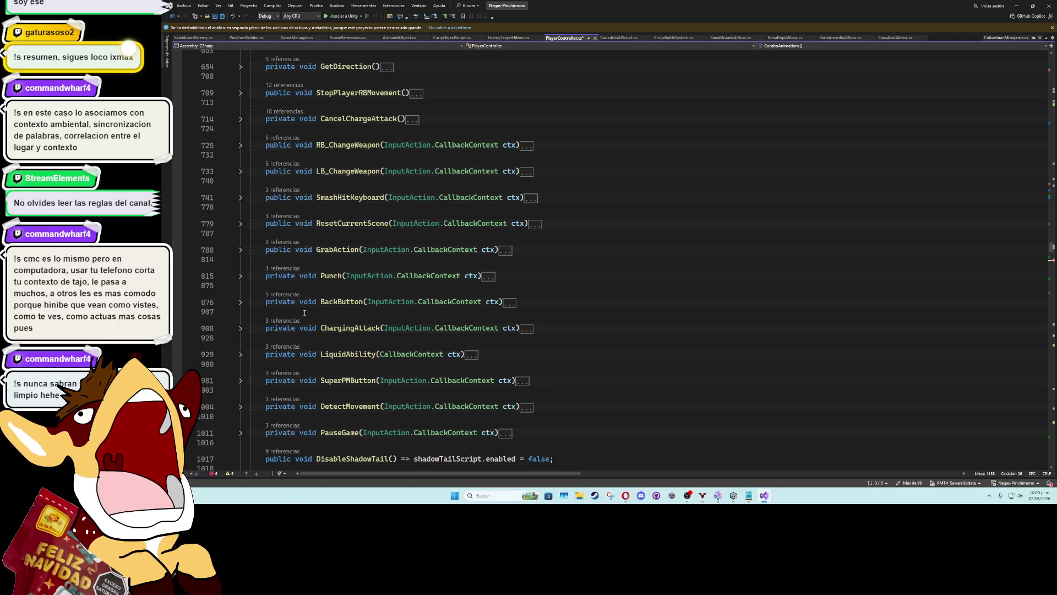
scroll(285, 309, "up", 4)
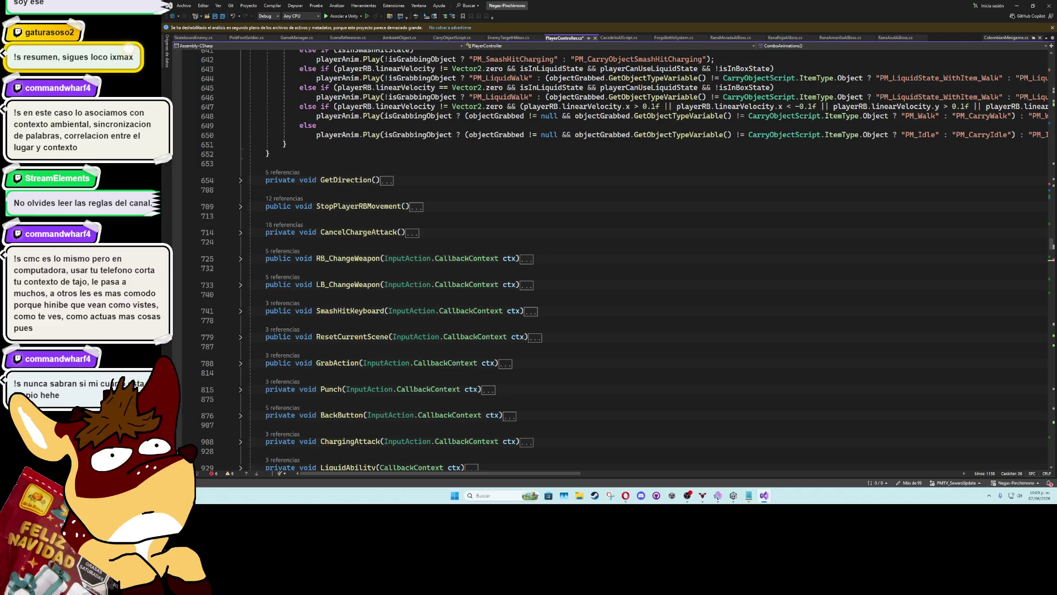
scroll(353, 297, "up", 6)
scroll(353, 297, "up", 16)
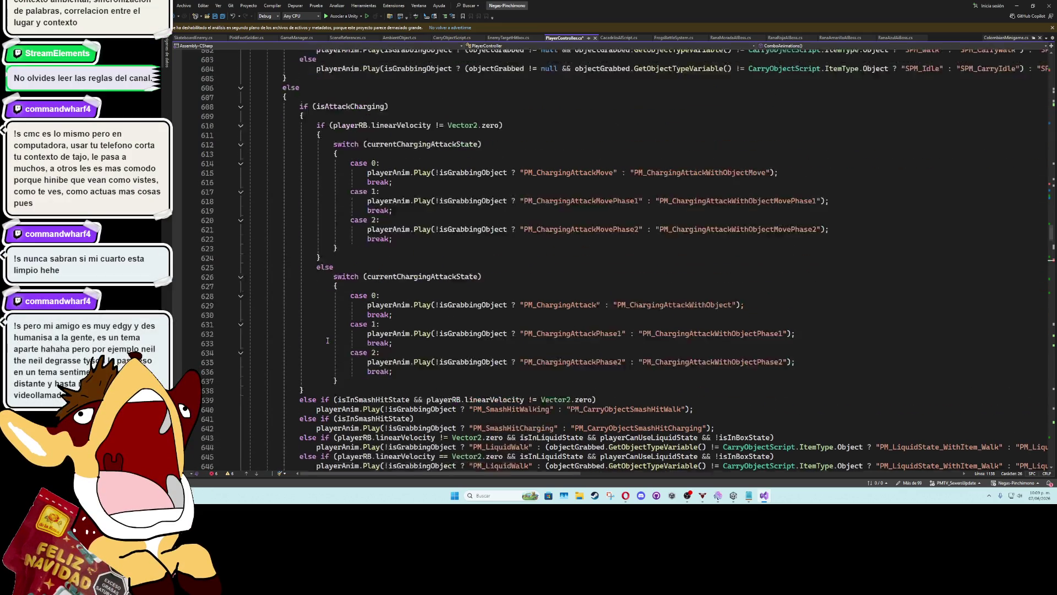
scroll(274, 220, "up", 10)
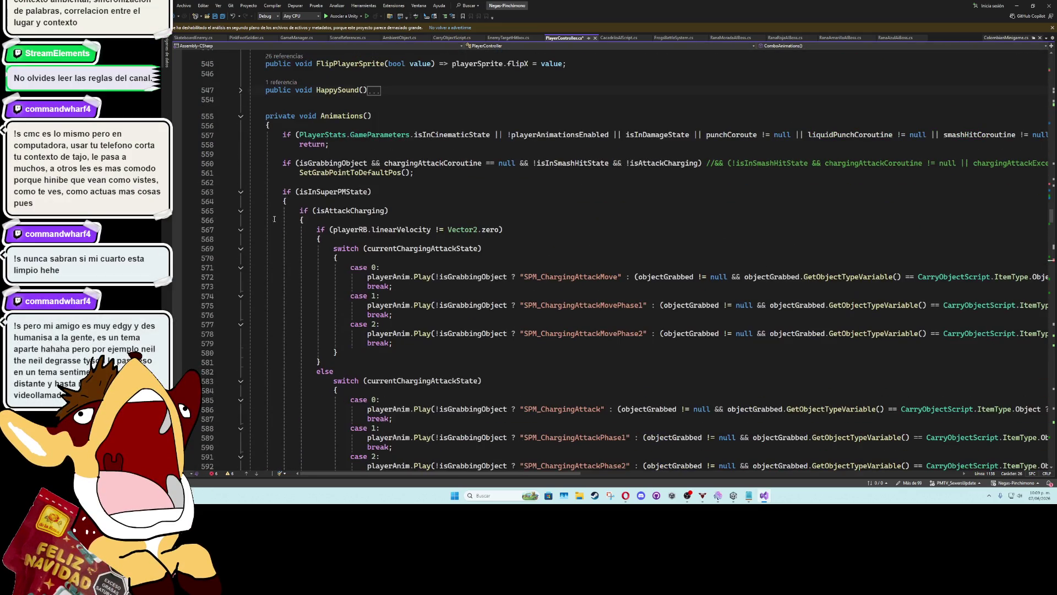
left_click(243, 117)
Collapse Animations() at line 555 down to its signature
left_click(241, 117)
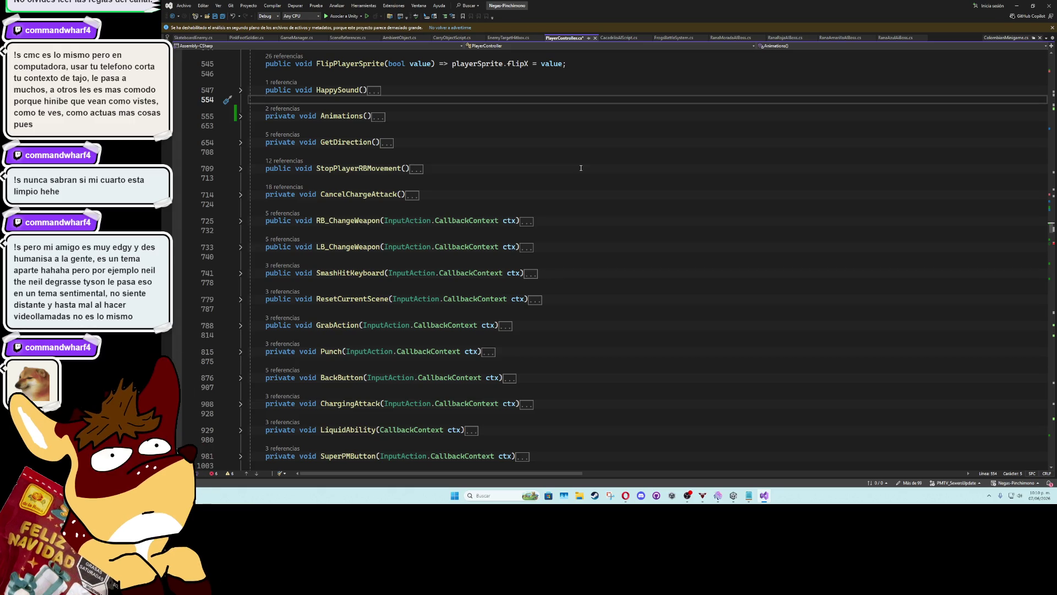
scroll(476, 232, "up", 5)
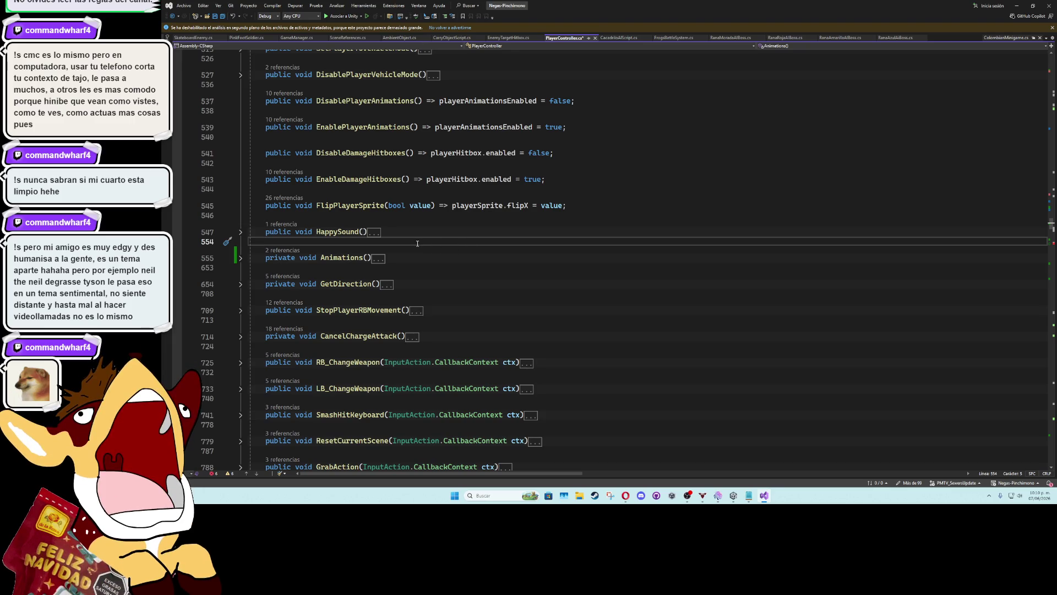
scroll(313, 279, "up", 5)
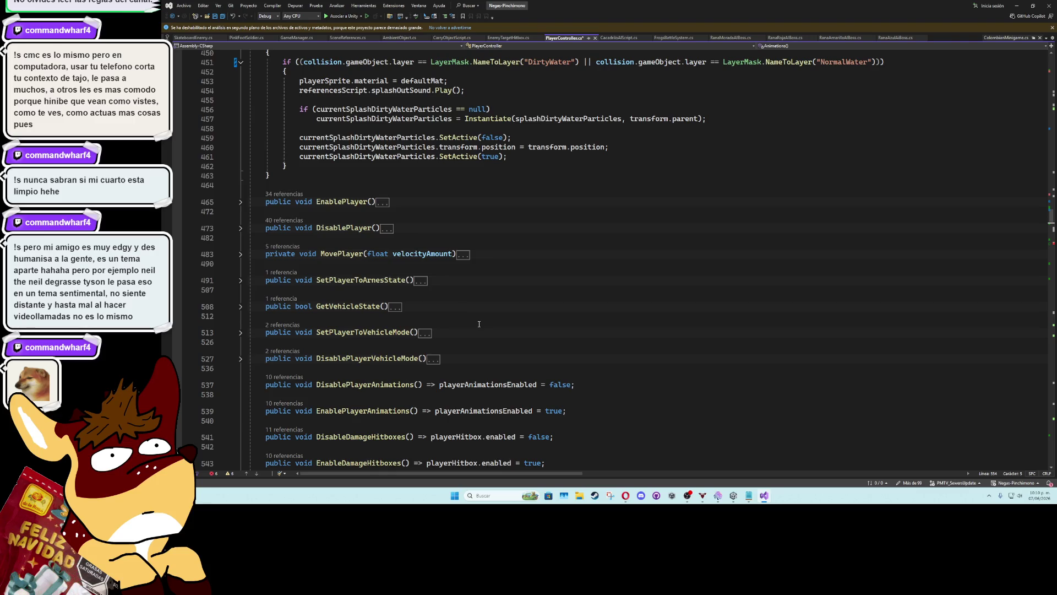
scroll(479, 324, "down", 6)
scroll(479, 324, "down", 4)
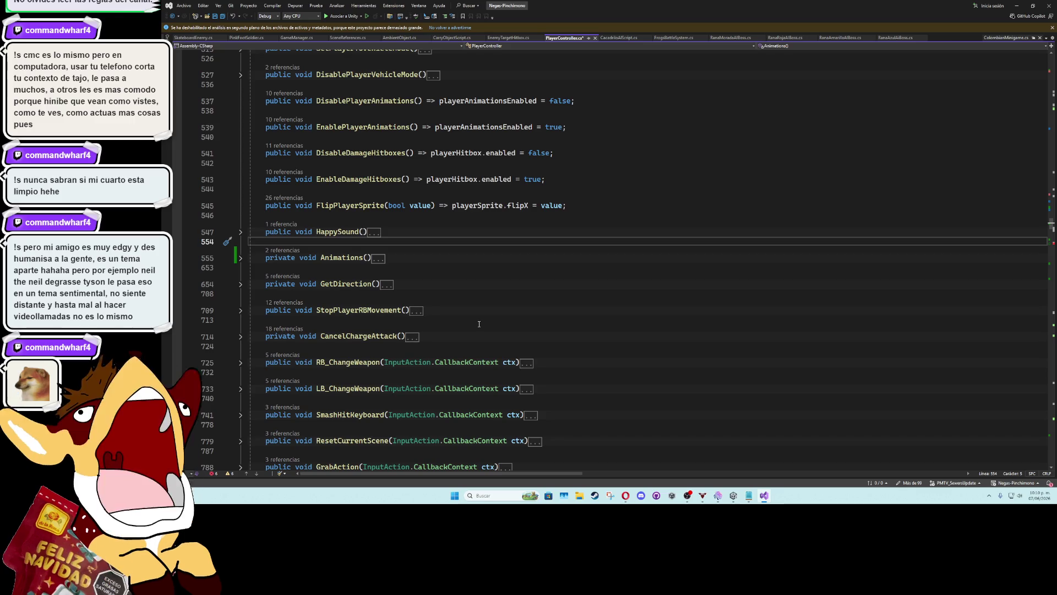
scroll(479, 324, "down", 4)
scroll(479, 323, "up", 20)
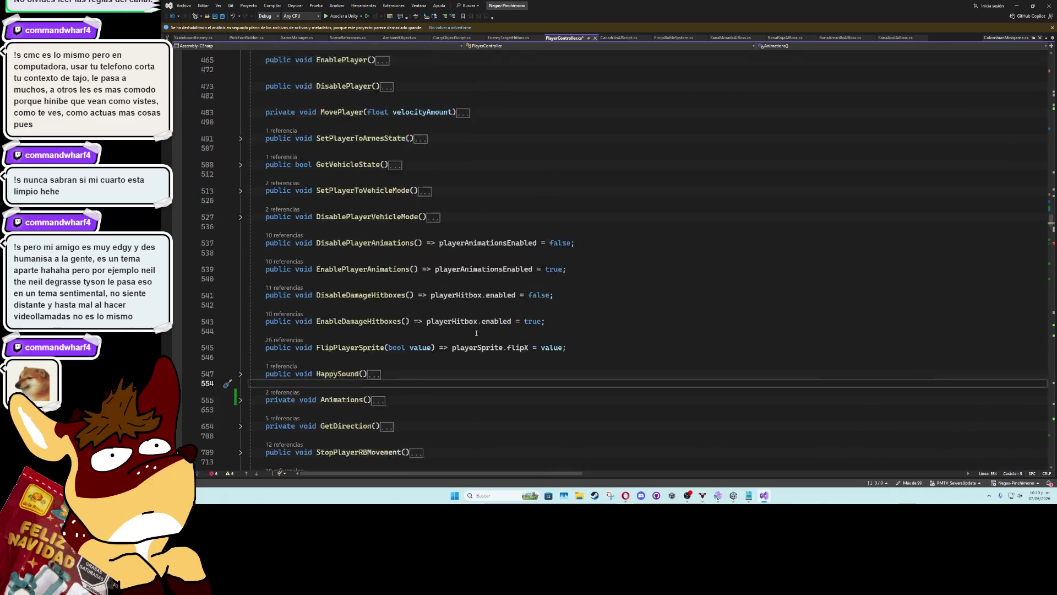
scroll(450, 330, "up", 20)
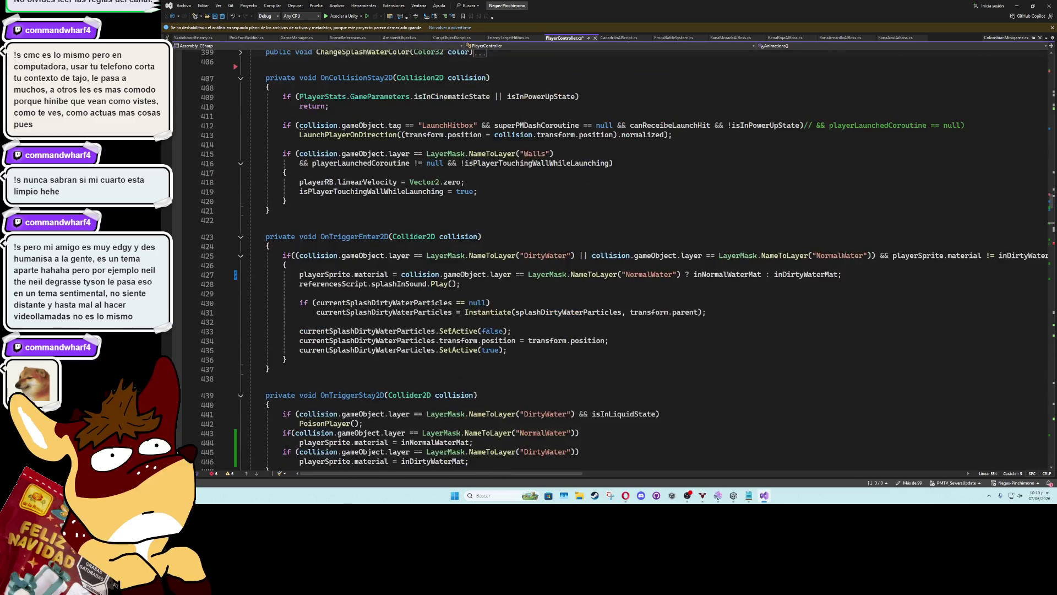
scroll(449, 331, "up", 18)
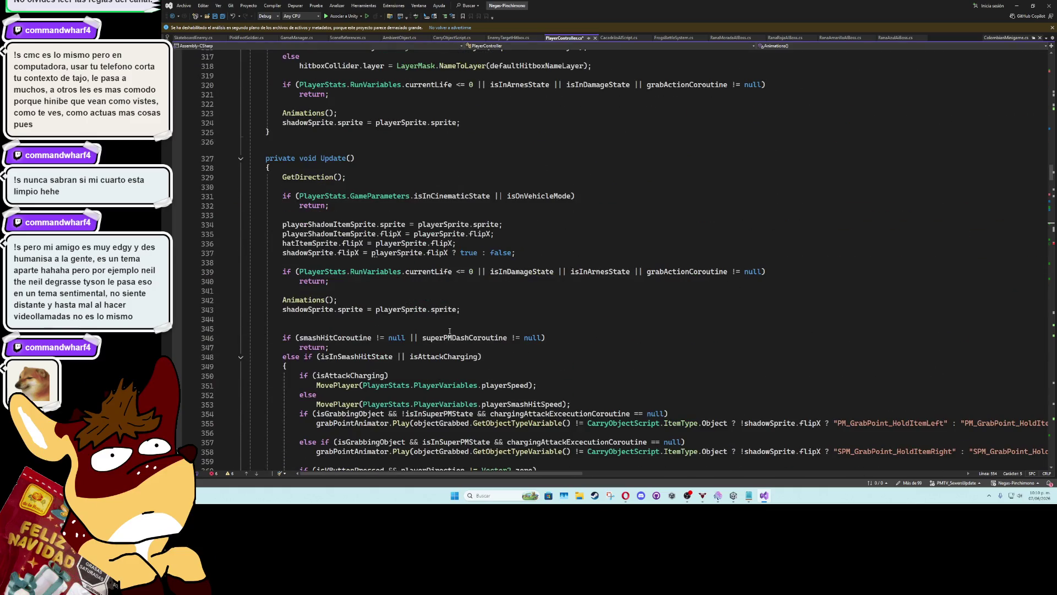
scroll(449, 331, "up", 20)
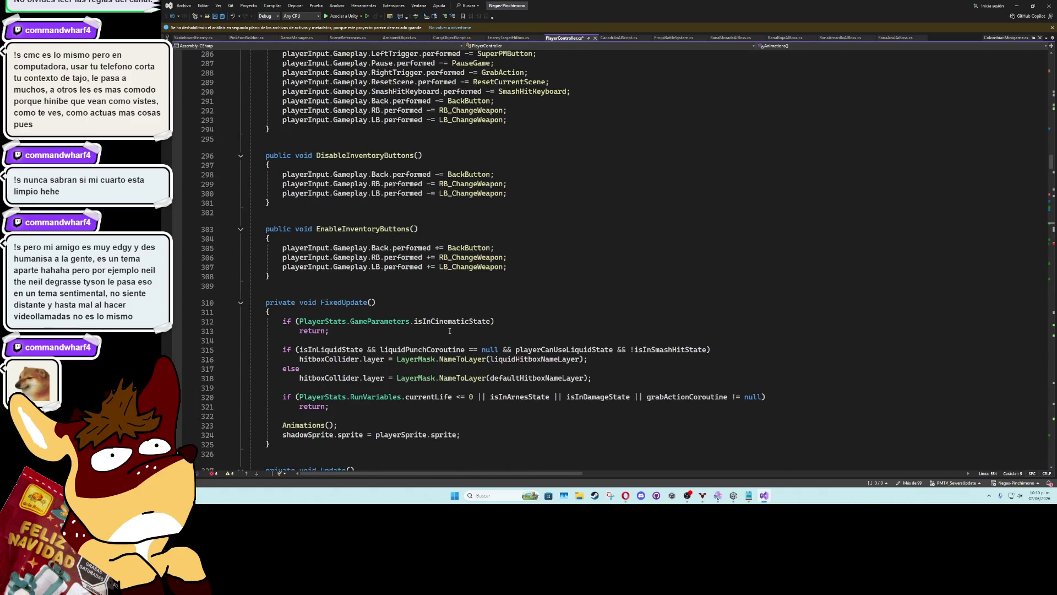
scroll(449, 330, "up", 6)
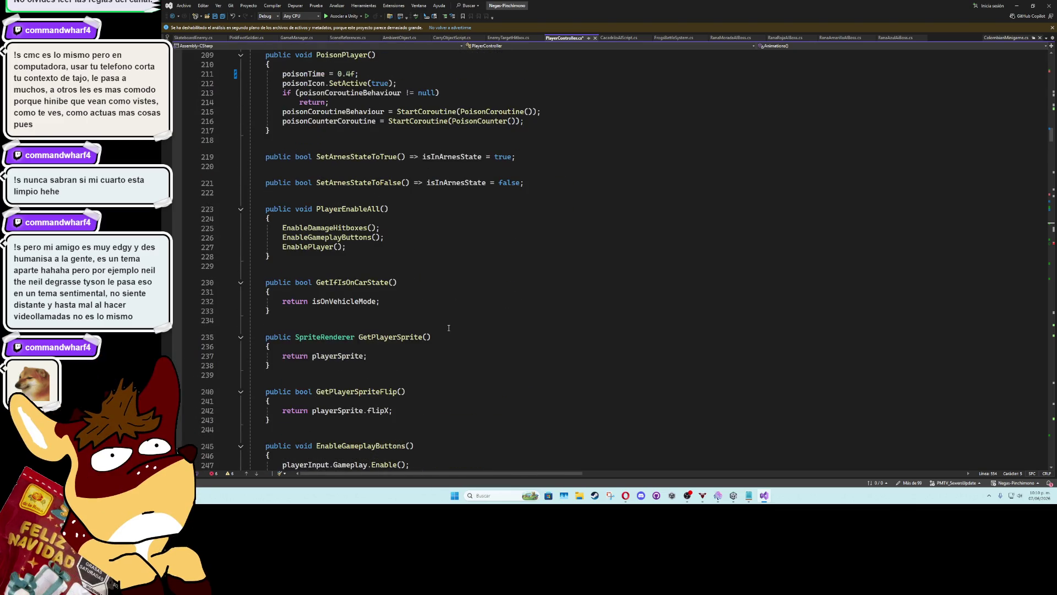
scroll(455, 283, "up", 4)
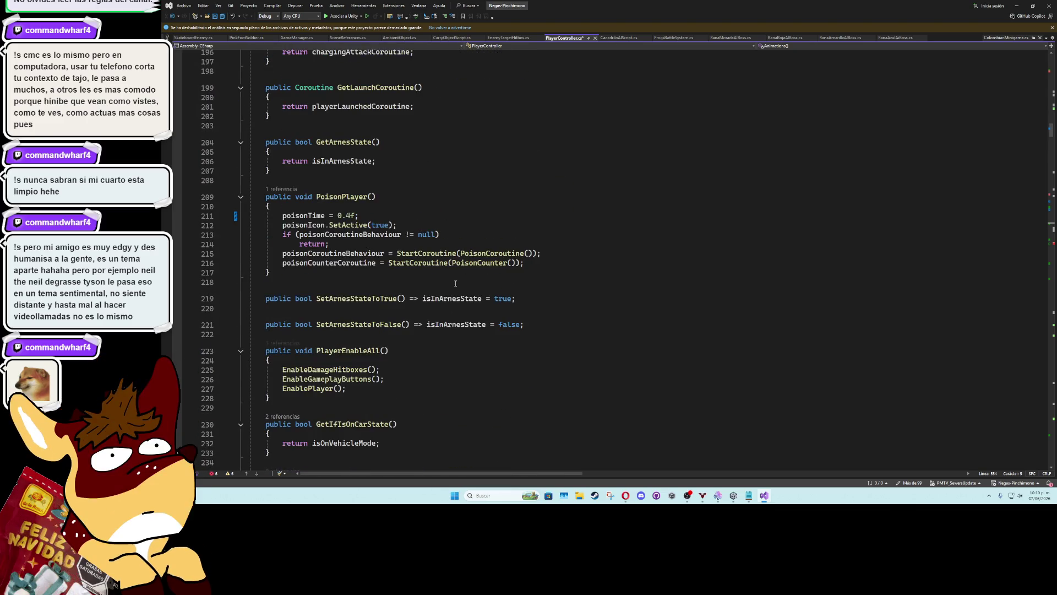
scroll(455, 283, "up", 6)
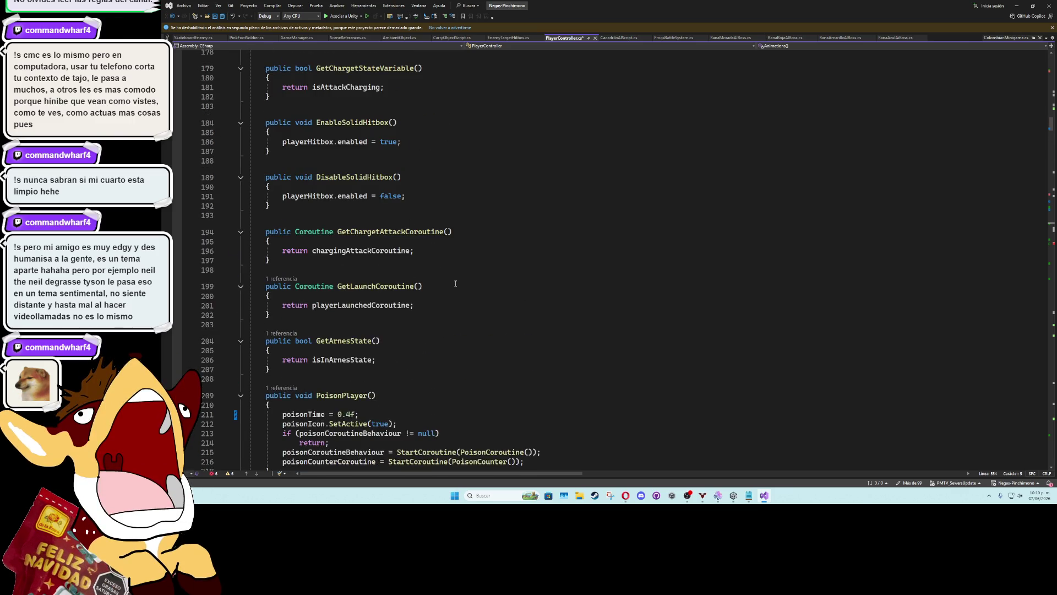
scroll(455, 283, "up", 3)
scroll(455, 283, "up", 6)
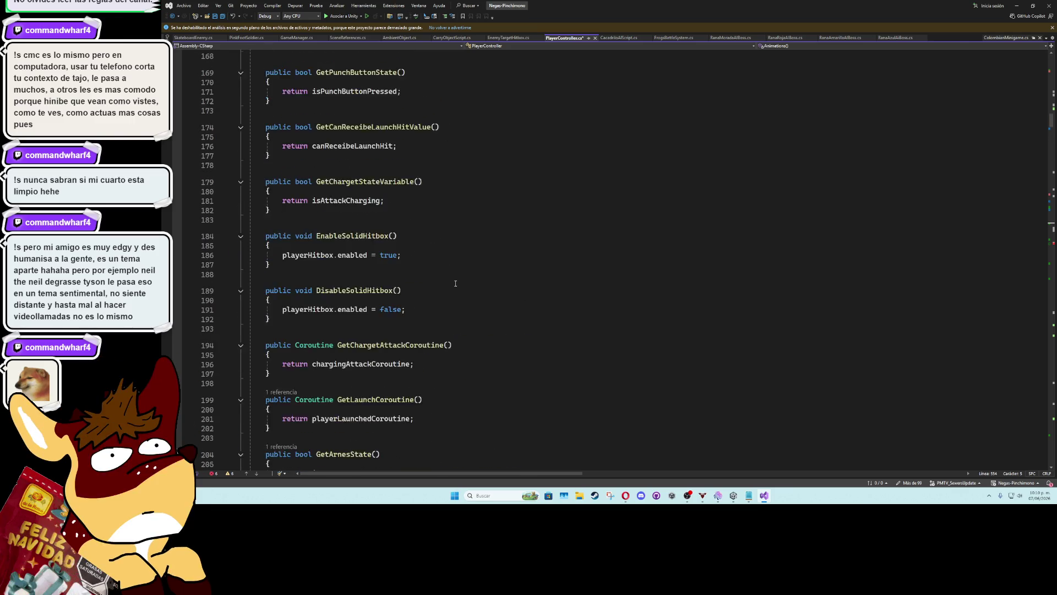
scroll(456, 283, "up", 4)
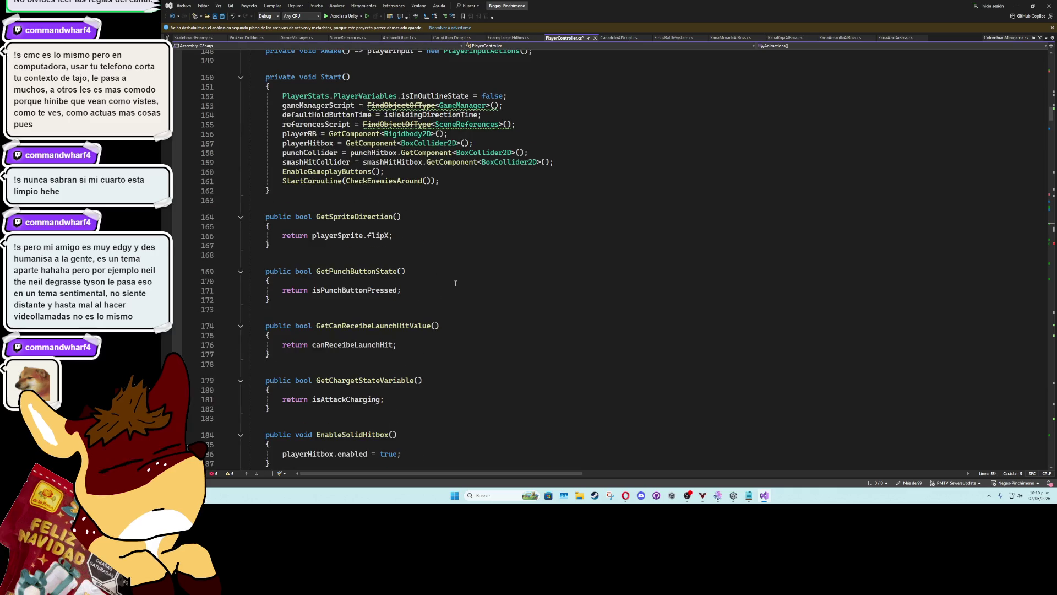
scroll(456, 283, "down", 5)
scroll(456, 283, "down", 4)
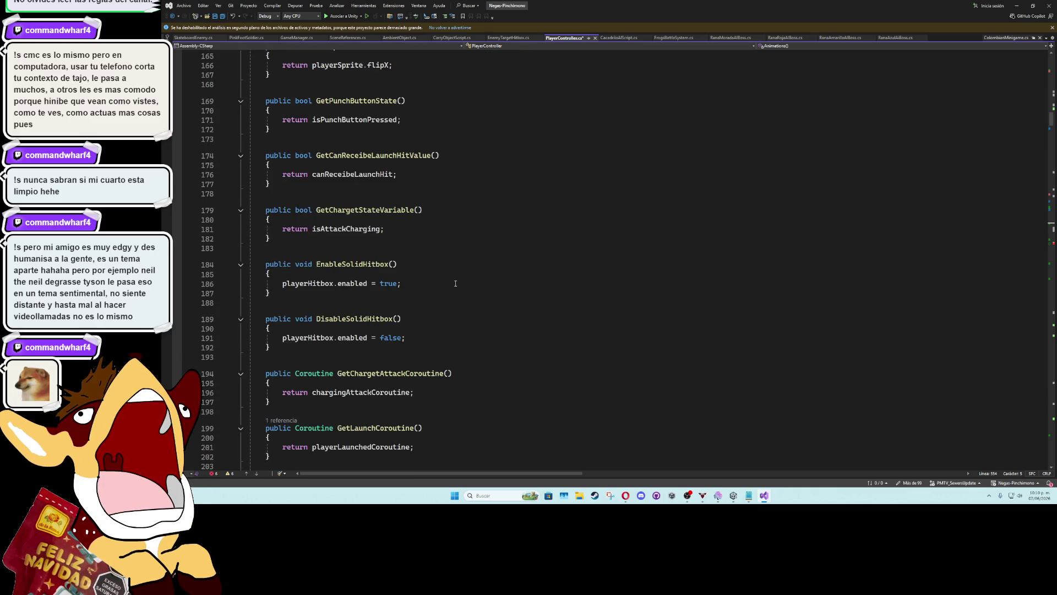
scroll(455, 283, "down", 3)
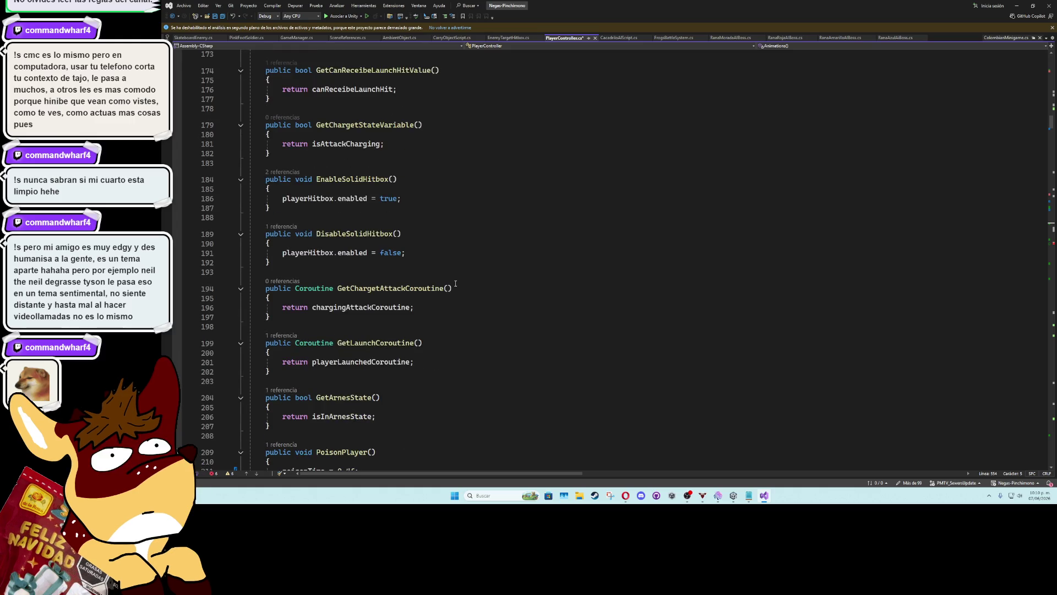
scroll(456, 283, "down", 3)
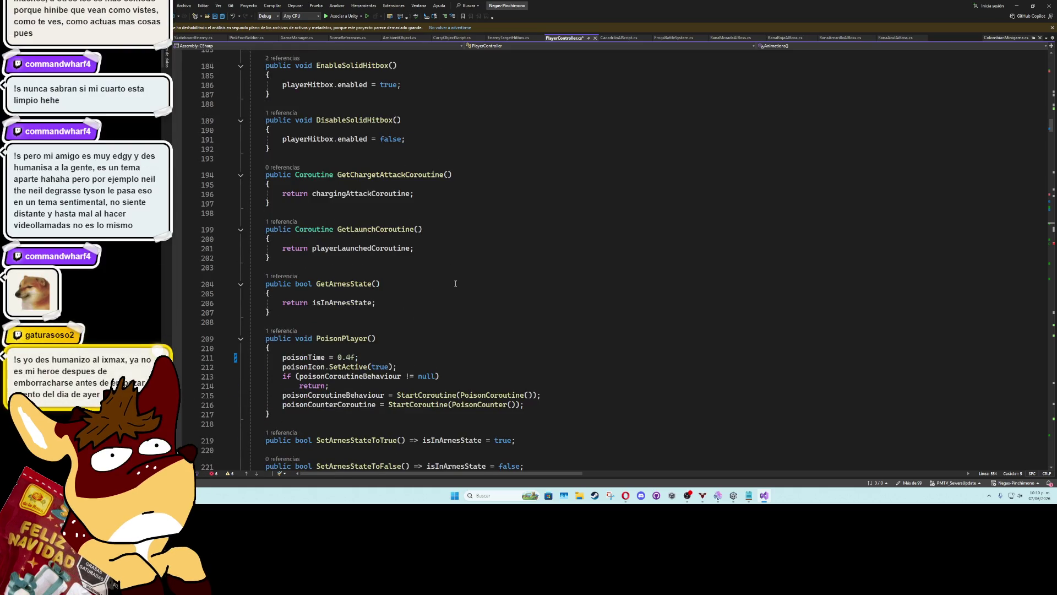
scroll(456, 283, "down", 6)
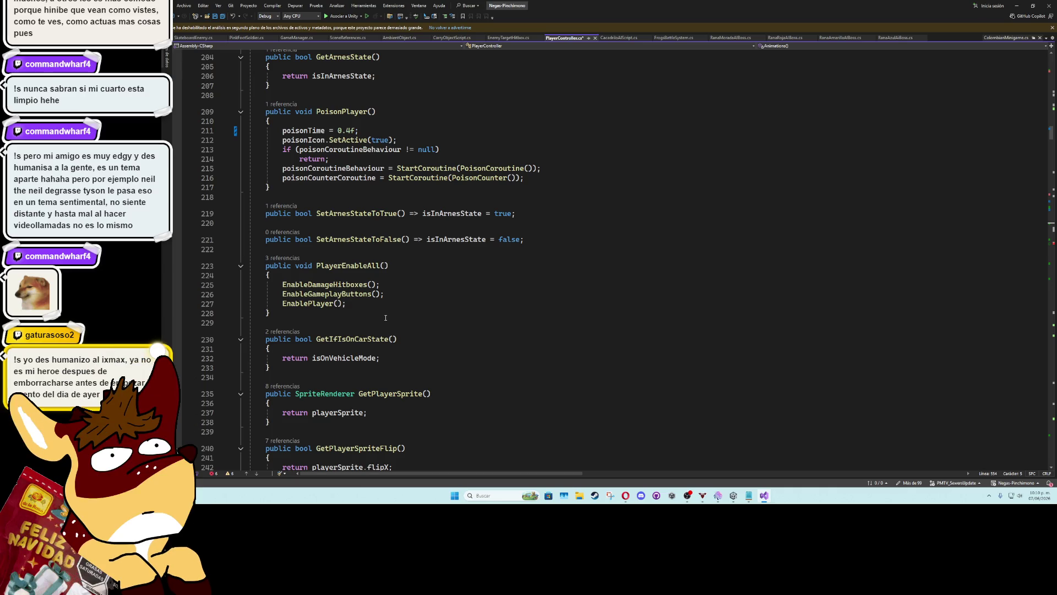
scroll(442, 323, "down", 4)
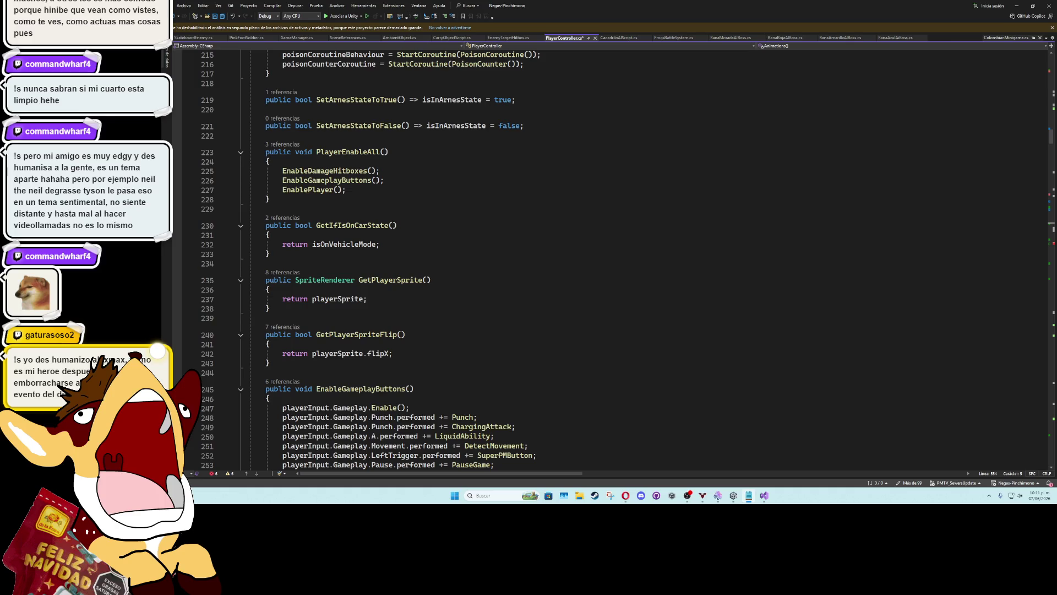
scroll(524, 323, "down", 13)
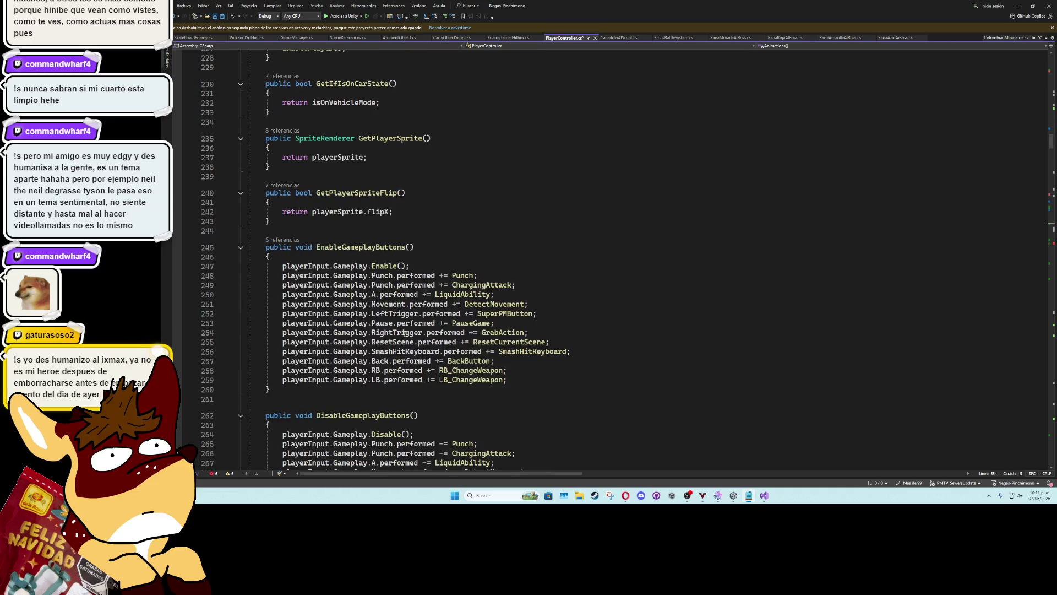
scroll(353, 325, "down", 8)
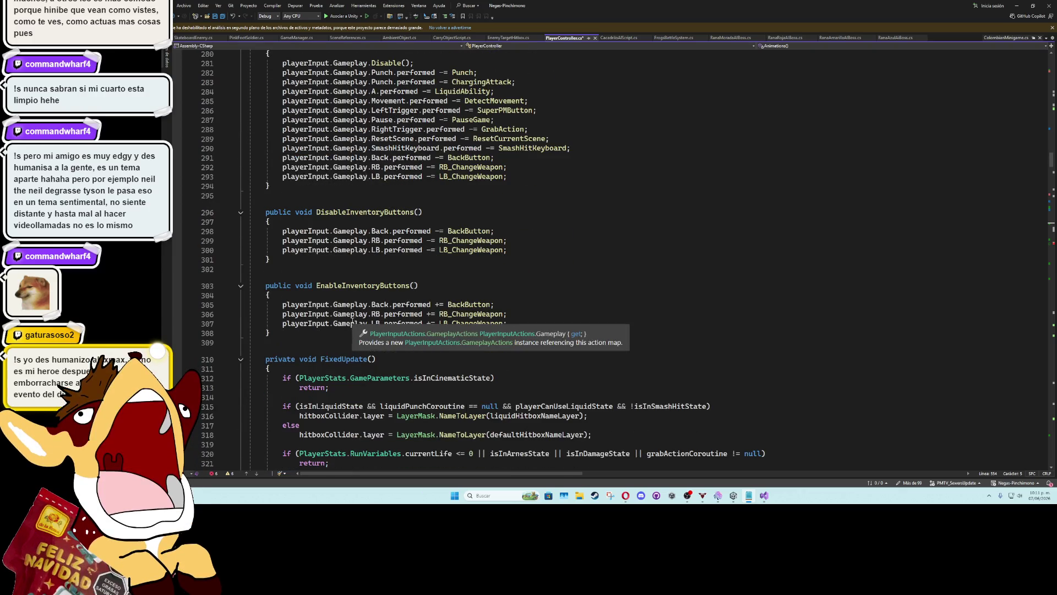
scroll(549, 292, "down", 9)
scroll(549, 292, "down", 3)
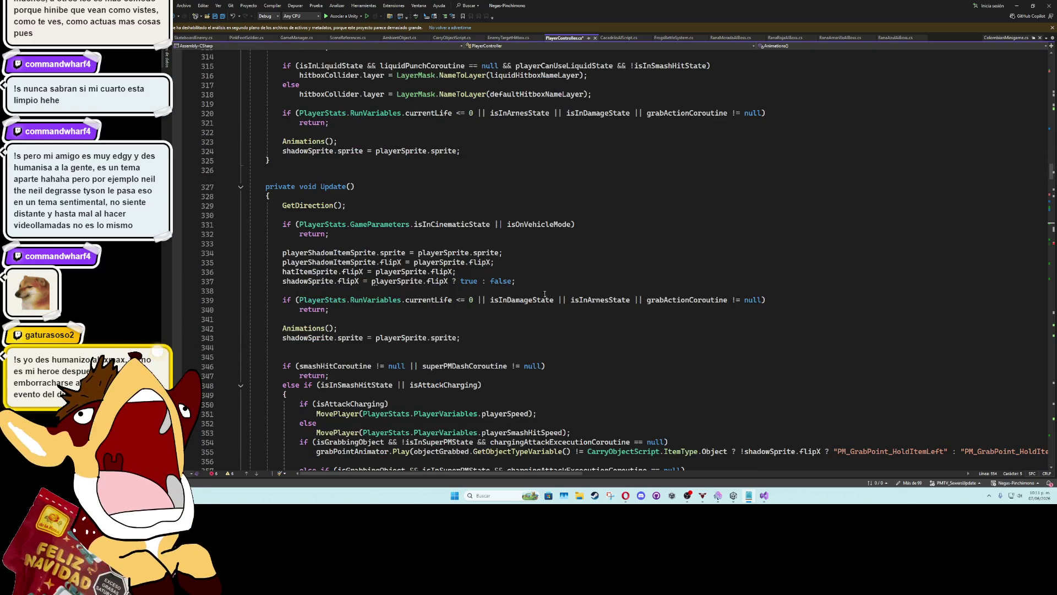
left_click(241, 187)
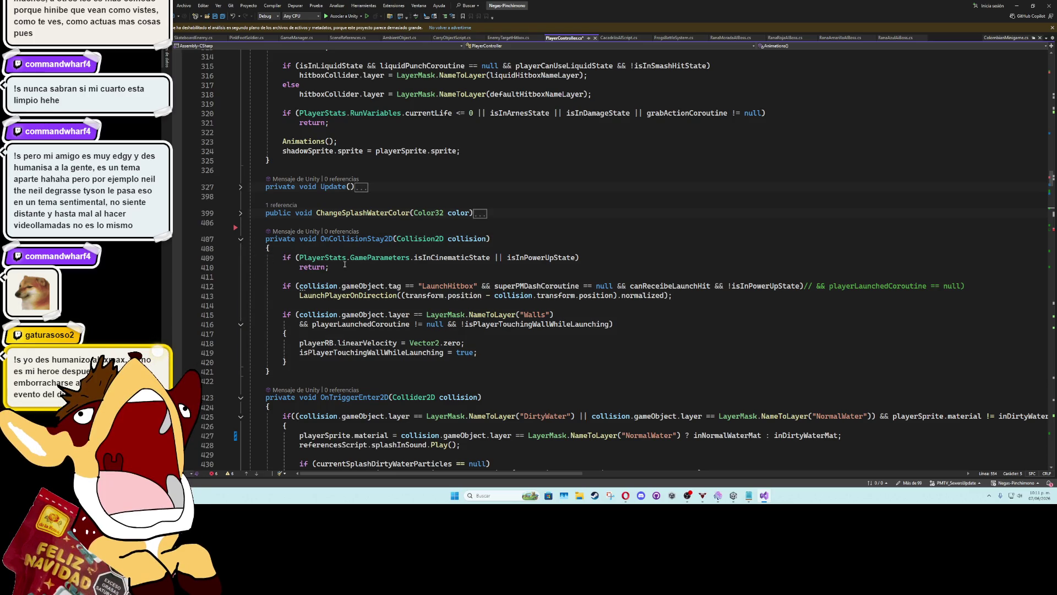
Collapse OnTriggerExit2D and OnTriggerStay2D, and briefly check SetPlayerToVehicleMode
scroll(344, 264, "down", 17)
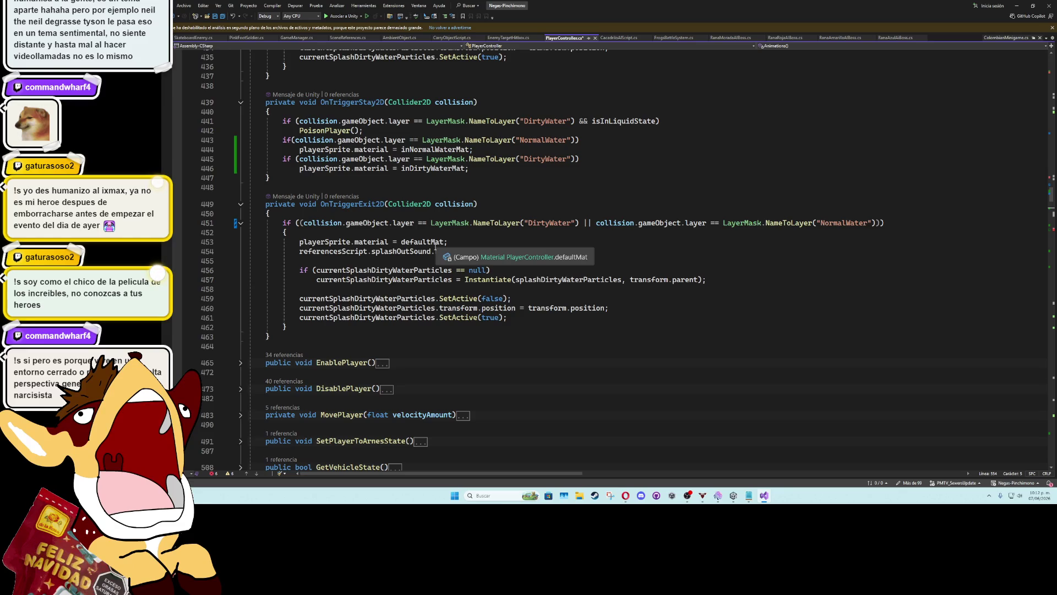
left_click(240, 204)
left_click(241, 102)
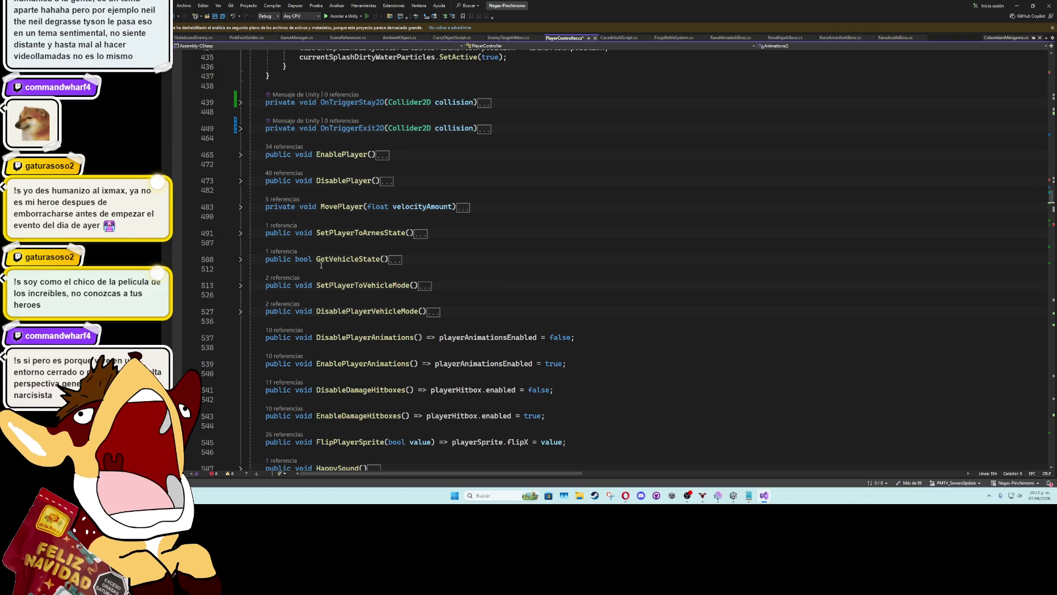
left_click(241, 286)
left_click(241, 286)
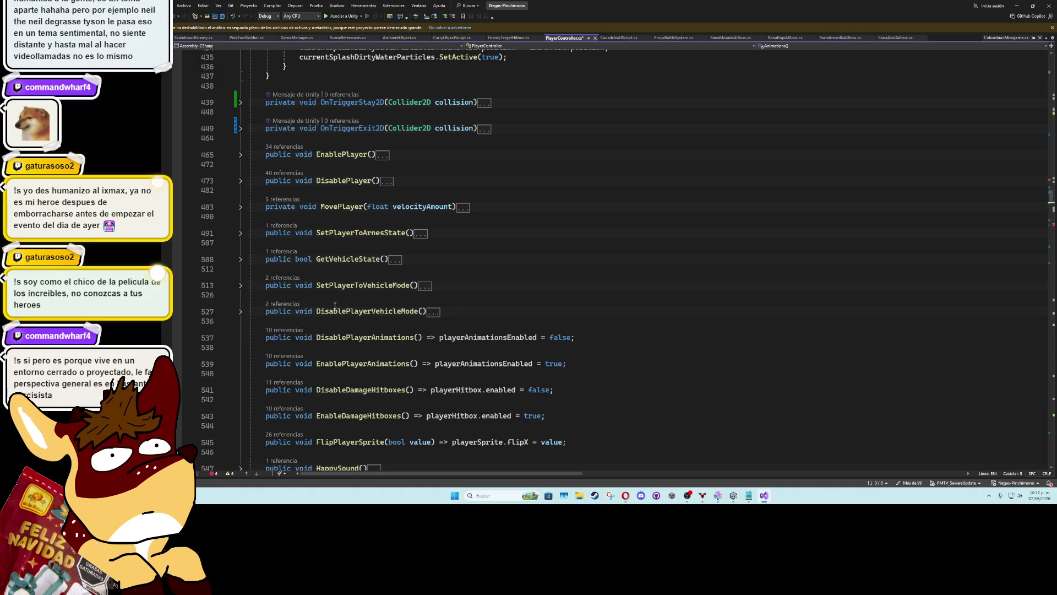
Expand GrabAction and jump to the GrabActionCoroutine definition at line 1783
scroll(511, 306, "down", 3)
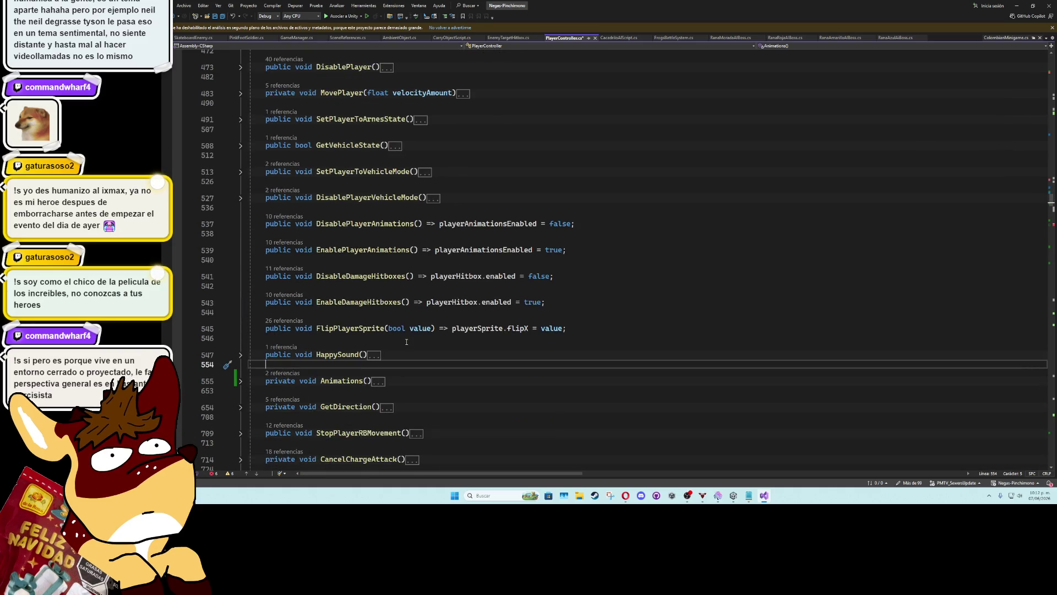
scroll(348, 346, "down", 3)
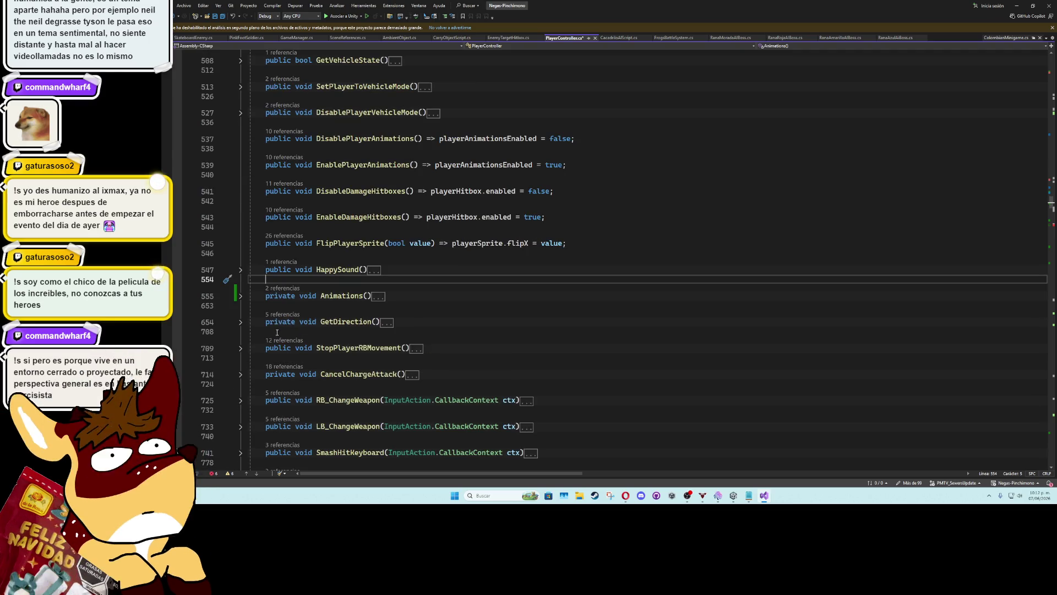
scroll(272, 355, "down", 3)
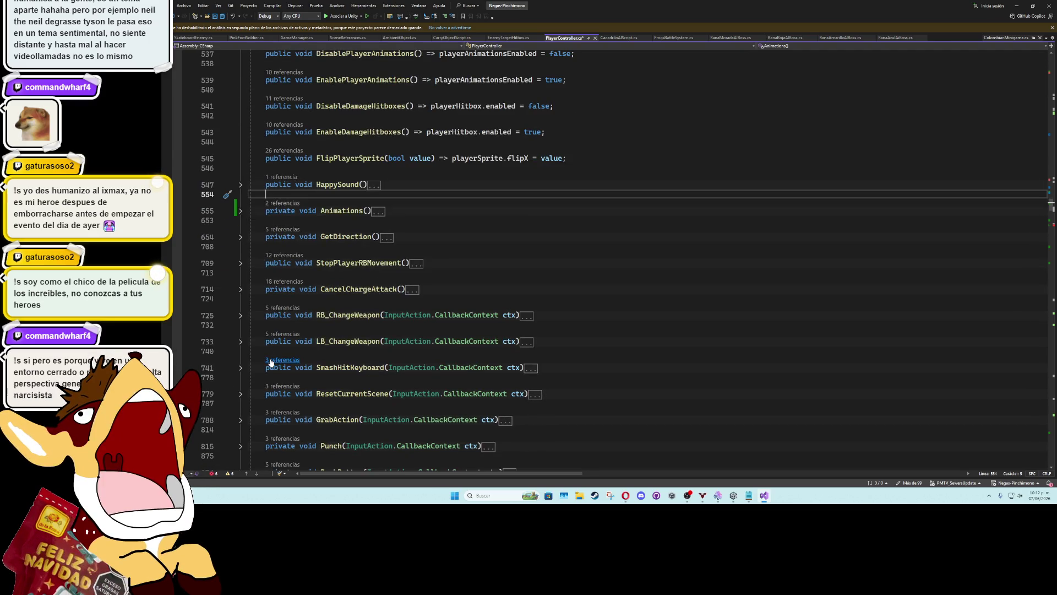
scroll(271, 362, "down", 2)
scroll(271, 362, "down", 3)
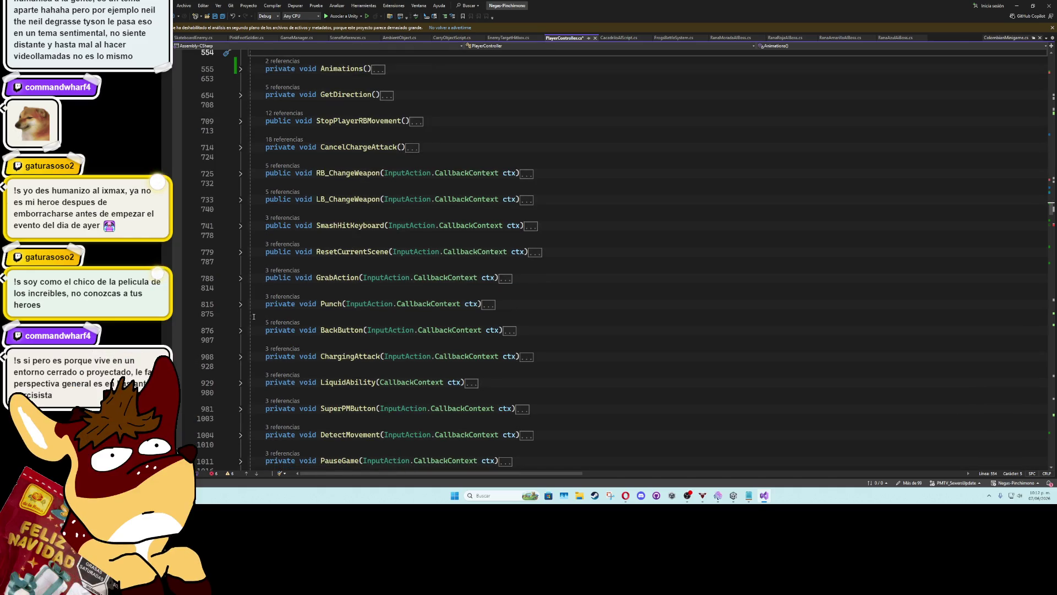
left_click(240, 277)
scroll(399, 364, "down", 4)
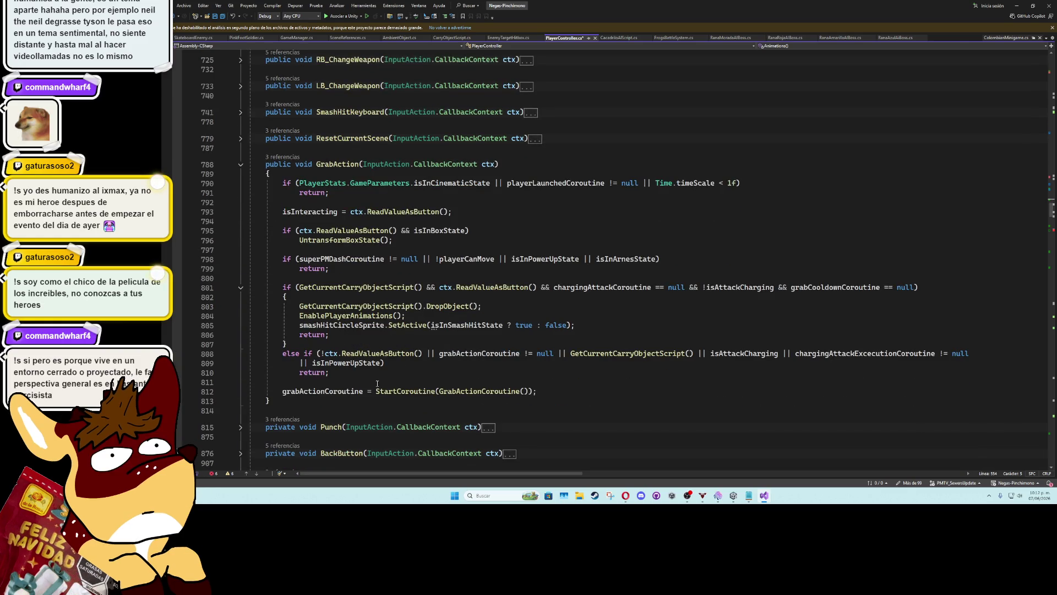
left_click(453, 391)
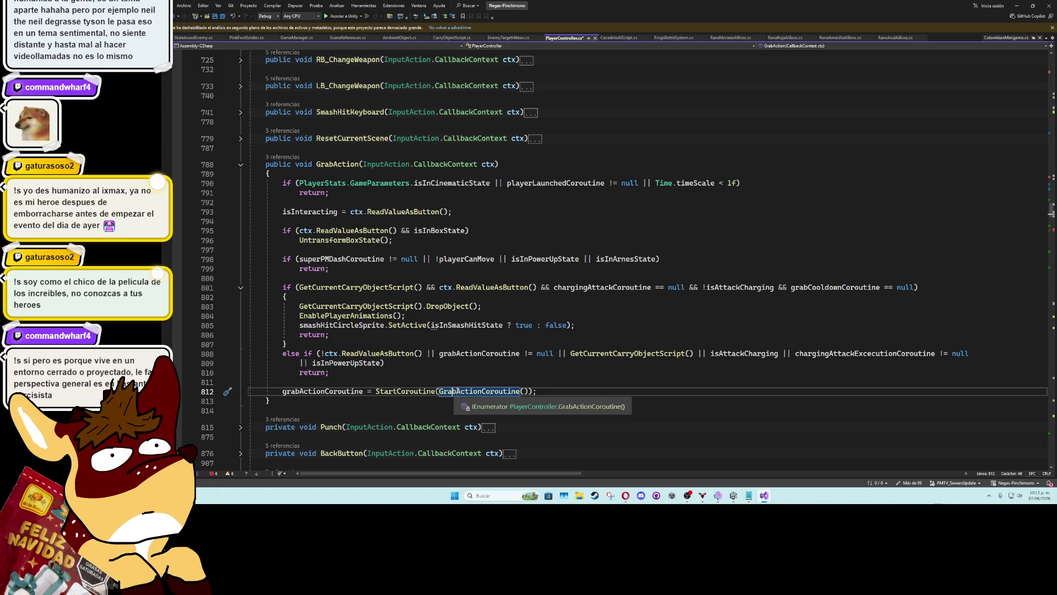
left_click(457, 391, "ctrl")
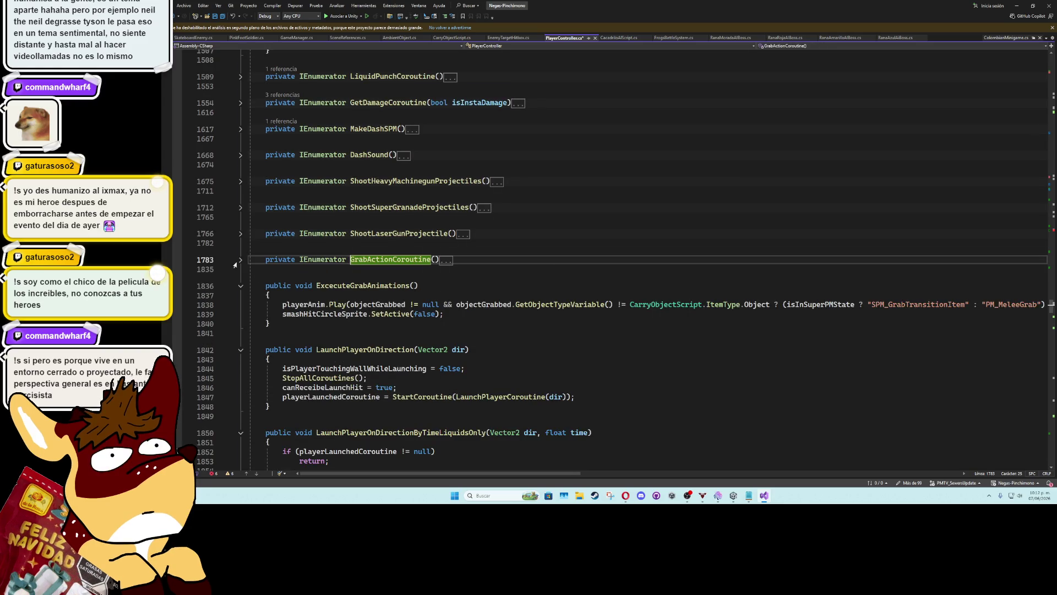
Expand GrabActionCoroutine and collapse its successful-grab branch, lines 1805–1810, with Ctrl+M
left_click(240, 260)
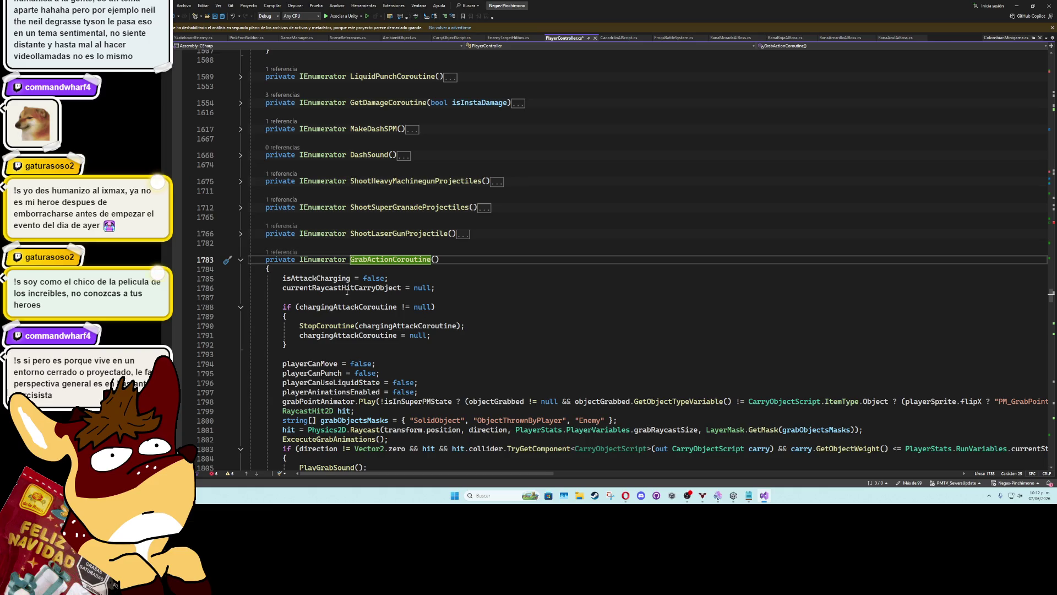
left_click_drag(438, 289, 285, 291)
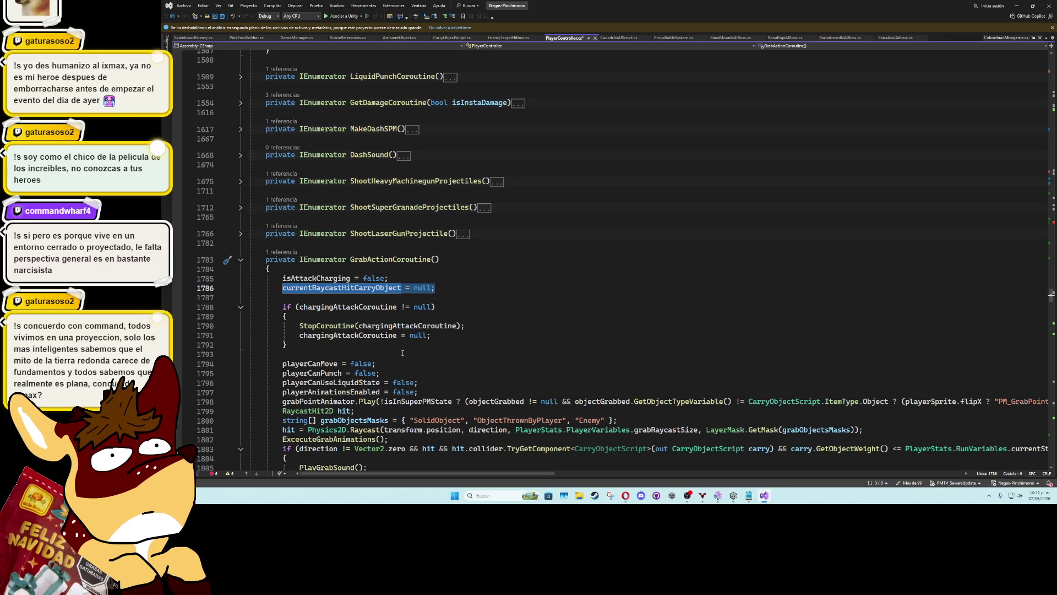
scroll(403, 352, "down", 2)
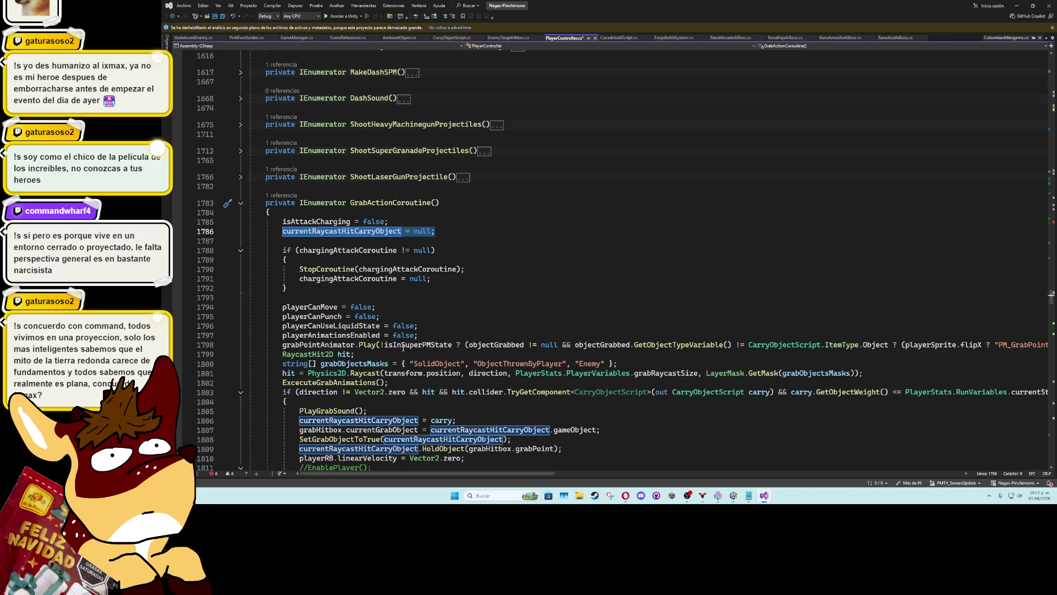
scroll(390, 361, "down", 3)
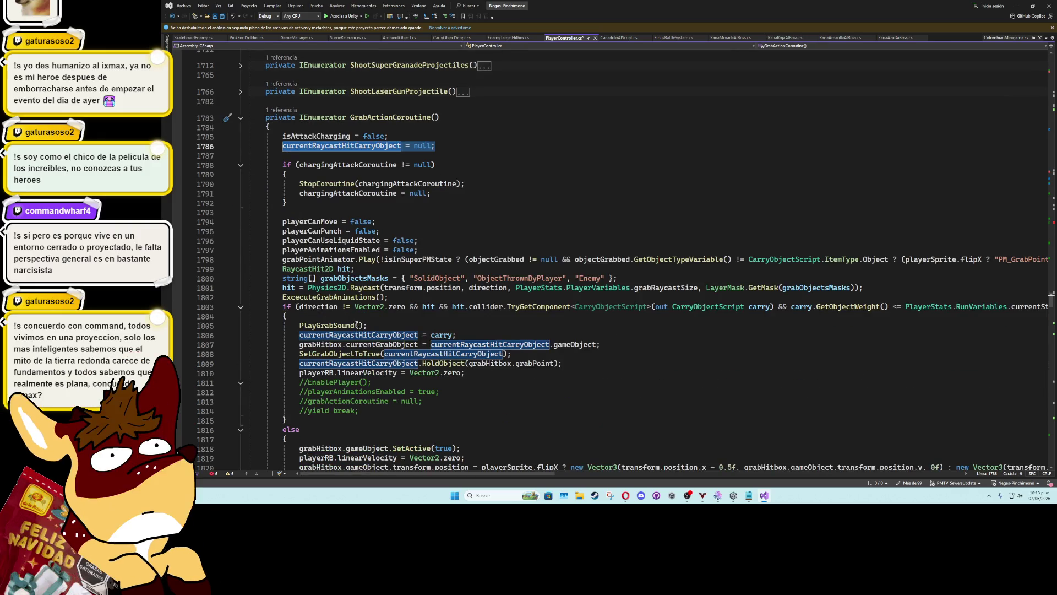
left_click(299, 325)
key("Down")
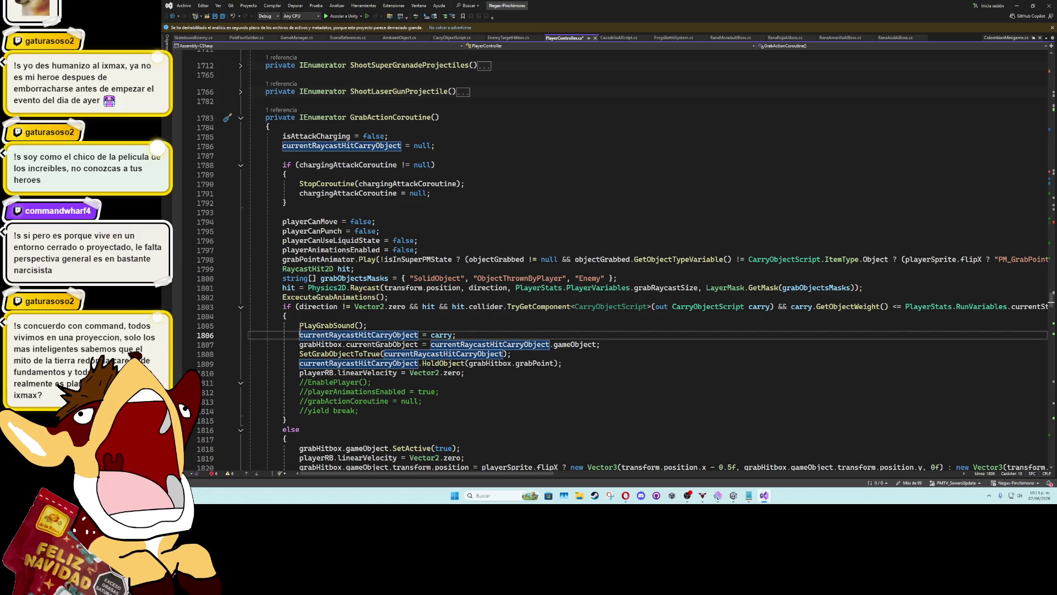
left_click_drag(299, 334, 427, 335)
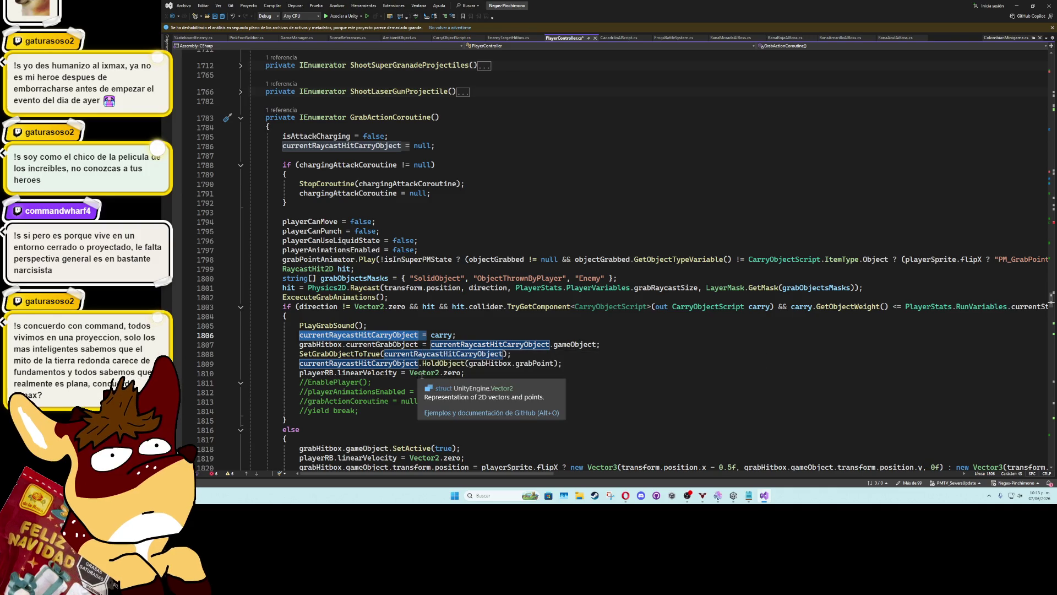
scroll(452, 347, "down", 2)
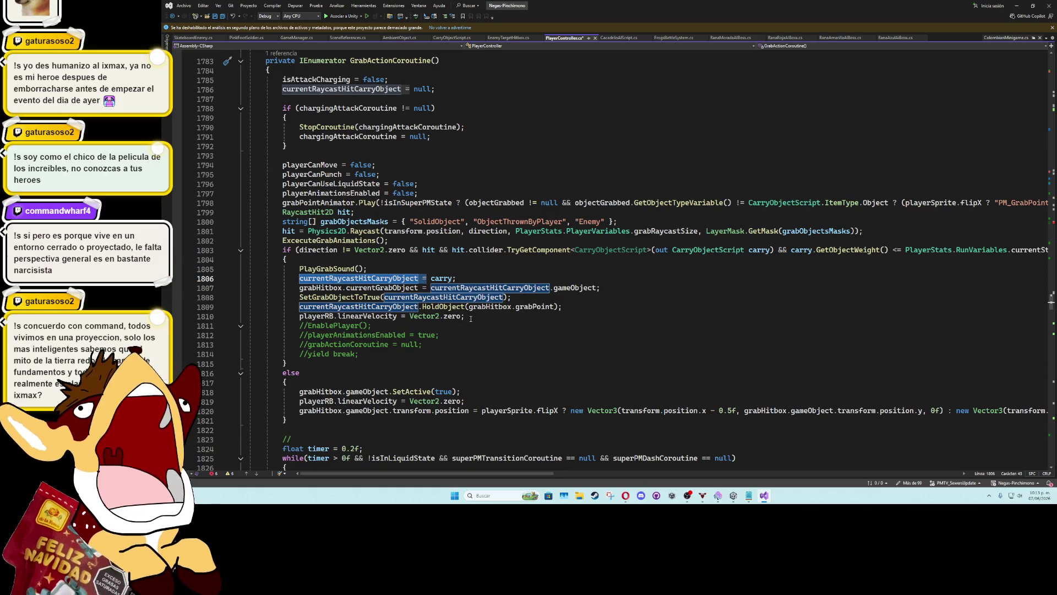
left_click_drag(467, 317, 300, 269)
key("ctrl+c")
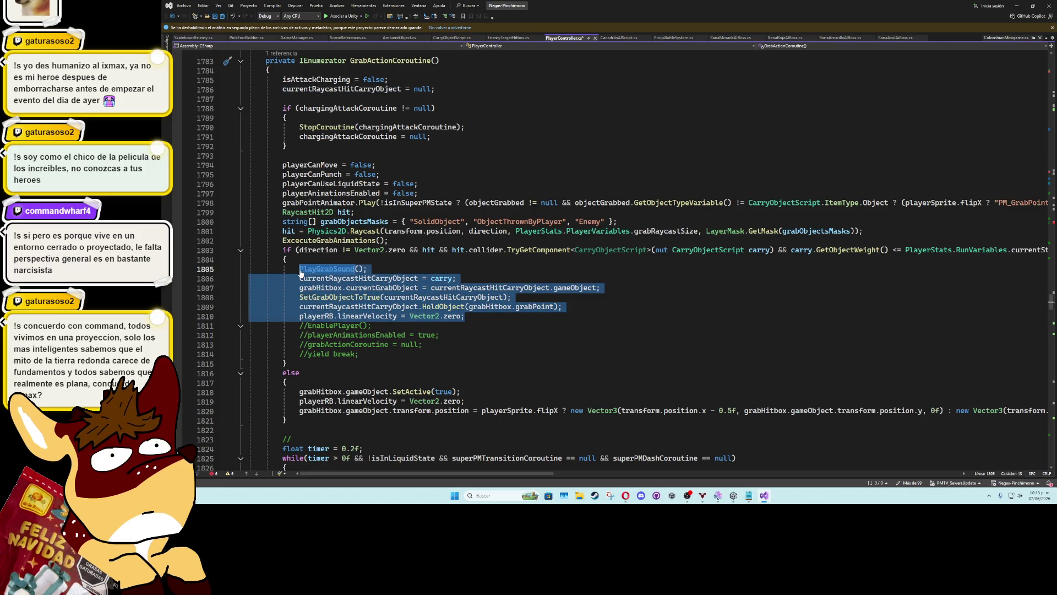
key("ctrl+m")
key("ctrl+m")
left_click(422, 325)
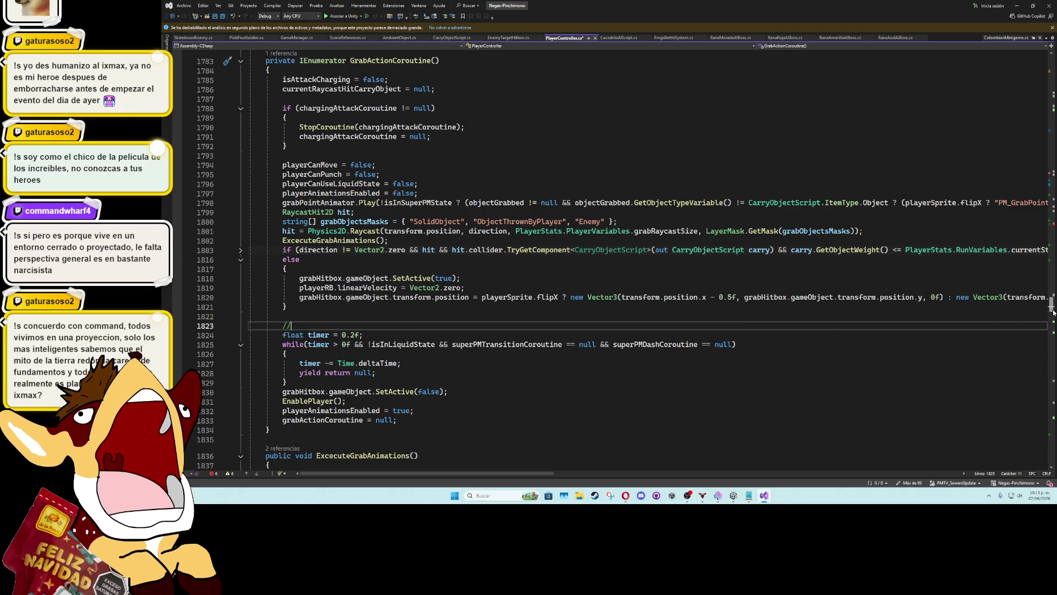
Fold ChargingAttackExcecution and scroll to GrabAction's full body around line 788
scroll(1053, 314, "down", 2)
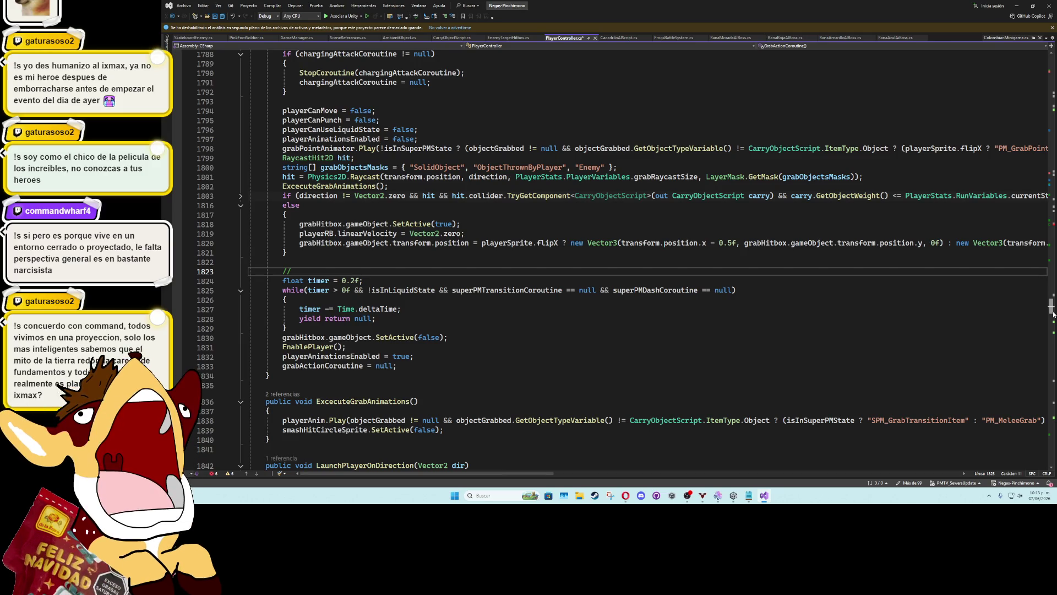
mouse_move(1053, 314)
left_mouse_down()
mouse_move(1050, 380)
mouse_move(1050, 357)
left_mouse_up()
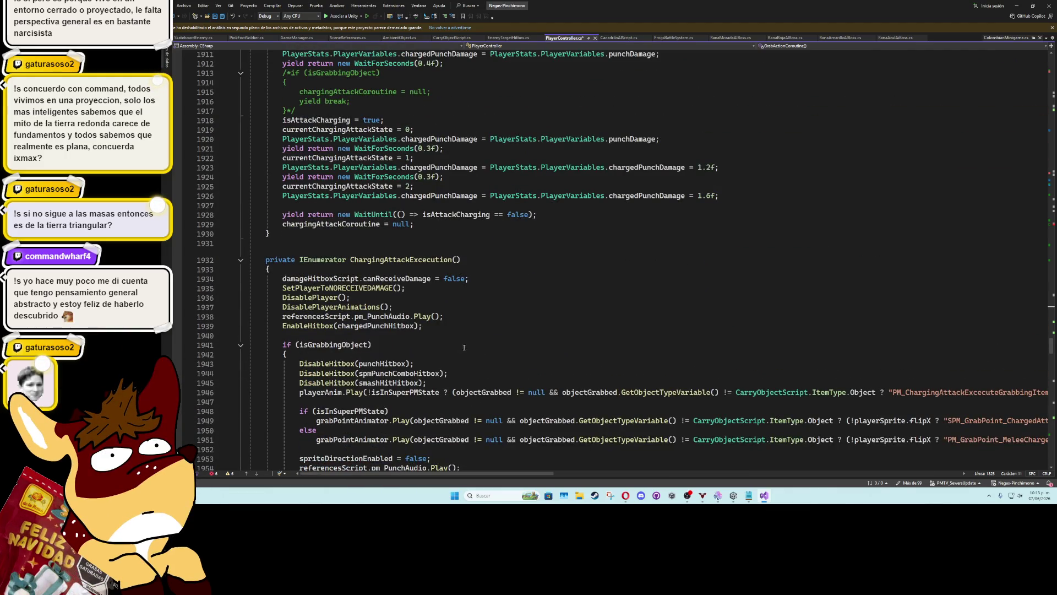
left_click(241, 261)
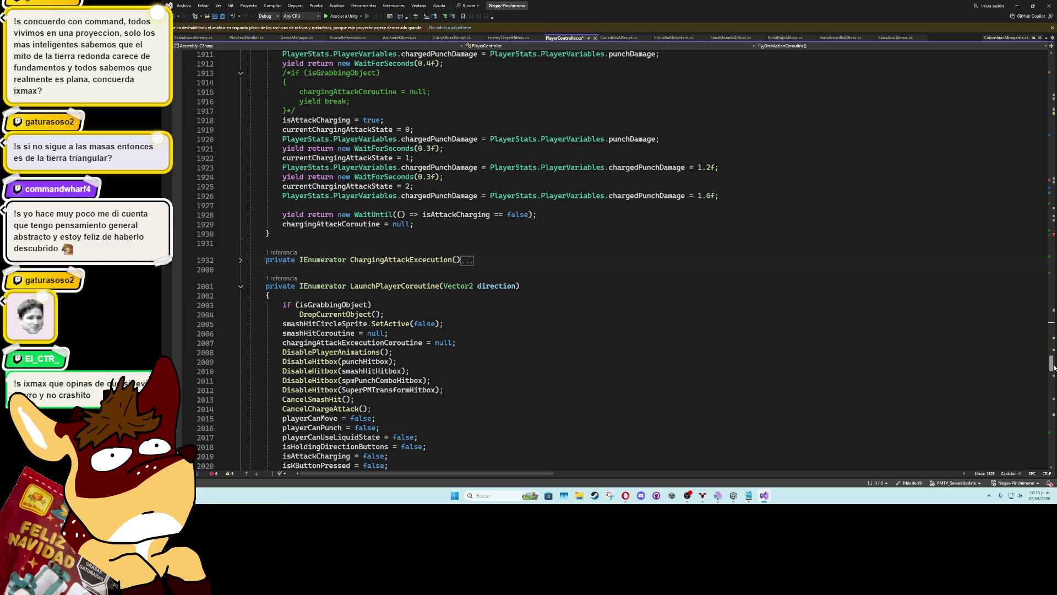
left_click_drag(1054, 367, 1046, 415)
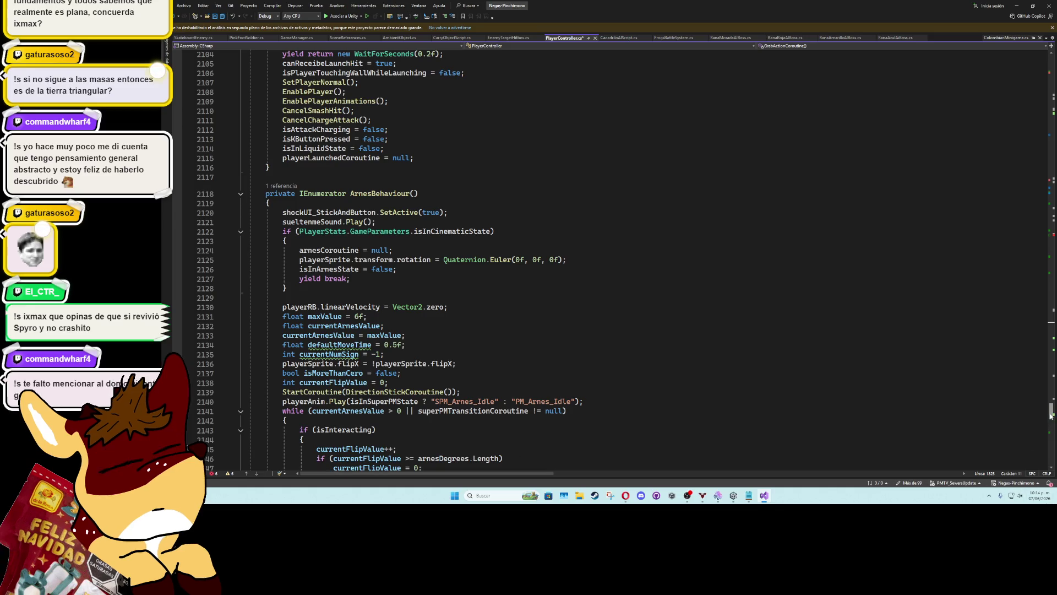
mouse_move(1051, 415)
left_mouse_down()
mouse_move(1051, 445)
mouse_move(1034, 121)
mouse_move(1031, 216)
left_mouse_up()
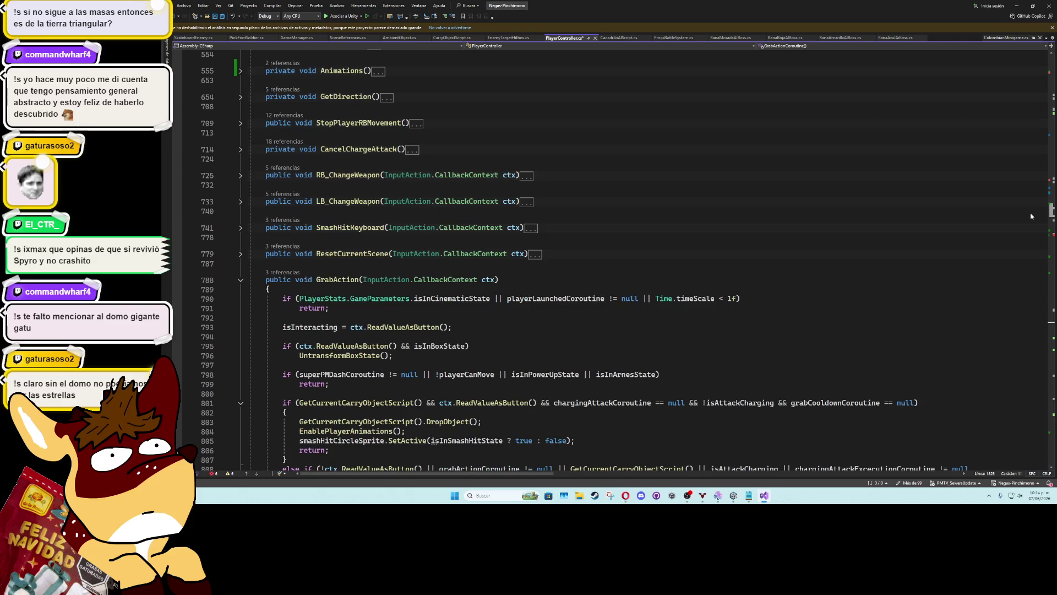
Fold GrabAction, expand DropCurrentObject and paste the copied grab lines into it
left_click(241, 293)
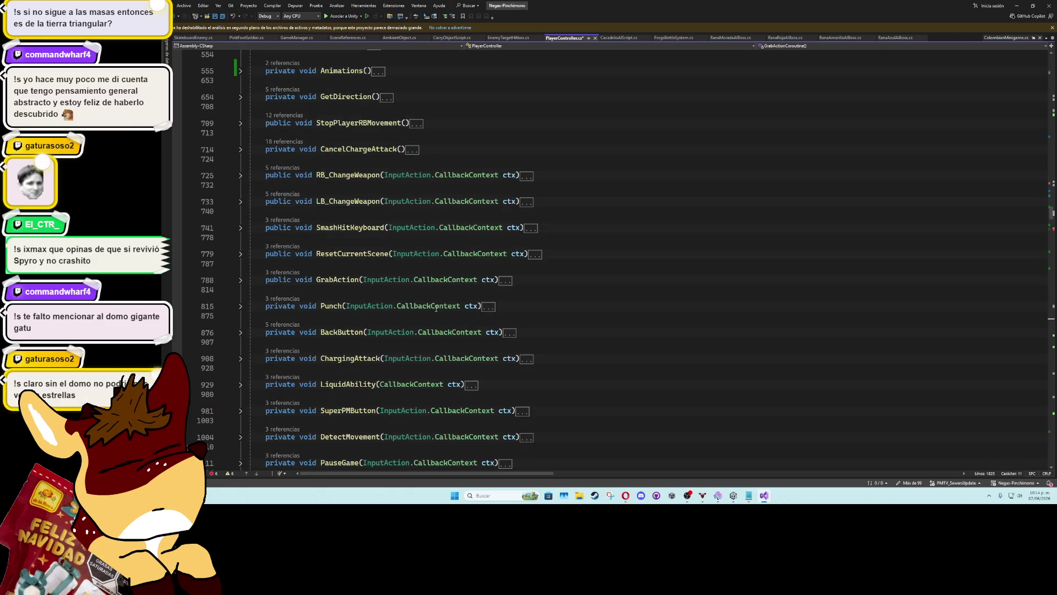
scroll(544, 323, "down", 6)
scroll(544, 323, "down", 7)
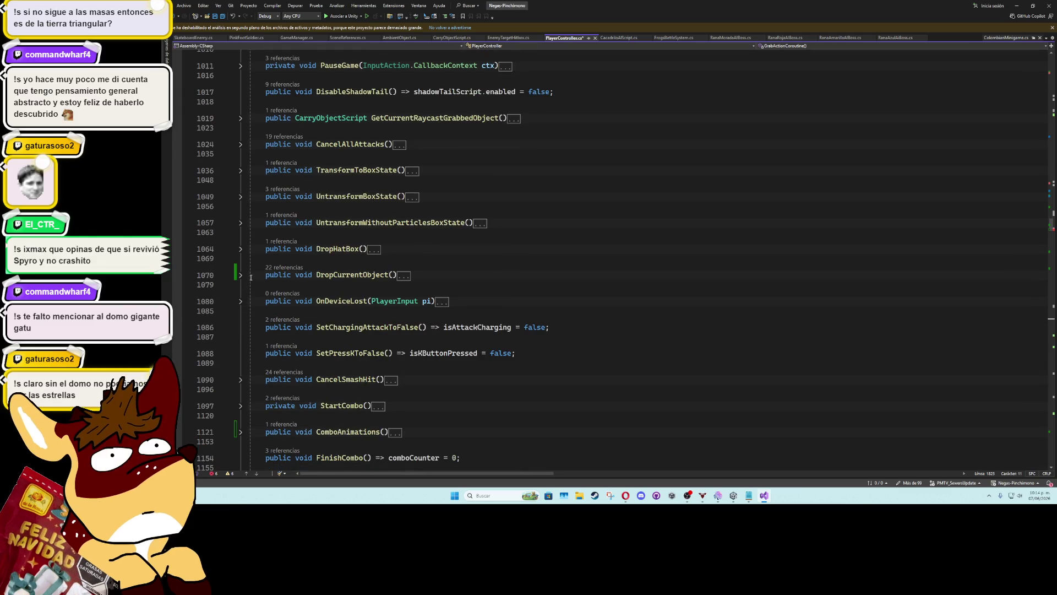
left_click(241, 276)
left_click(396, 333)
key("Return")
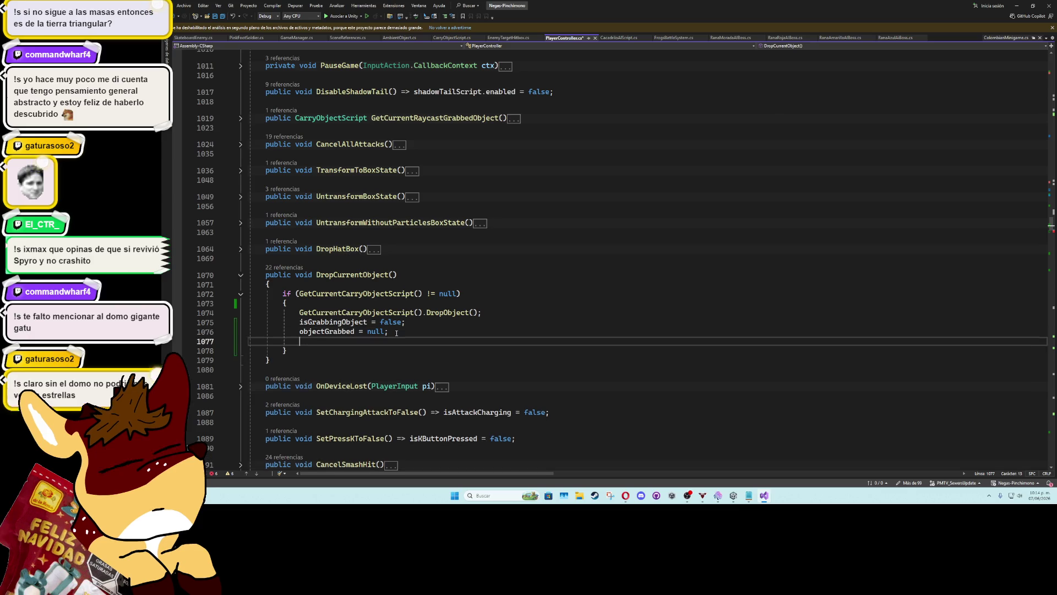
key("ctrl+v")
Remove the PlayGrabSound, SetGrabObjectToTrue and HoldObject lines, set the pasted assignments to null, and save
left_click(386, 341)
key("ctrl+x")
double_click(442, 341)
type("null")
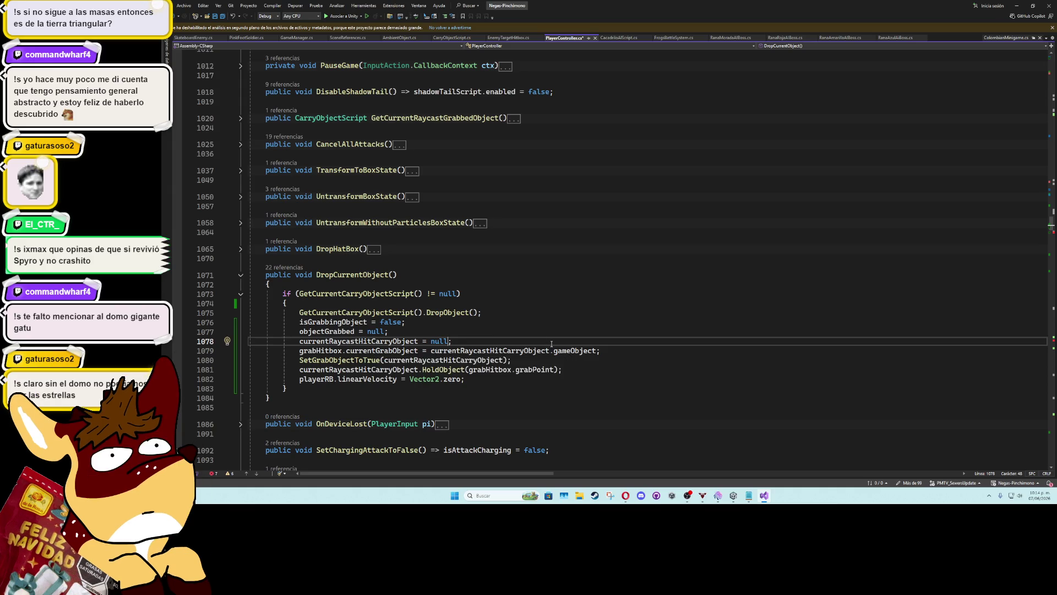
left_click_drag(598, 350, 431, 351)
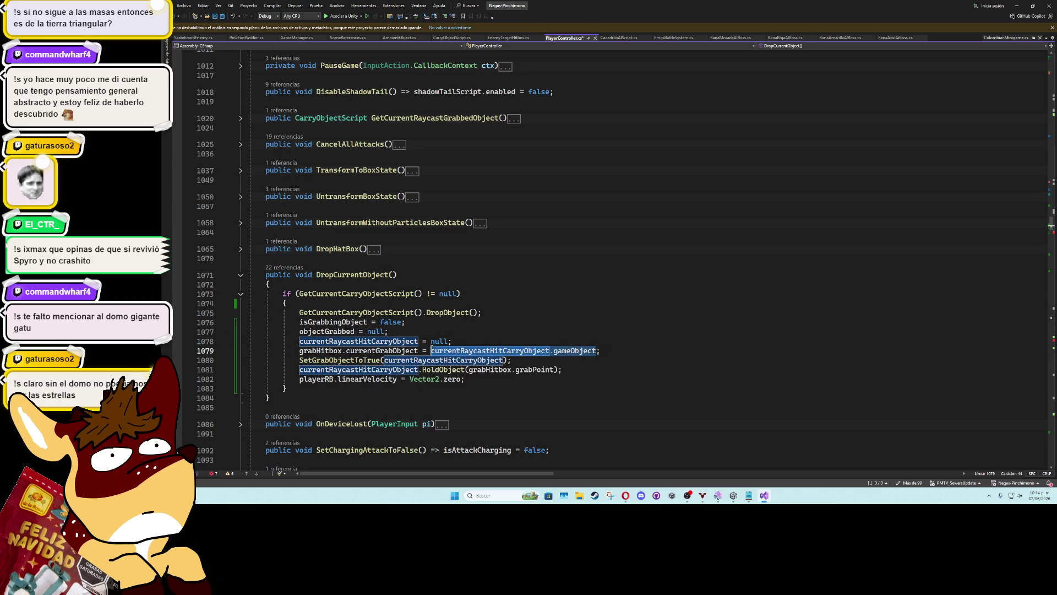
type("null;")
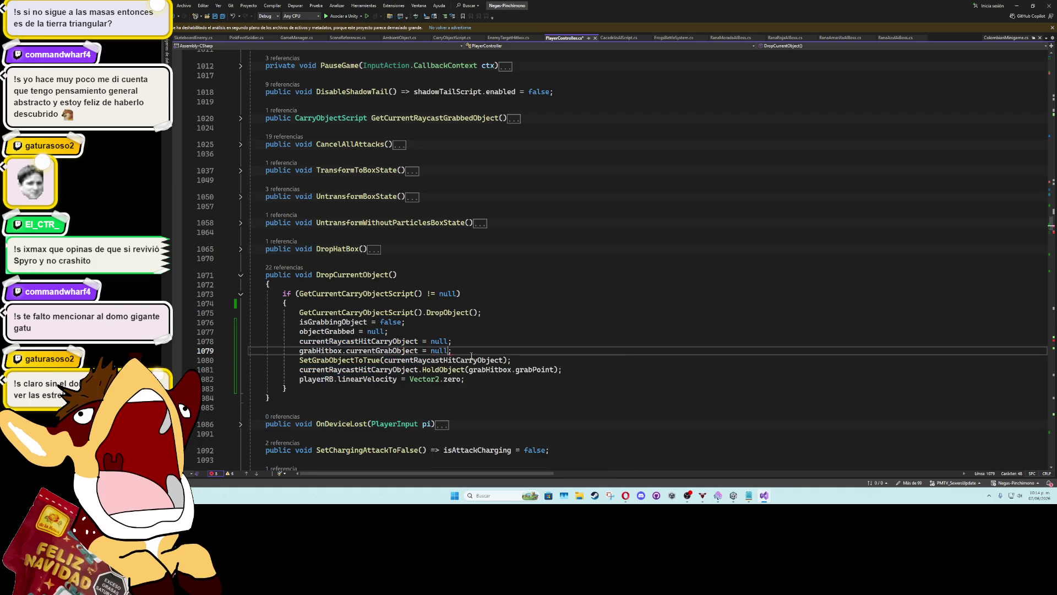
key("End")
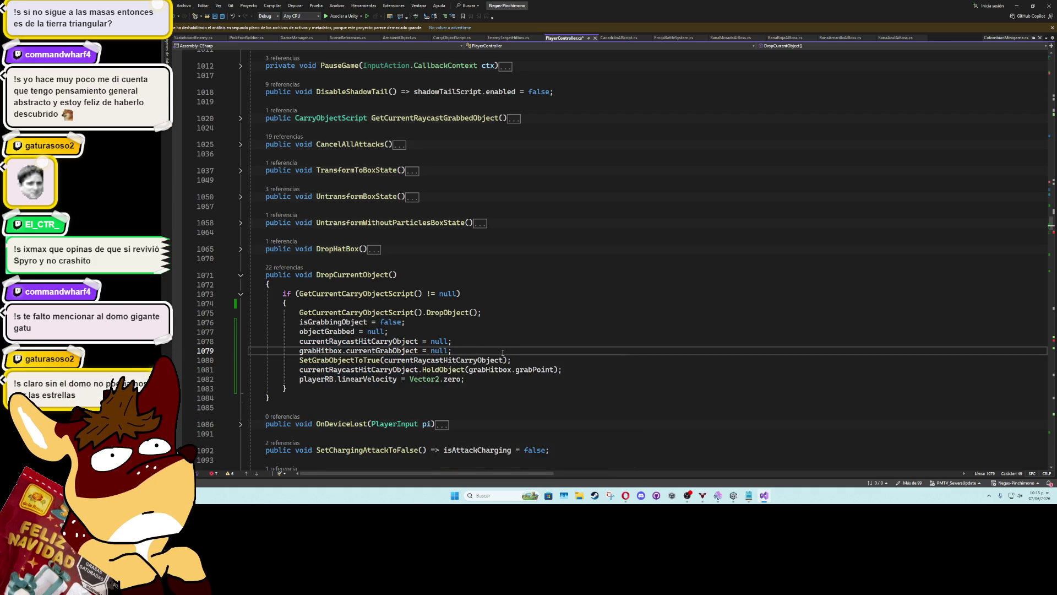
left_click(514, 360)
key("ctrl+x")
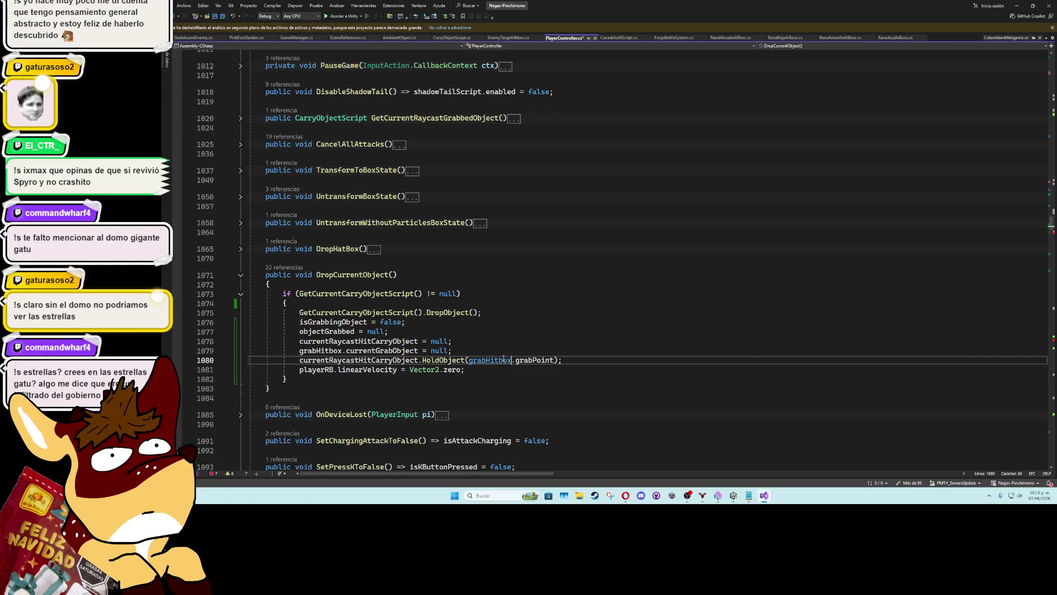
left_click(490, 351)
key("ctrl+s")
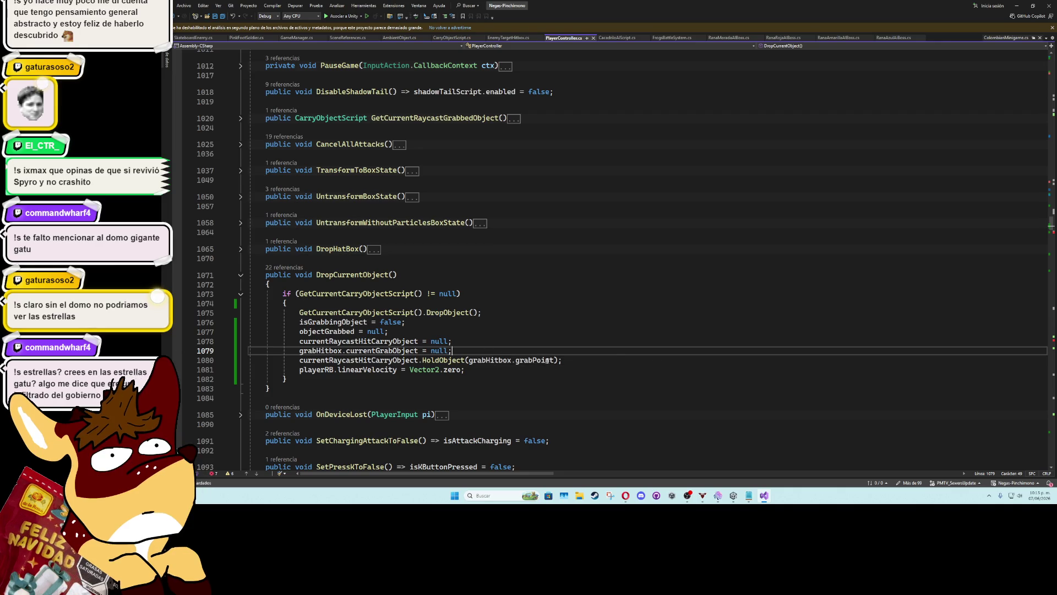
left_click(562, 361)
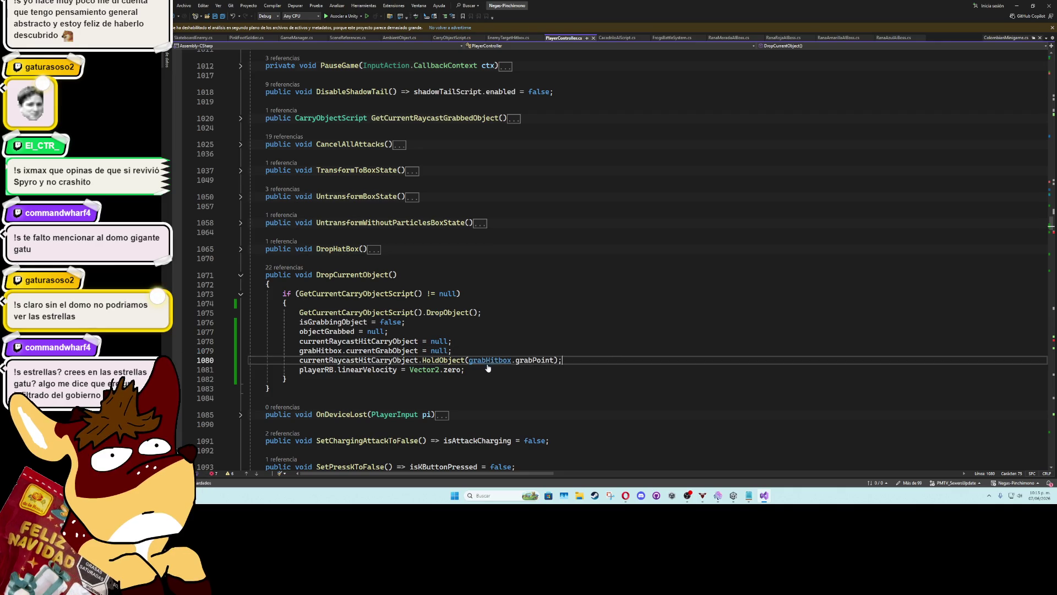
key("ctrl+x")
key("ctrl+x")
Start a new line after objectGrabbed = null and browse IntelliSense suggestions for 'object'
left_click(484, 336)
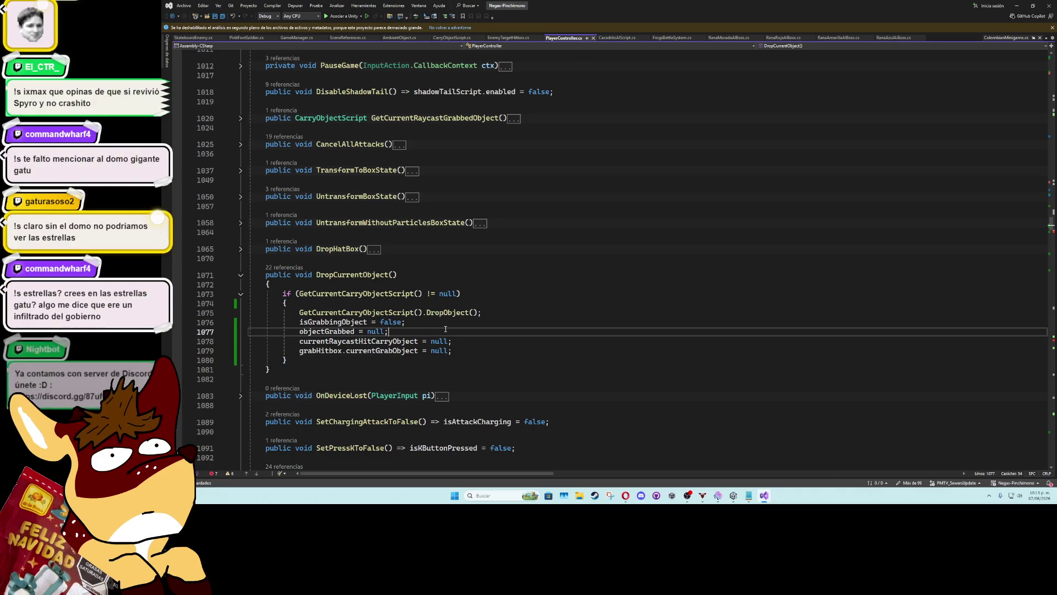
key("Return")
type("cur")
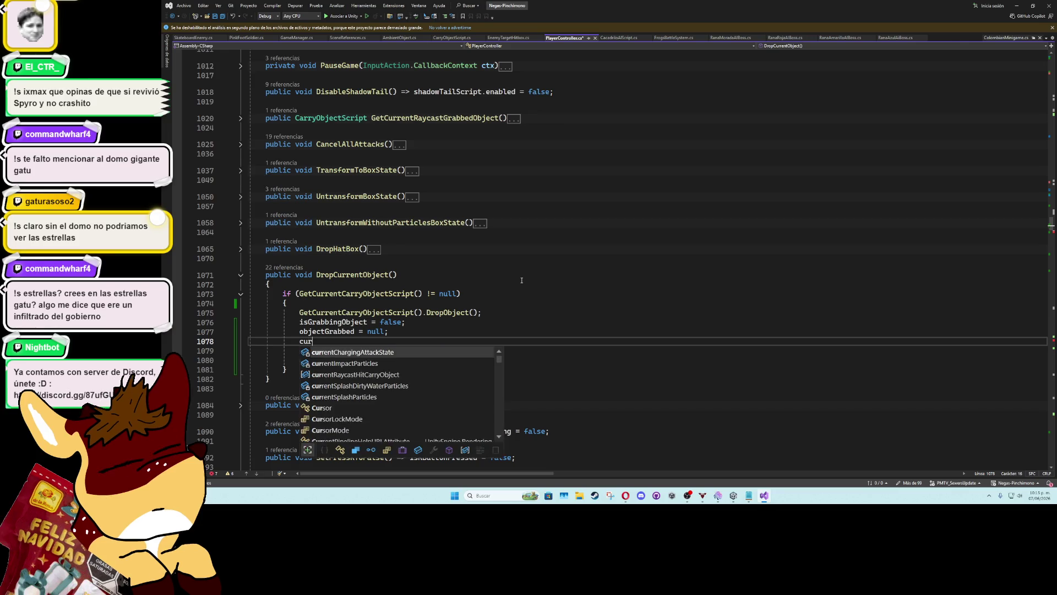
type("rentob")
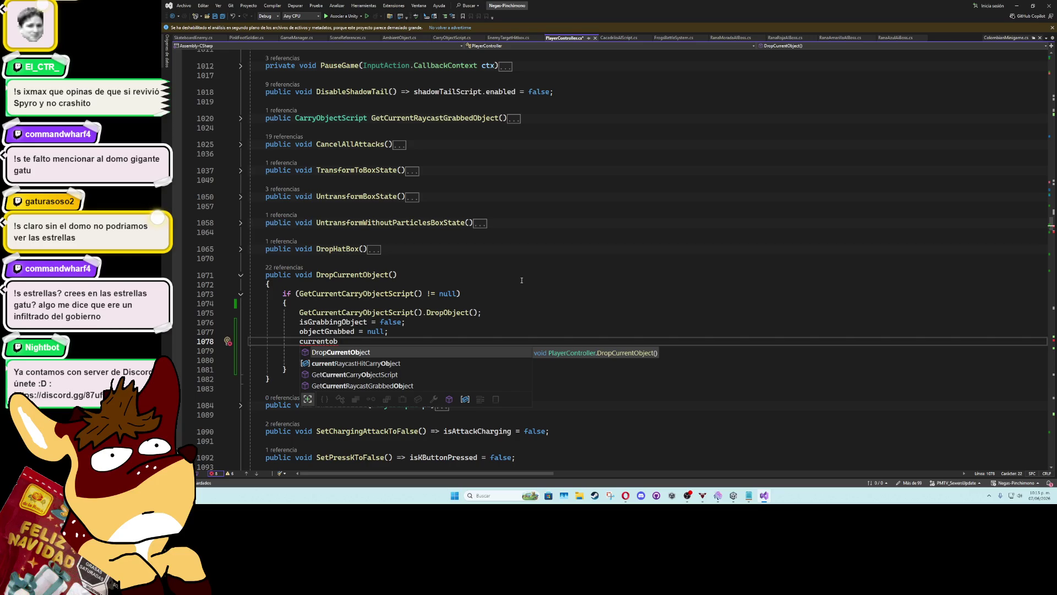
key("BackSpace")
key("BackSpace")
key("BackSpace")
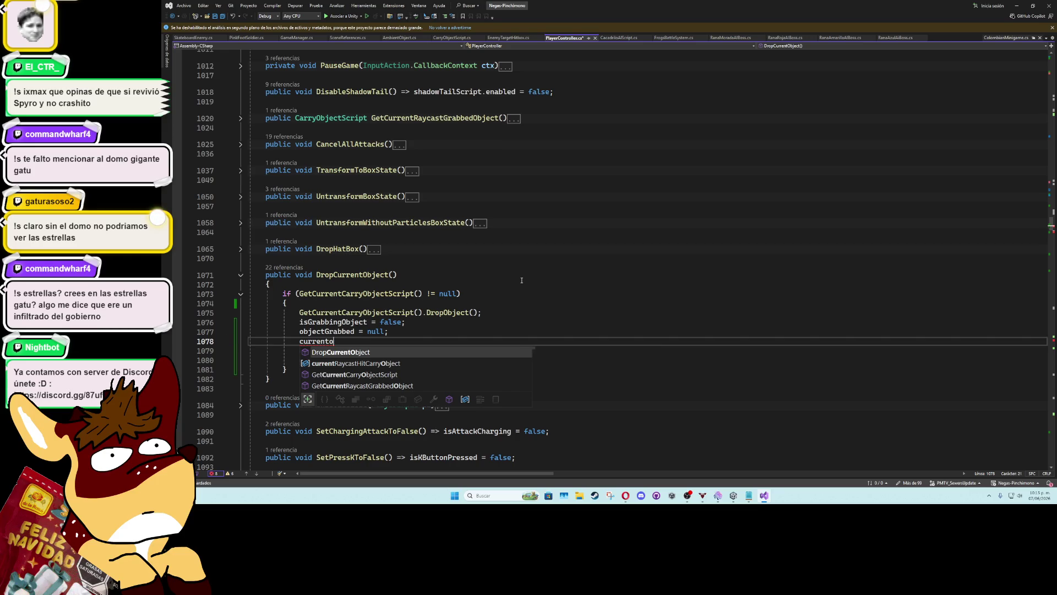
type("object")
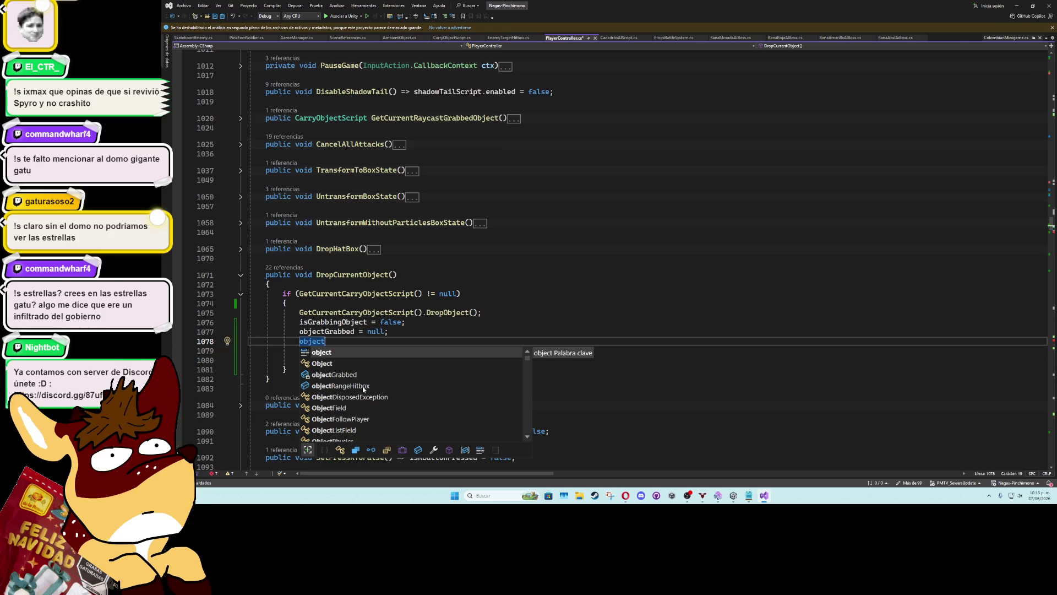
scroll(376, 387, "down", 5)
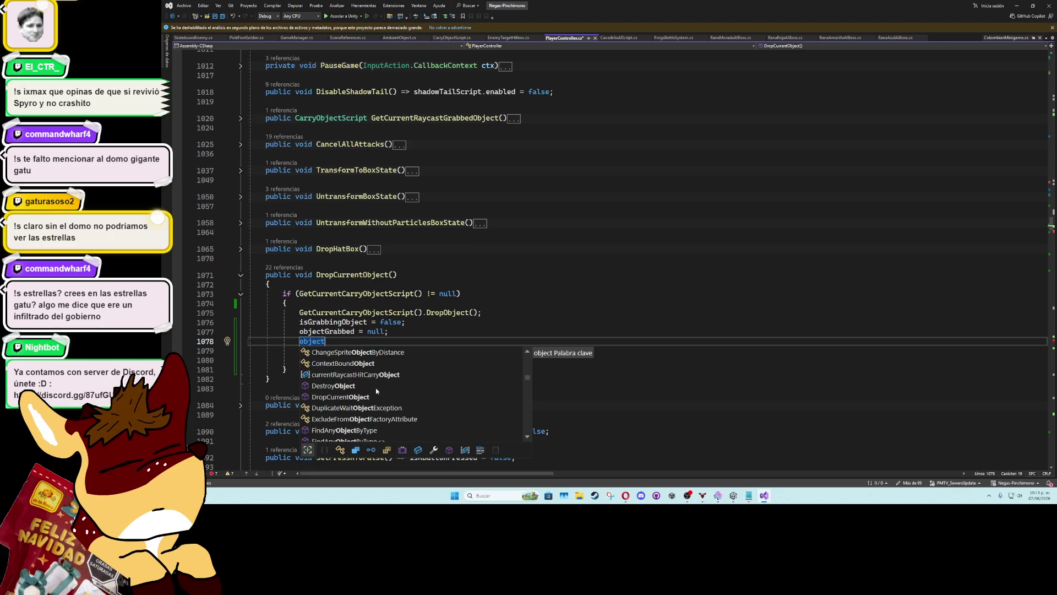
scroll(376, 390, "down", 5)
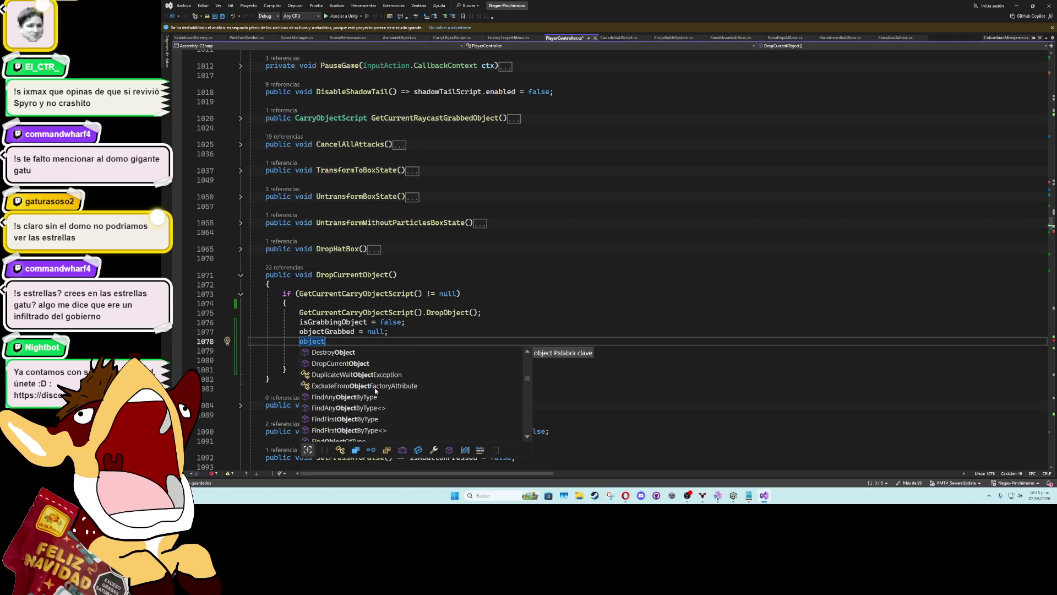
scroll(368, 390, "down", 3)
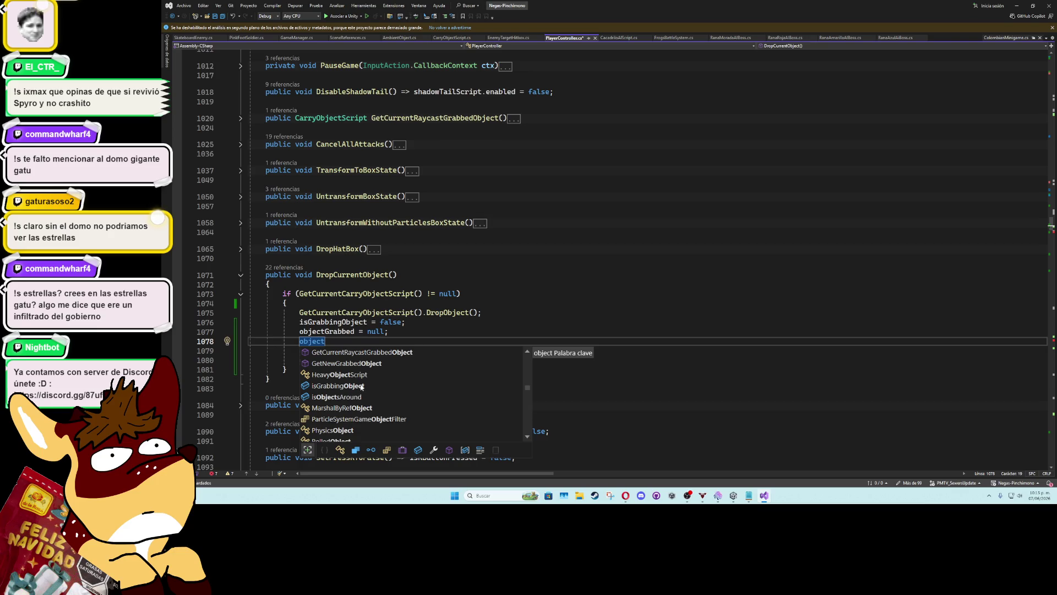
scroll(366, 401, "up", 5)
scroll(366, 401, "down", 10)
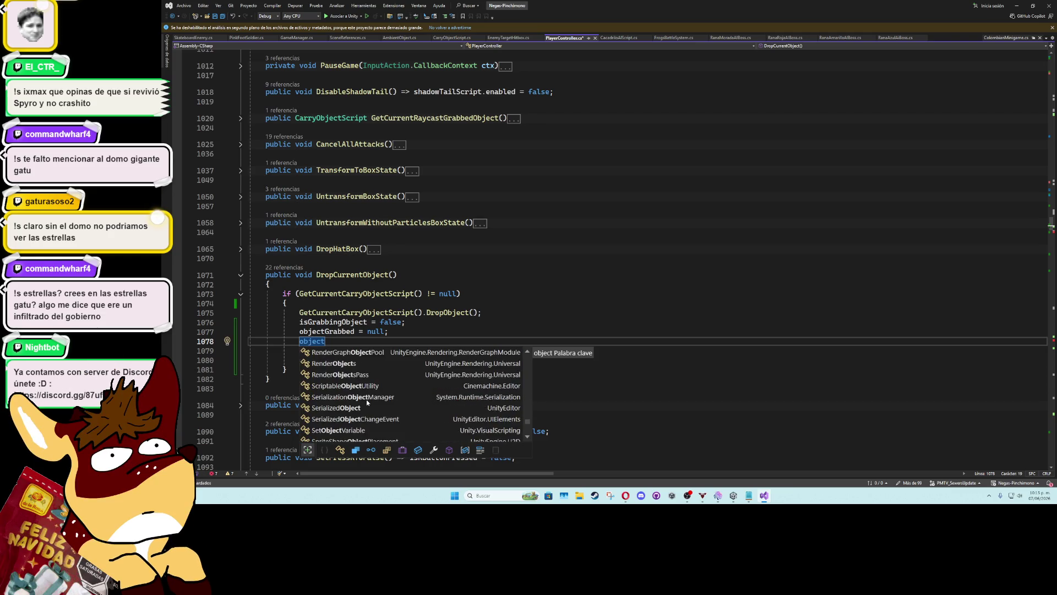
scroll(366, 399, "up", 5)
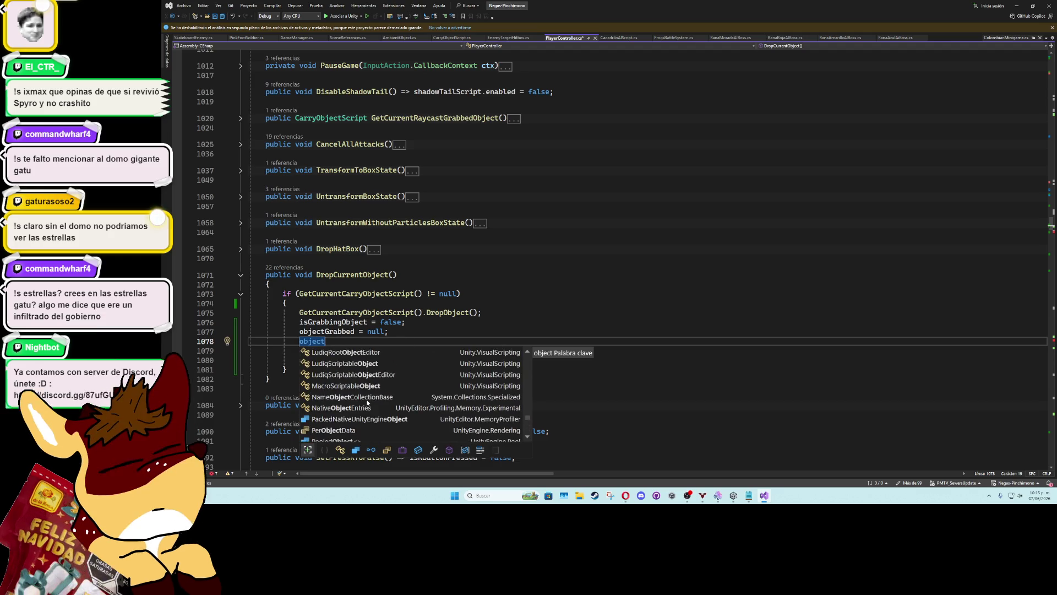
scroll(367, 401, "up", 10)
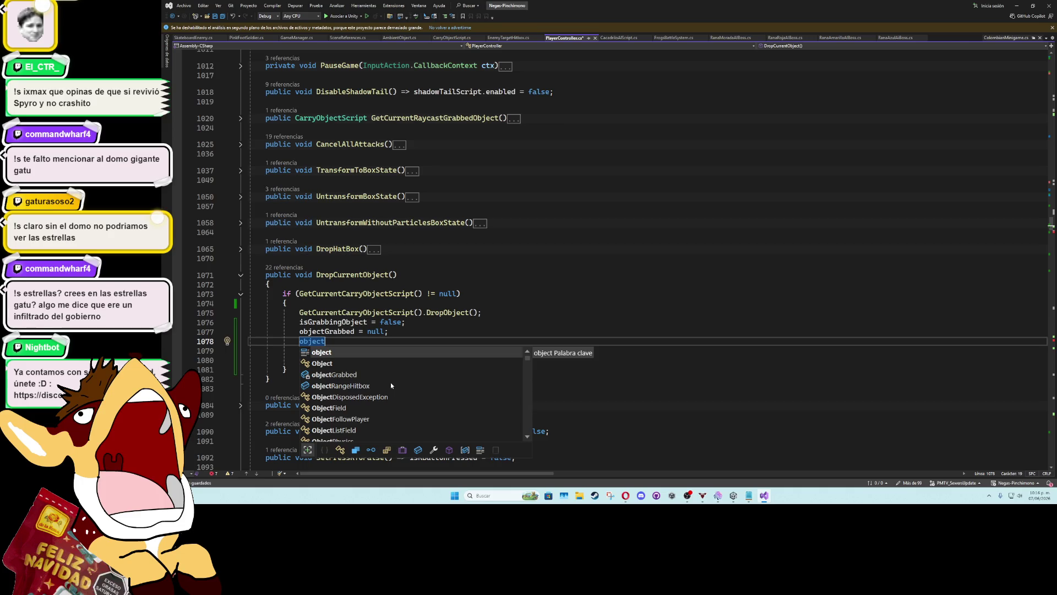
scroll(394, 382, "down", 2)
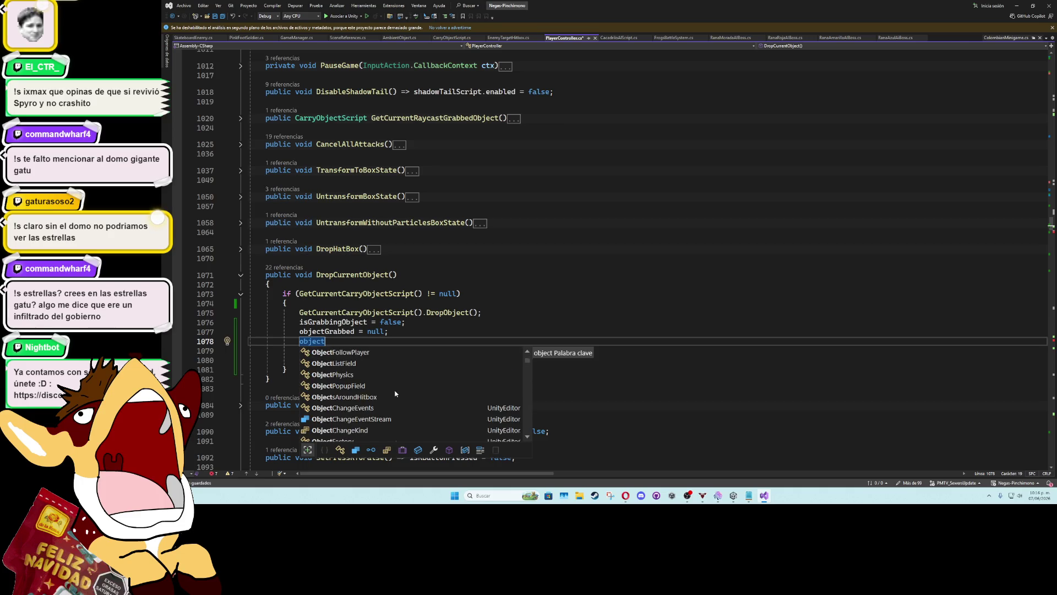
scroll(395, 391, "down", 5)
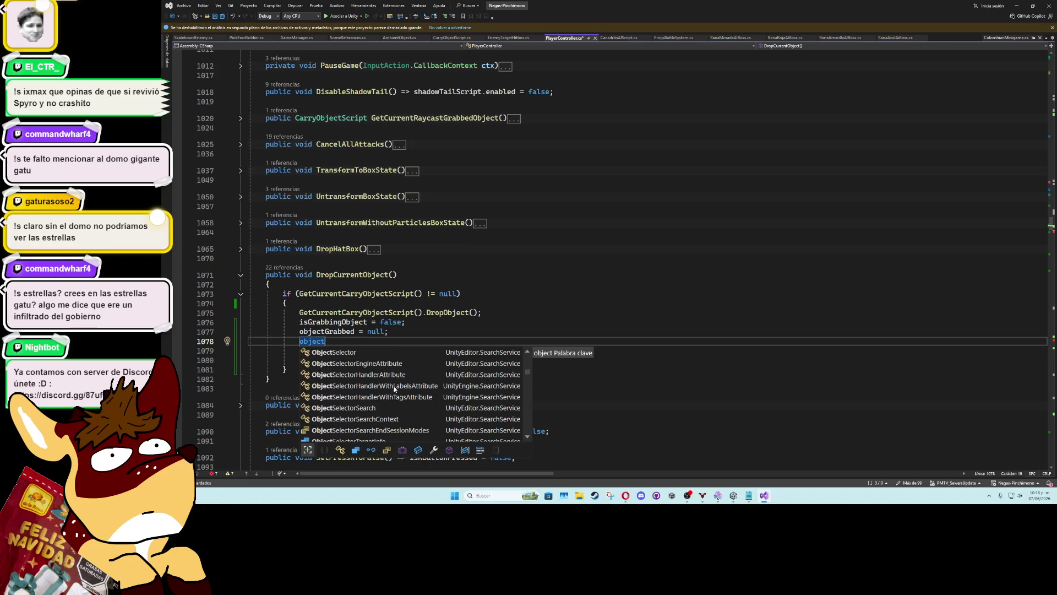
scroll(395, 389, "down", 3)
scroll(395, 388, "down", 4)
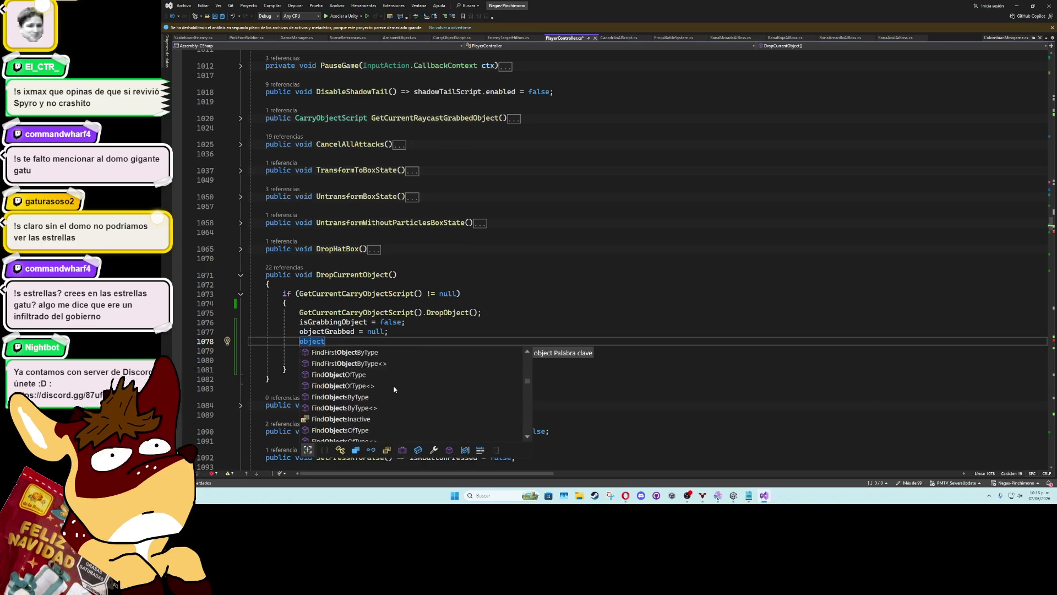
scroll(393, 388, "down", 3)
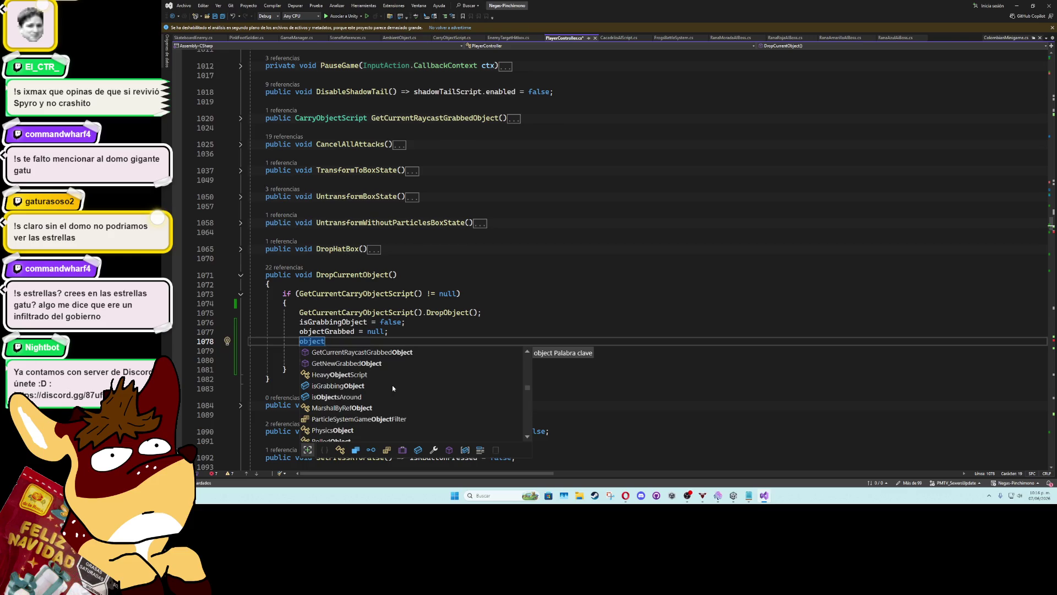
scroll(391, 383, "up", 10)
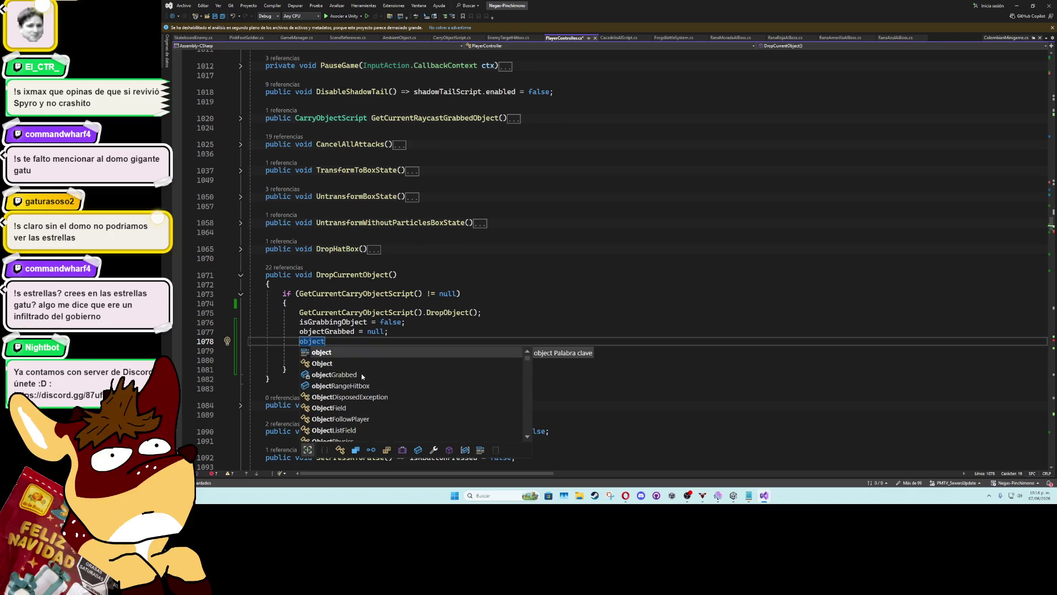
left_click(361, 373)
double_click(361, 373)
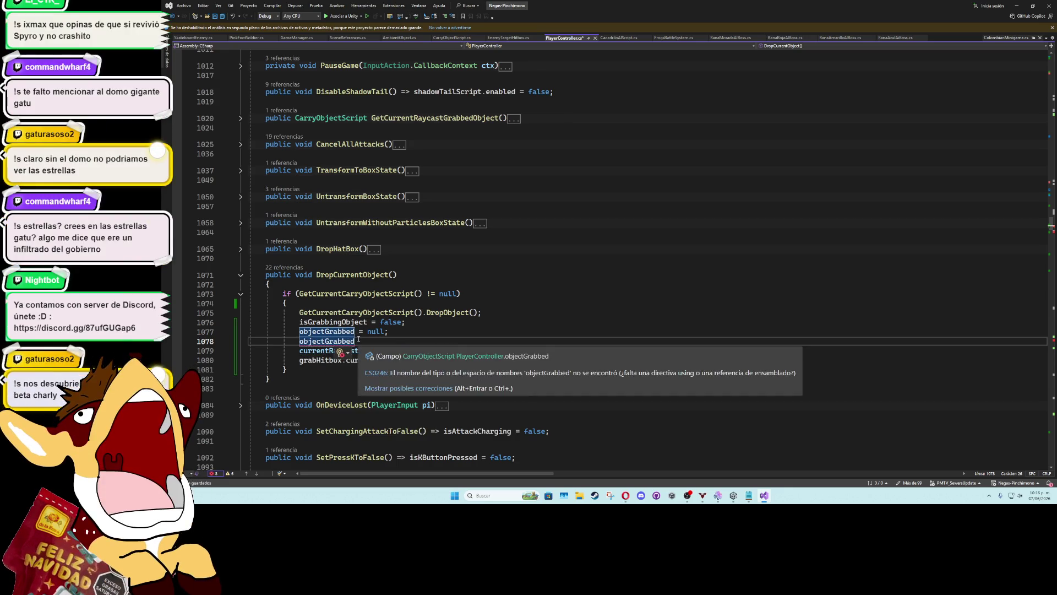
key("BackSpace")
key("BackSpace")
key("BackSpace")
Complete the null resets for currentRaycastHitCarryObject and grabHitbox.currentGrabObject from the suggestions
key("ctrl+space")
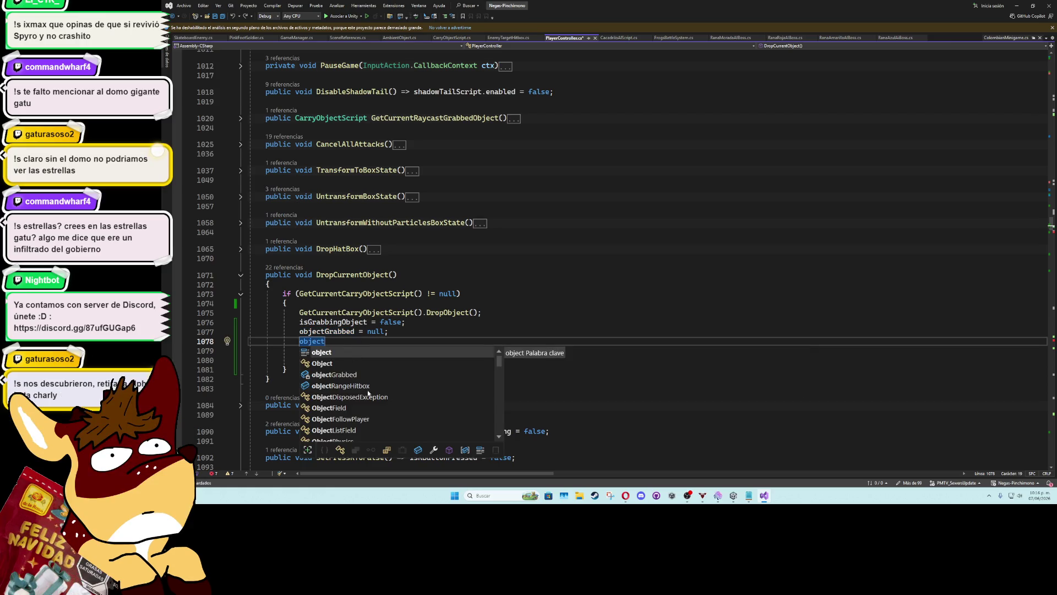
scroll(367, 392, "down", 3)
scroll(367, 391, "down", 1)
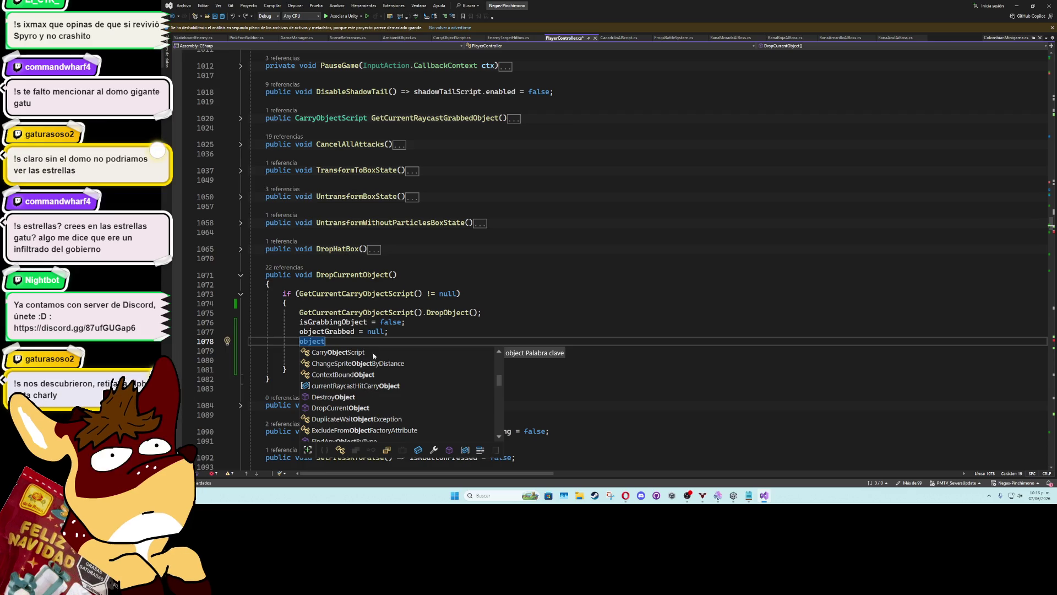
double_click(374, 387)
key("ctrl+z")
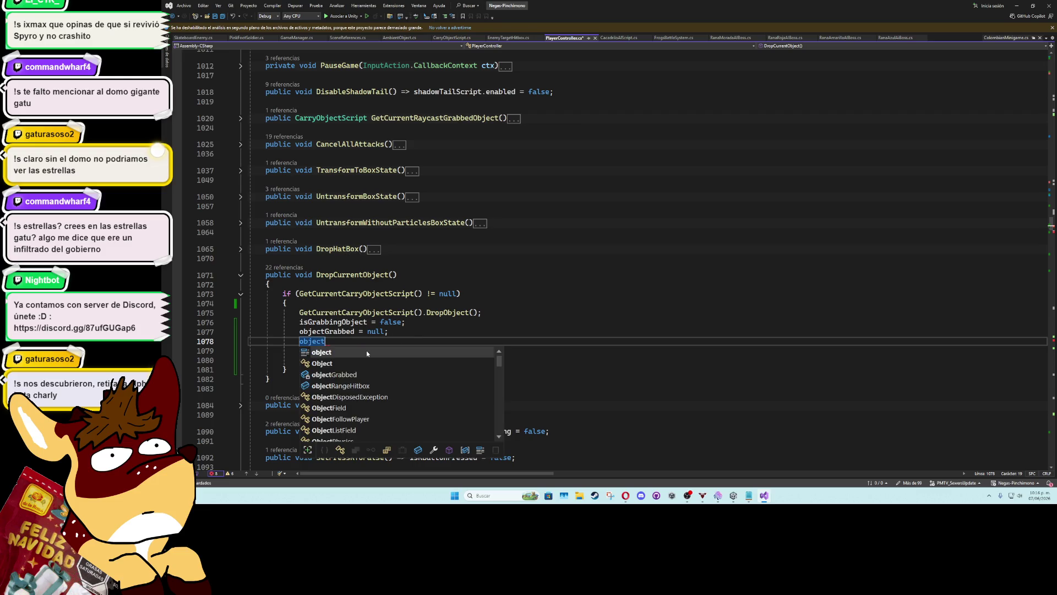
scroll(363, 378, "down", 12)
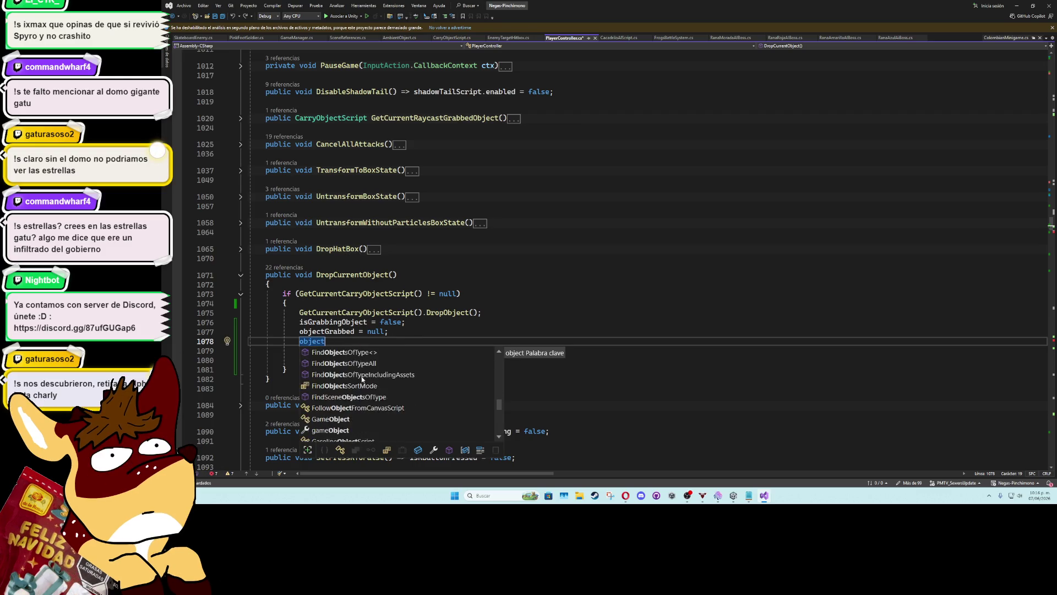
scroll(362, 376, "down", 2)
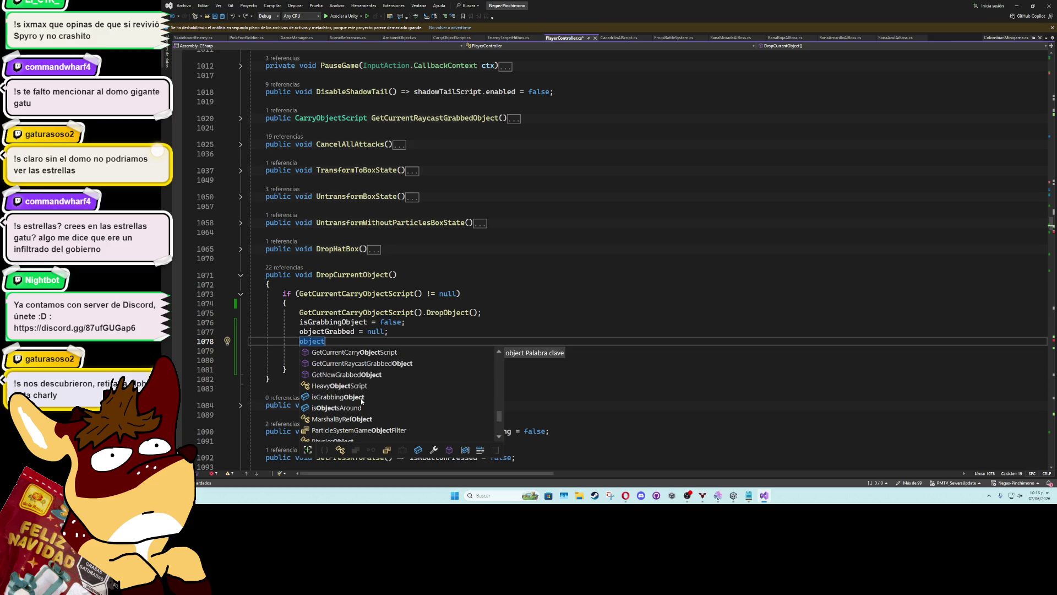
scroll(362, 396, "up", 14)
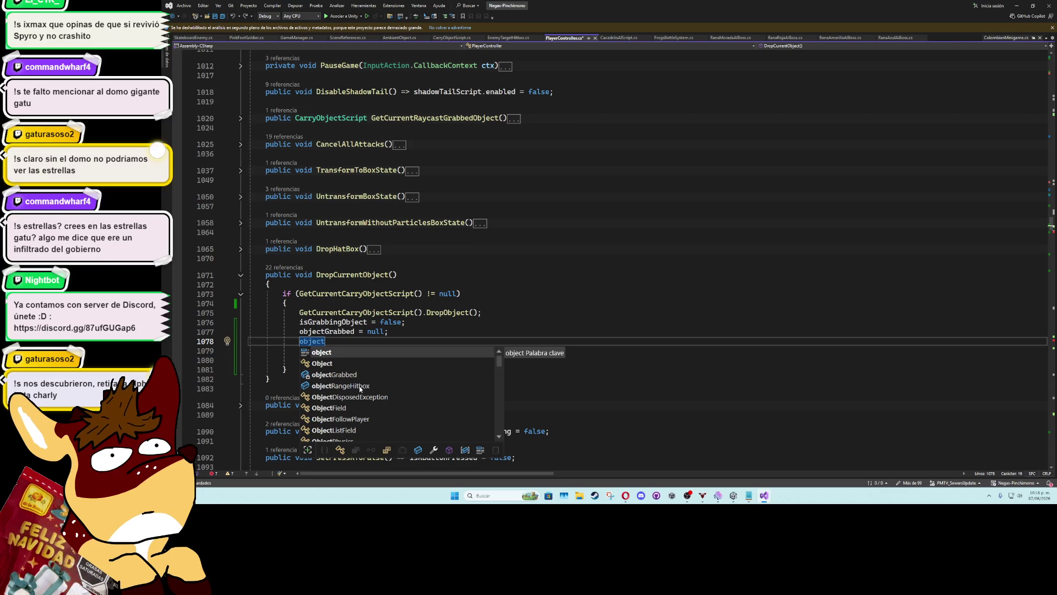
scroll(360, 393, "down", 10)
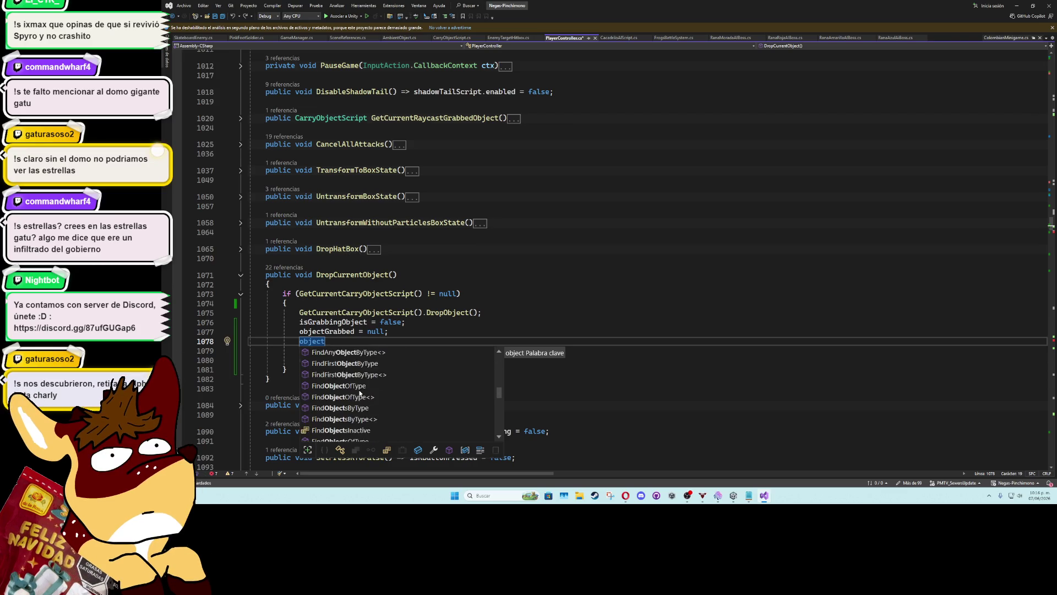
scroll(359, 393, "down", 4)
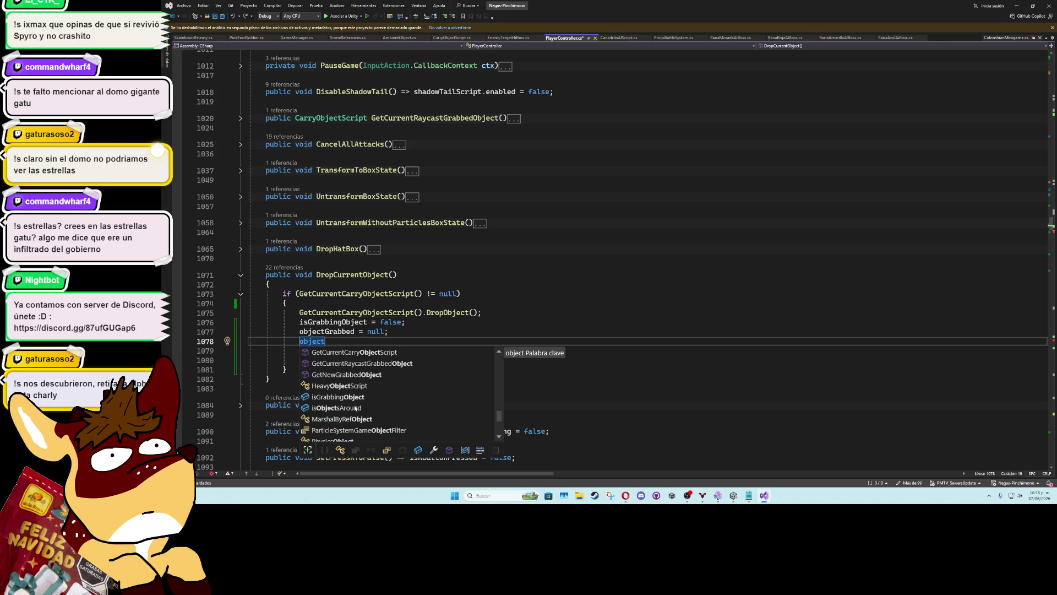
scroll(355, 410, "down", 3)
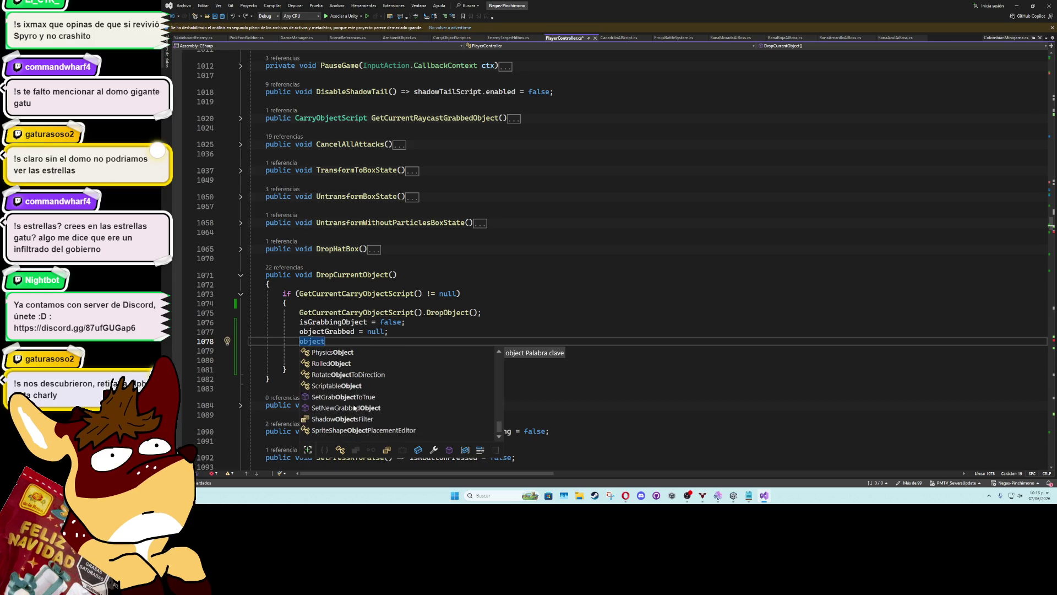
key("Escape")
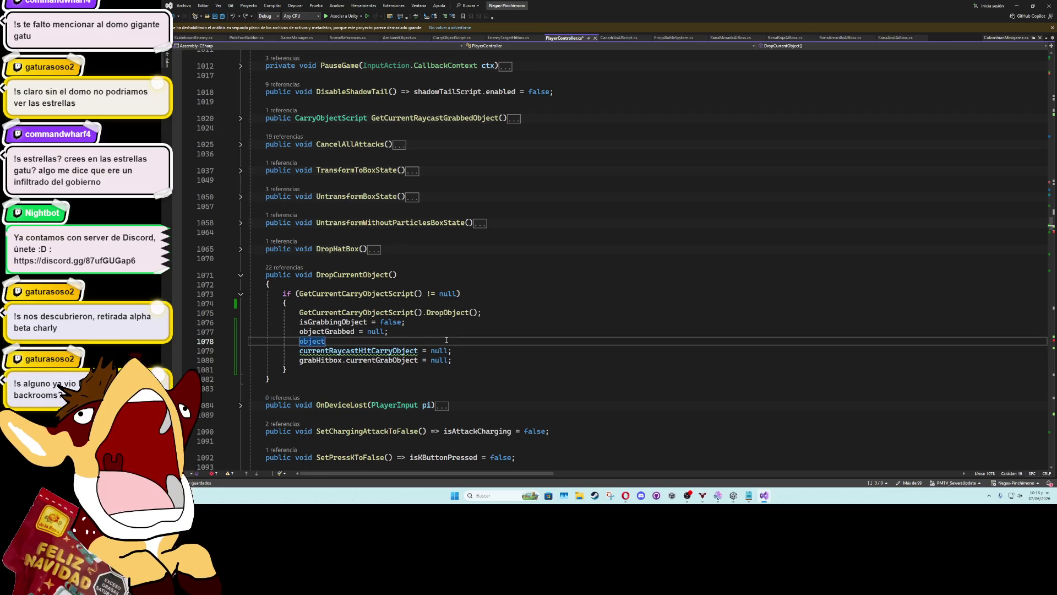
key("Tab")
left_click(445, 321)
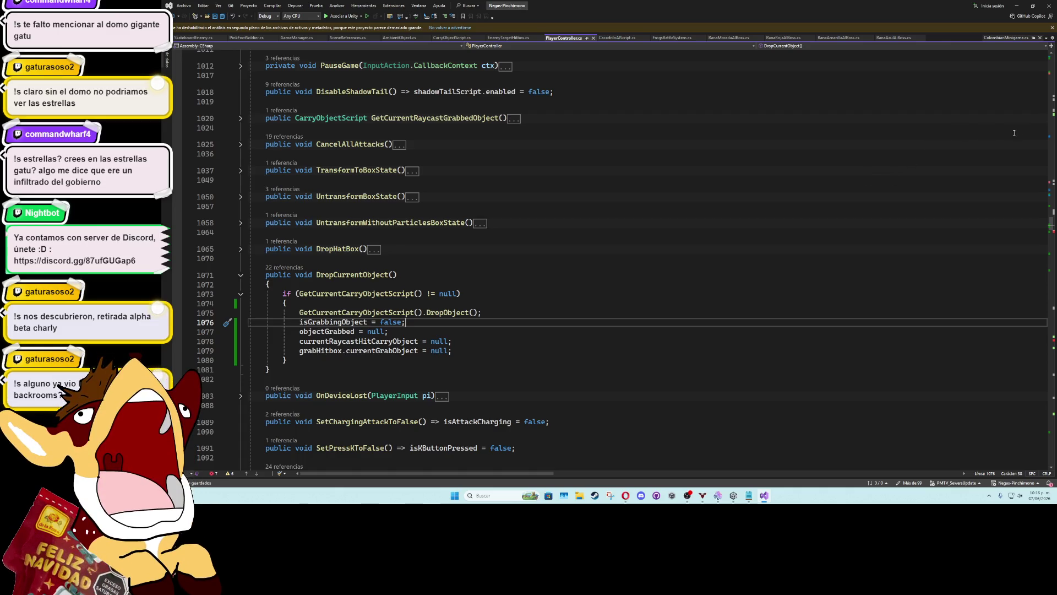
left_click_drag(1051, 226, 1052, 237)
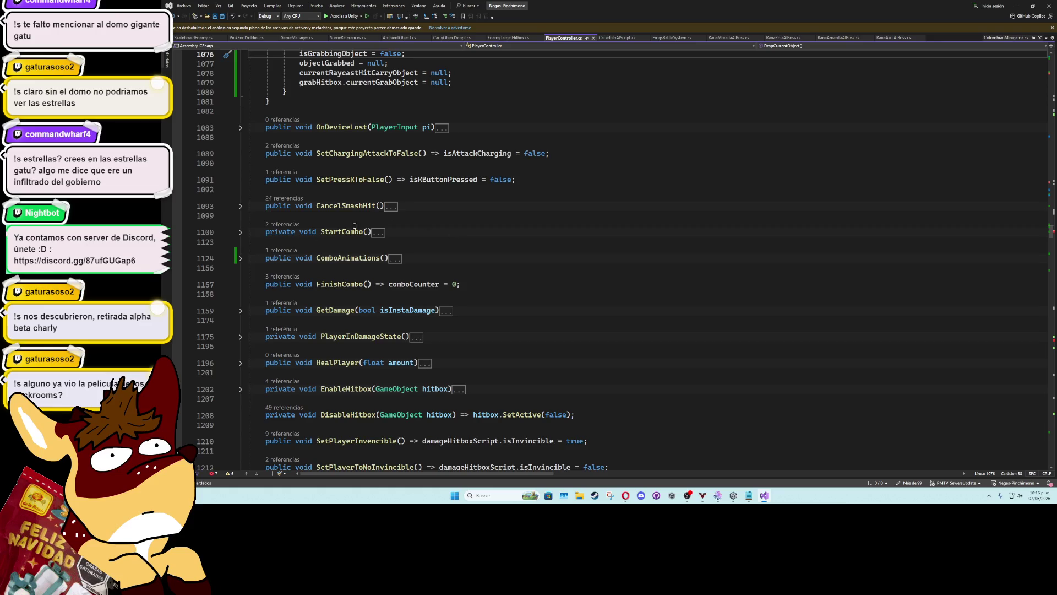
Expand ComboAnimations() and delete the stray 'a' line left inside it
left_click(241, 258)
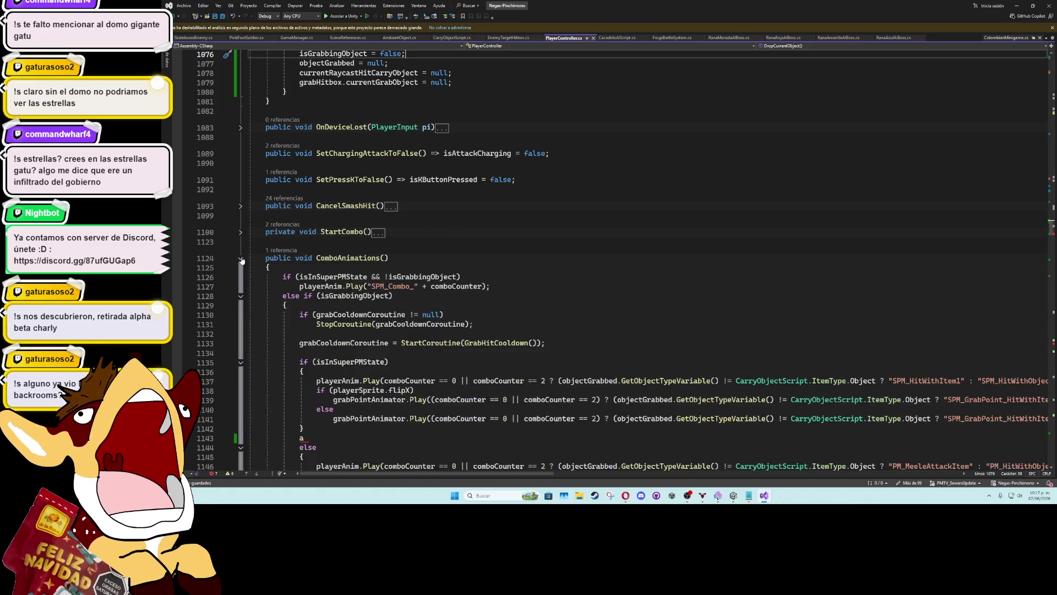
scroll(560, 307, "down", 4)
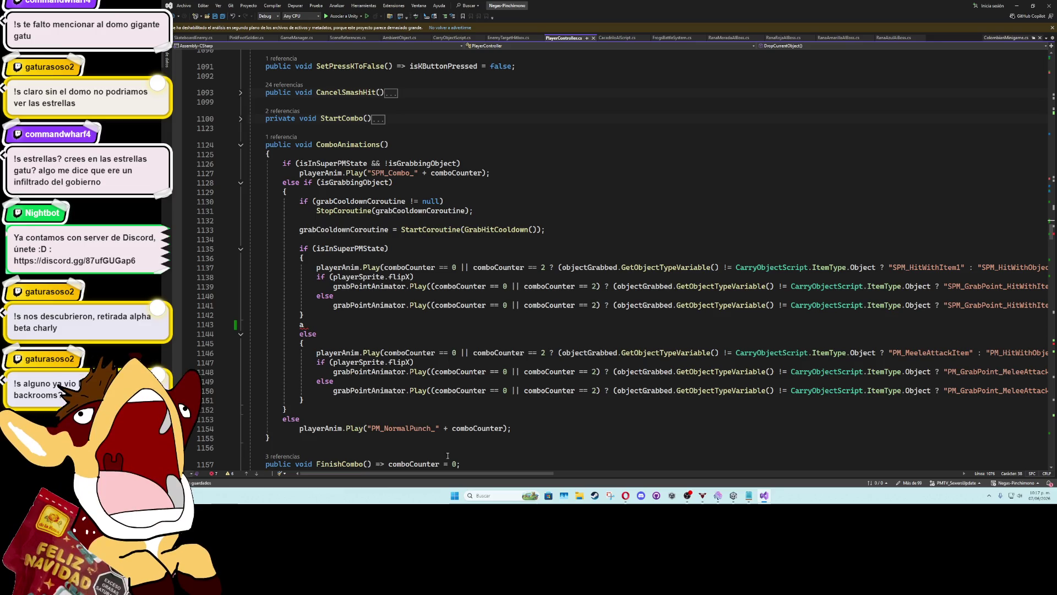
mouse_move(504, 477)
left_mouse_down()
mouse_move(600, 477)
mouse_move(512, 471)
left_mouse_up()
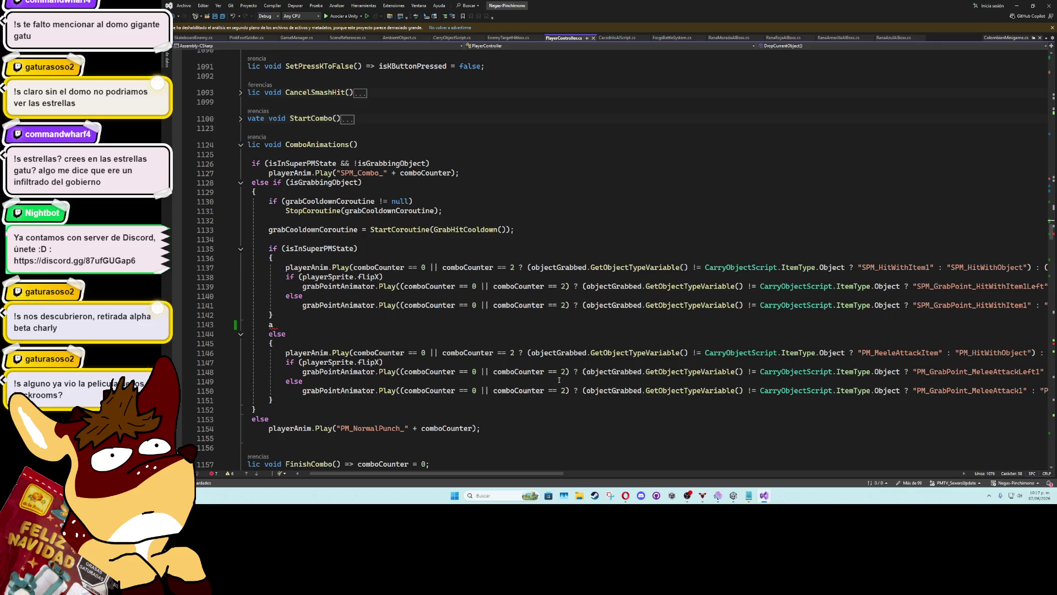
mouse_move(538, 473)
left_mouse_down()
mouse_move(782, 477)
mouse_move(529, 475)
left_mouse_up()
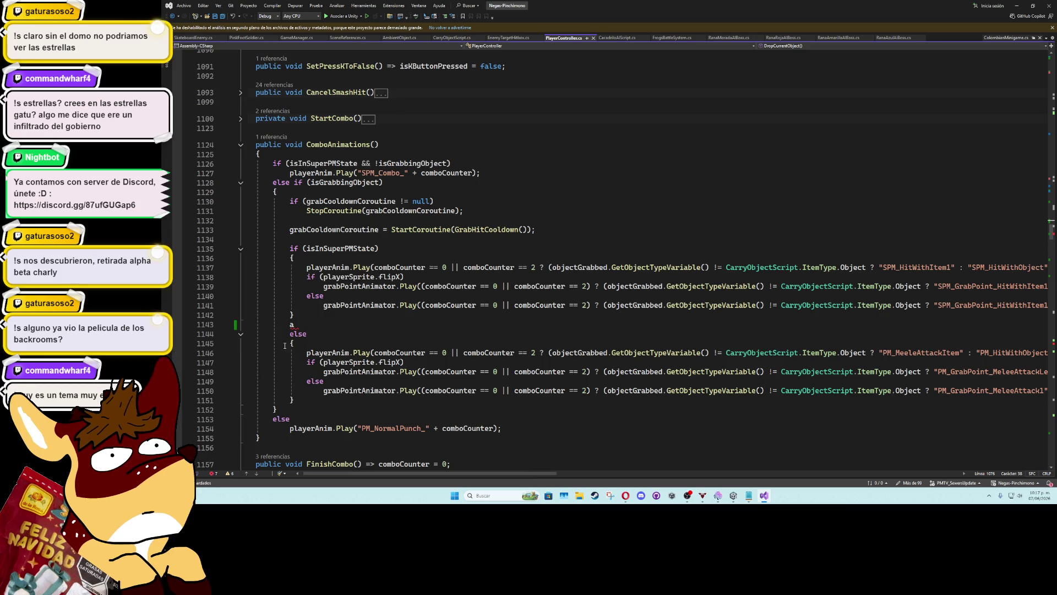
key("BackSpace")
key("BackSpace")
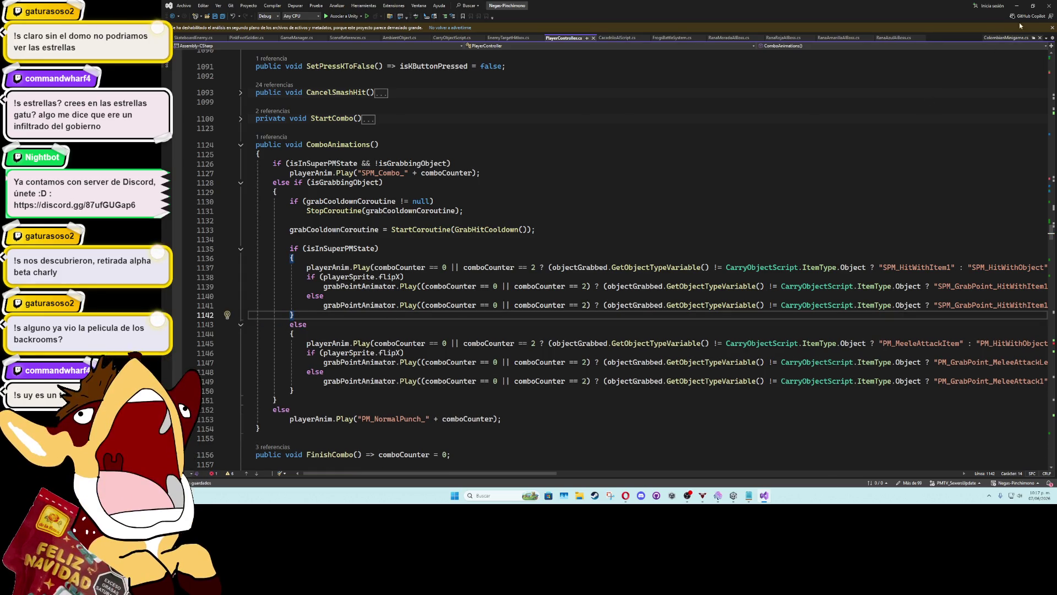
left_click(1015, 6)
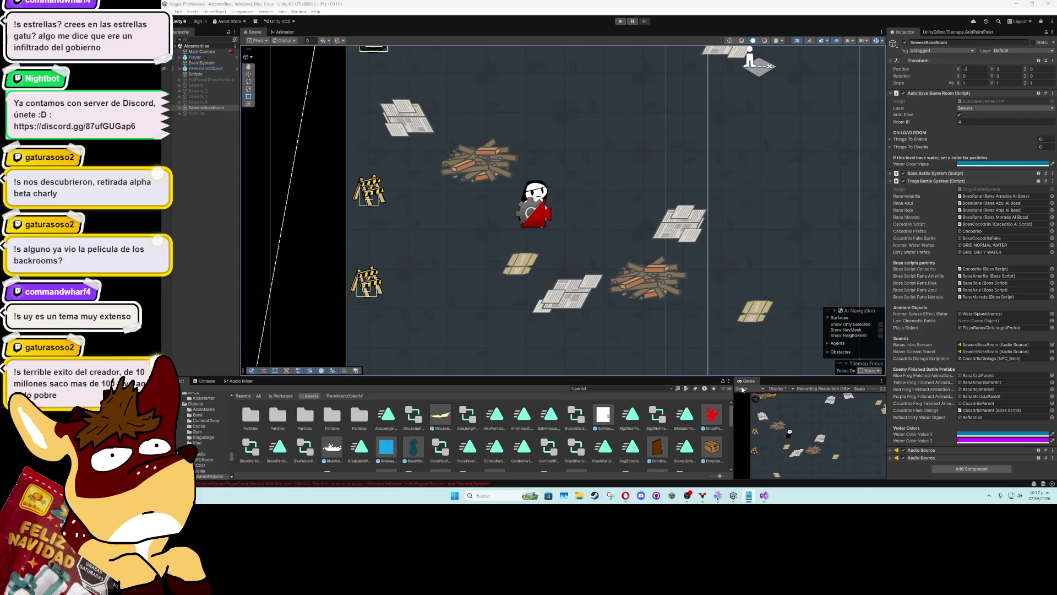
Search the Project for 'og' and select the RedFrog and FrogPurple assets
left_click(628, 390)
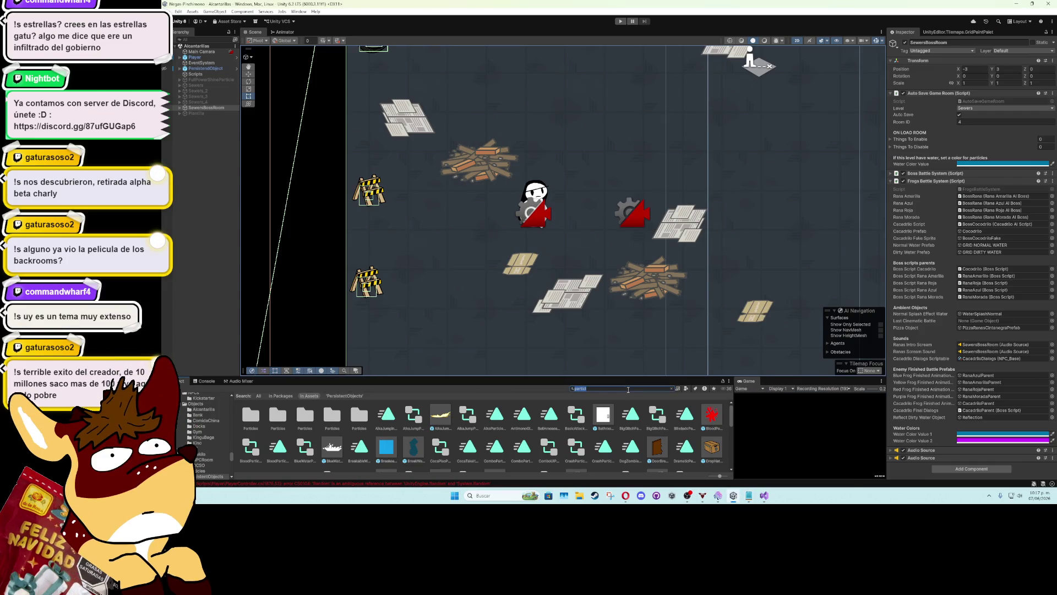
type("frog")
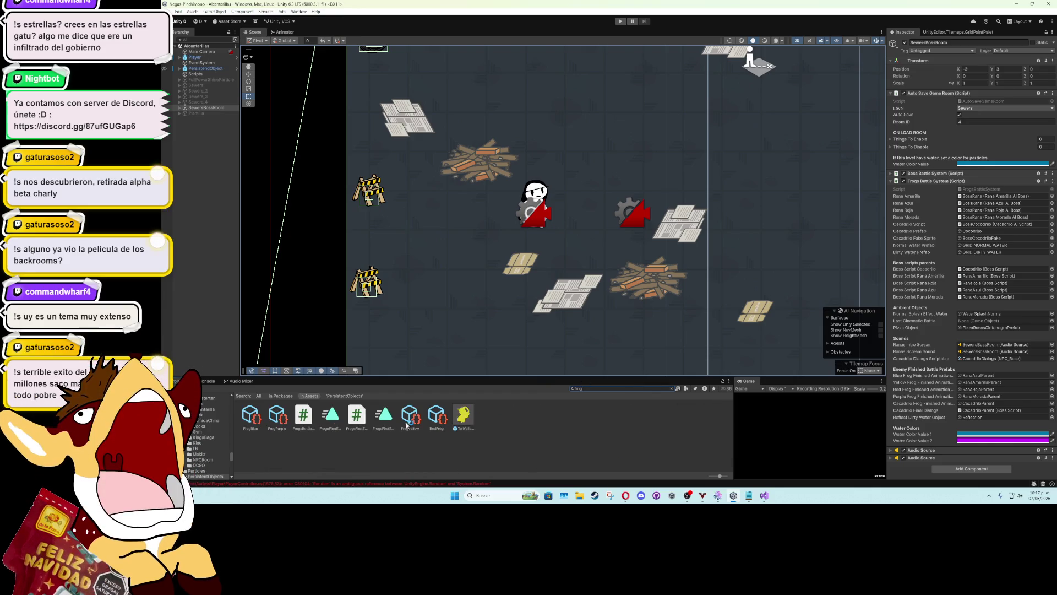
left_click(437, 416)
left_click(282, 419, "ctrl")
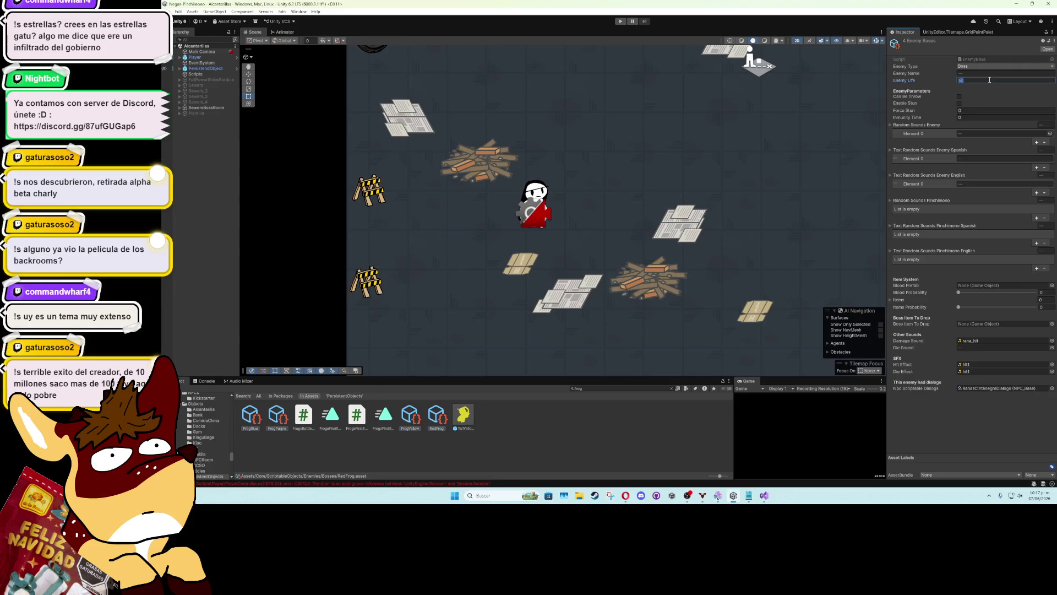
Press Play, then open the CS0104 ambiguous Random error at line 1876 from the Console
left_click(620, 21)
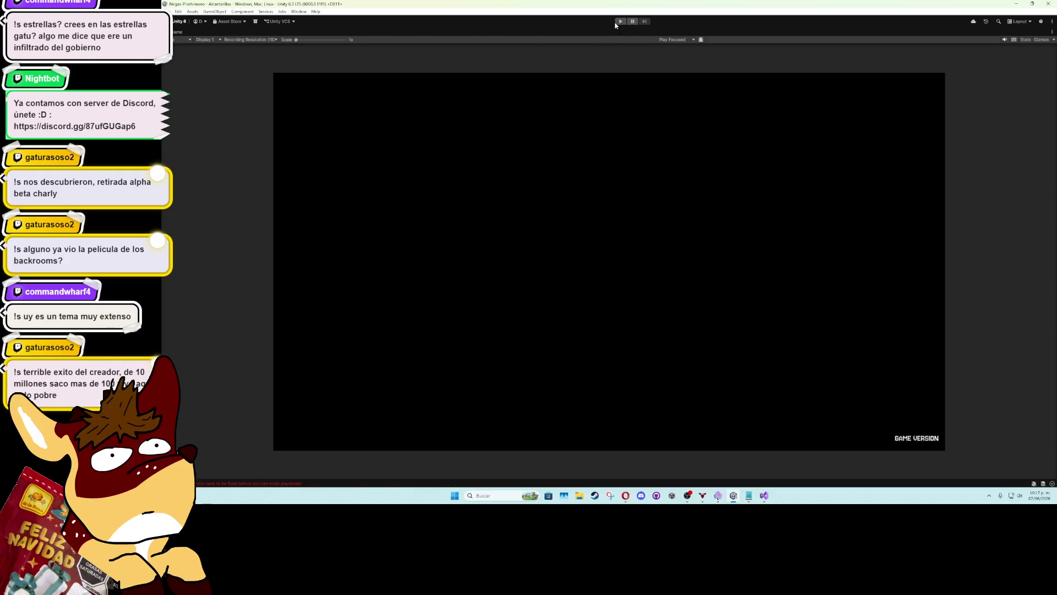
double_click(178, 32)
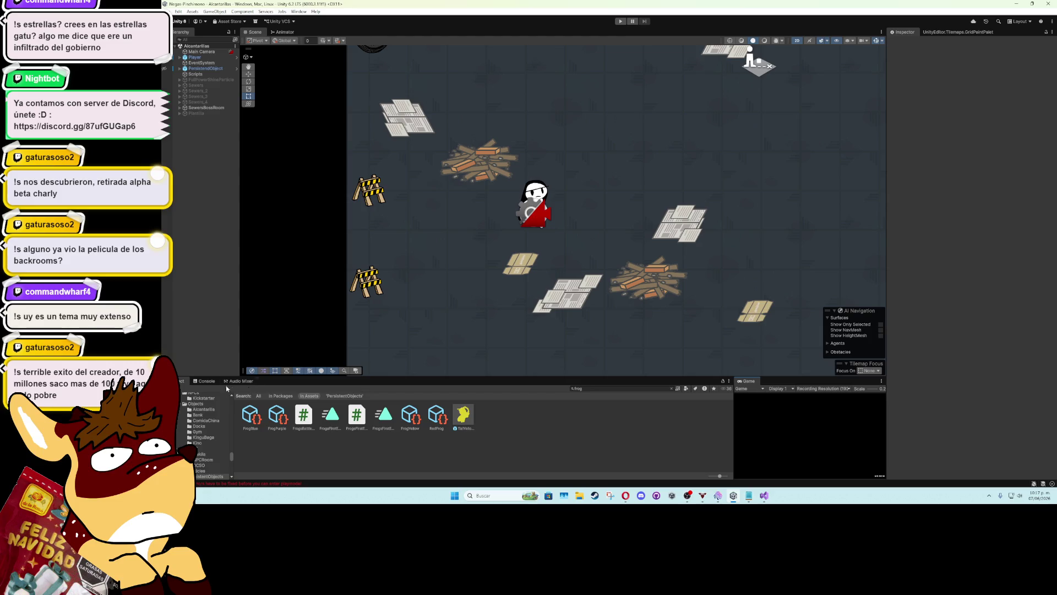
left_click(263, 410)
double_click(285, 398)
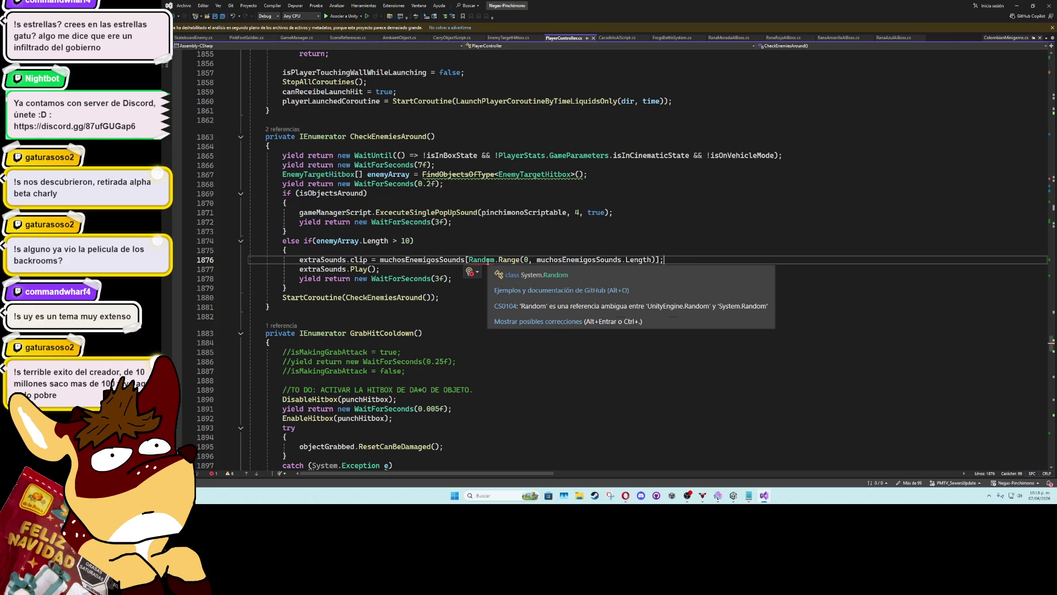
Reopen the ambiguous Random error from Unity's console and inspect its CS0104 info on line 1876
key("alt+Tab")
left_click(376, 413)
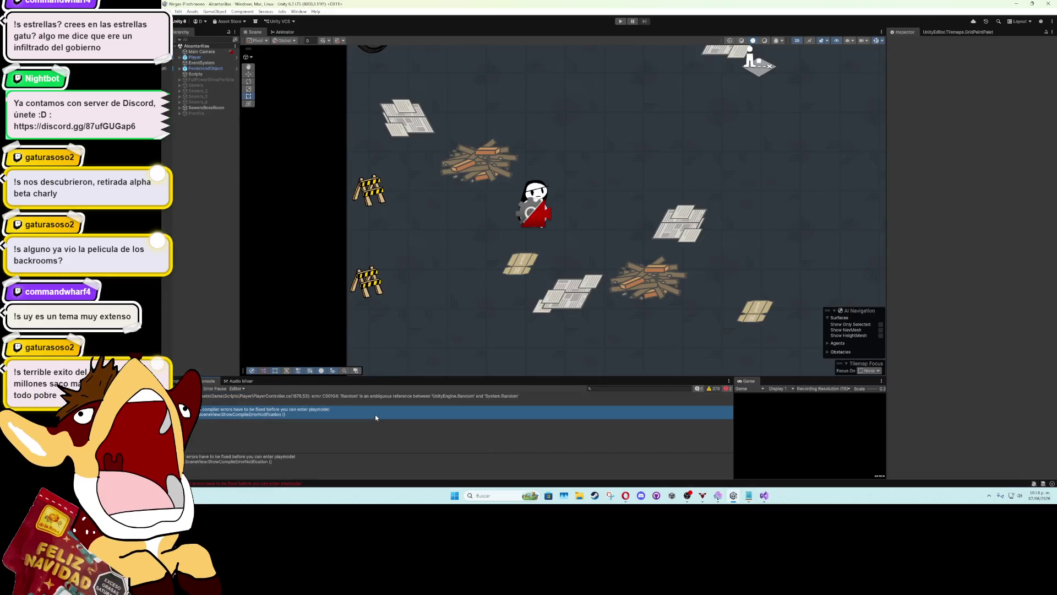
double_click(364, 396)
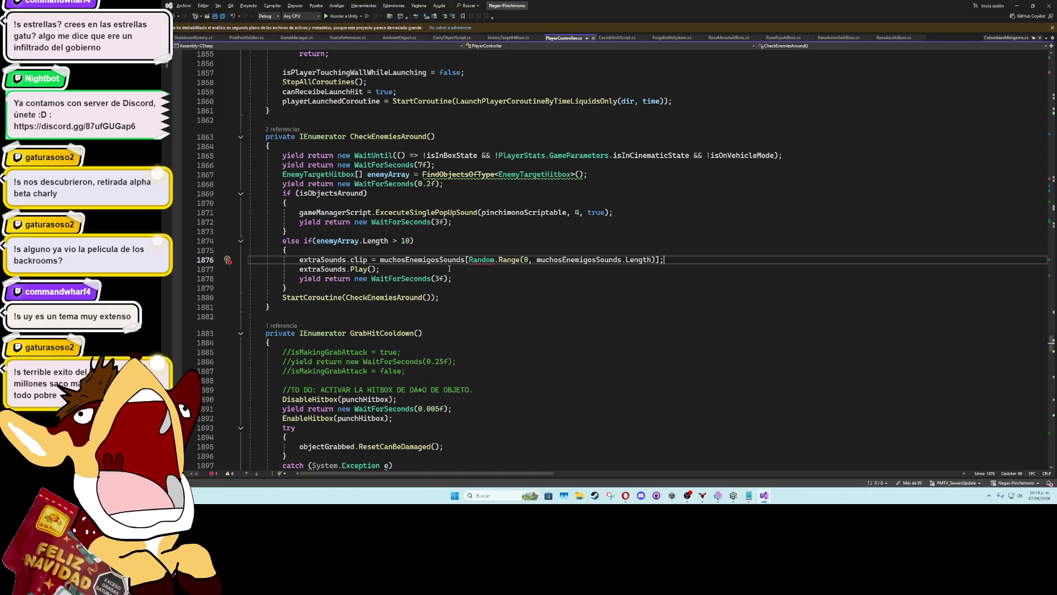
left_click(487, 260)
key("ctrl+space")
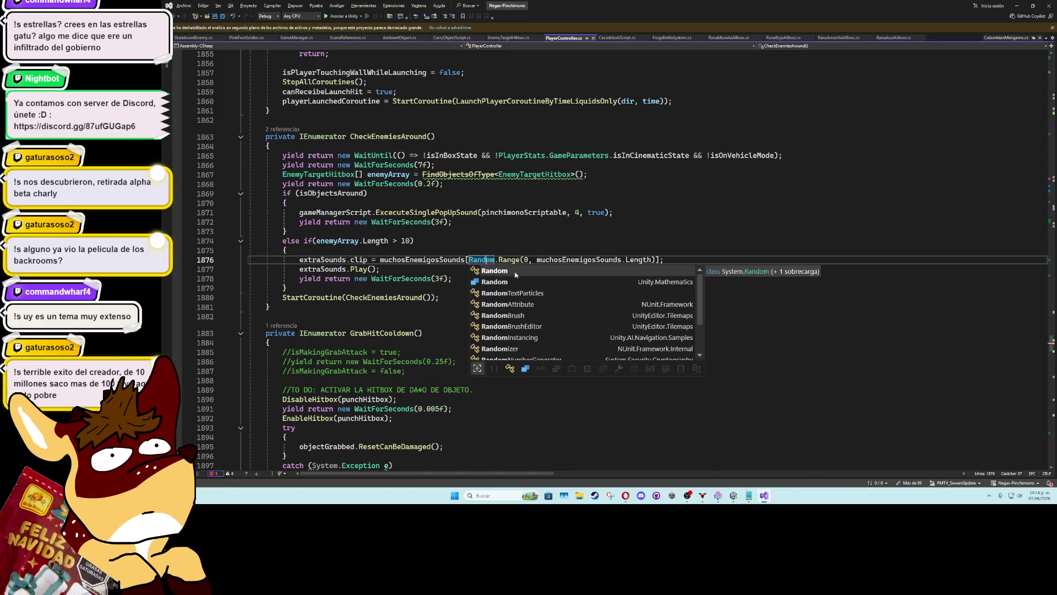
key("Right")
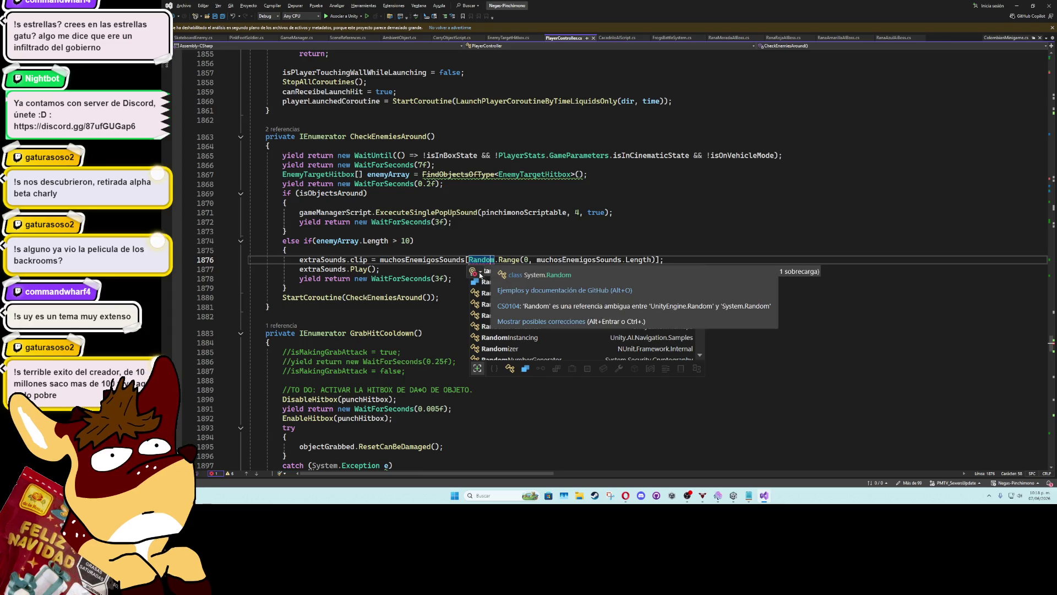
Apply the UnityEngine.Random quick fix on line 1876, undoing a System.Random attempt first
key("ctrl+period")
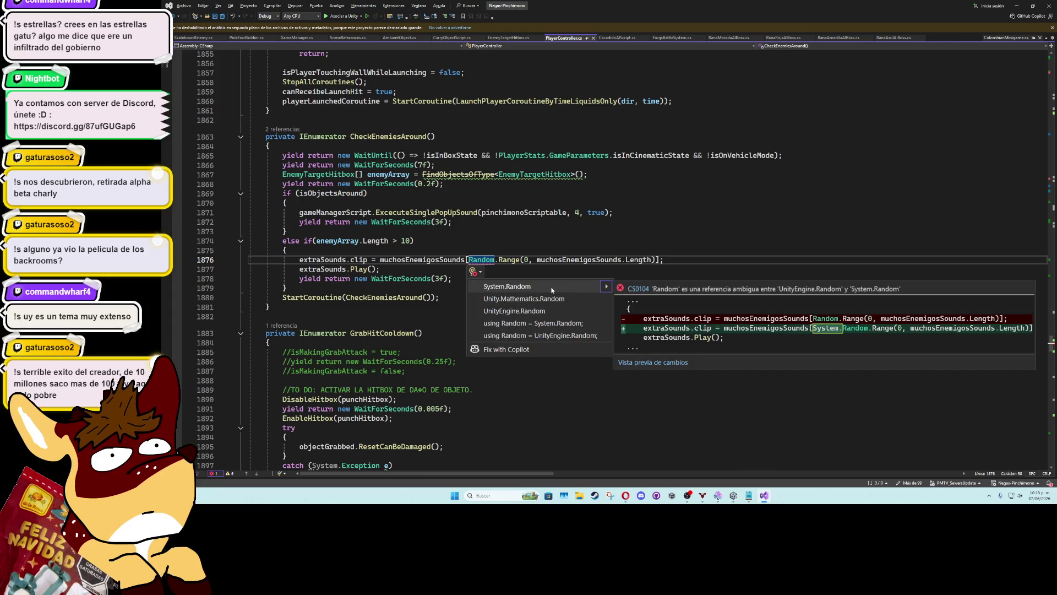
left_click(552, 288)
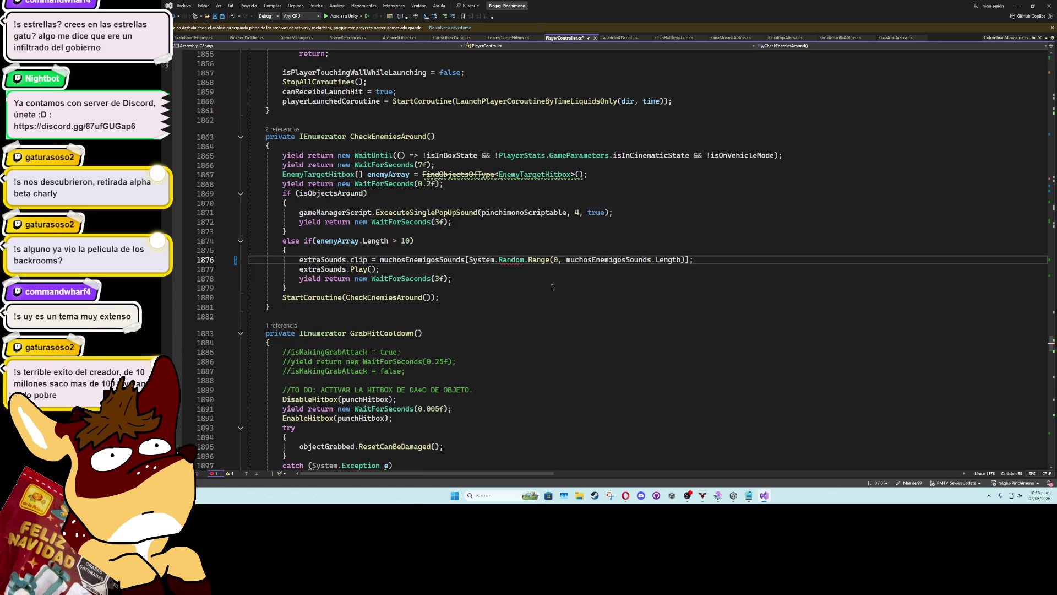
key("ctrl+z")
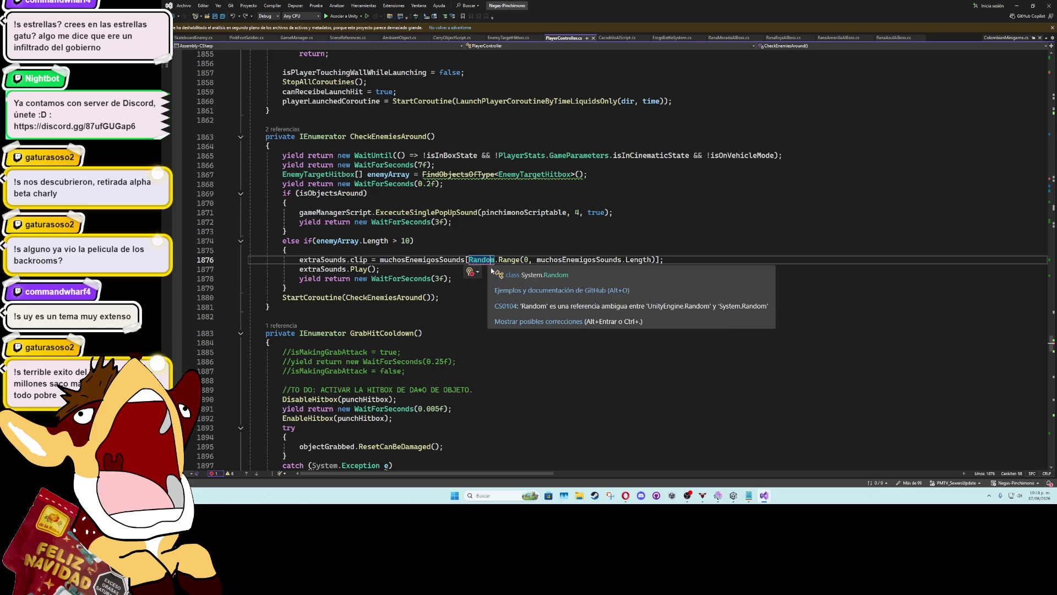
left_click(478, 273)
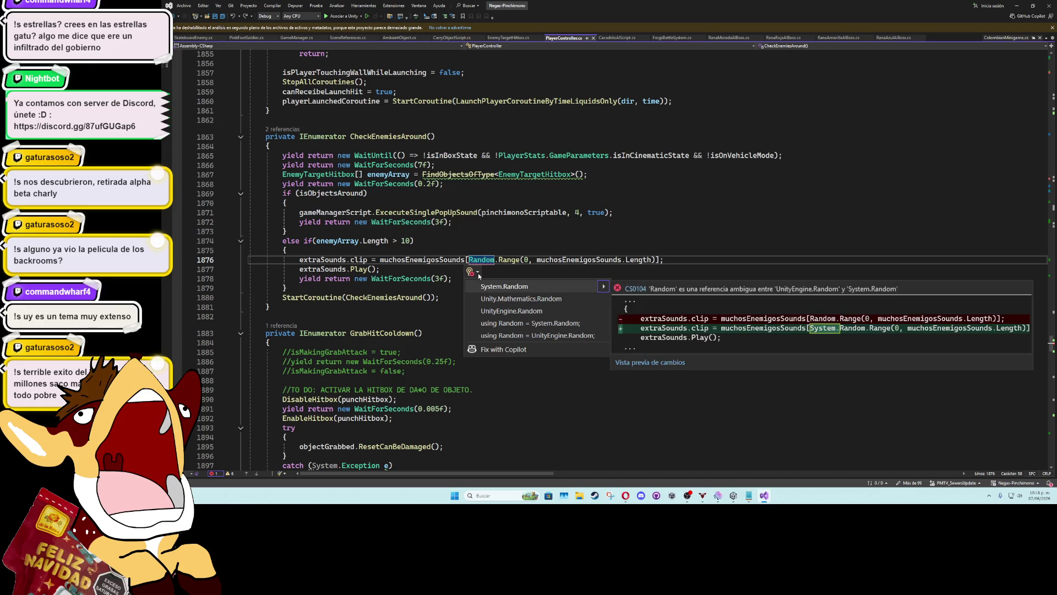
left_click(541, 311)
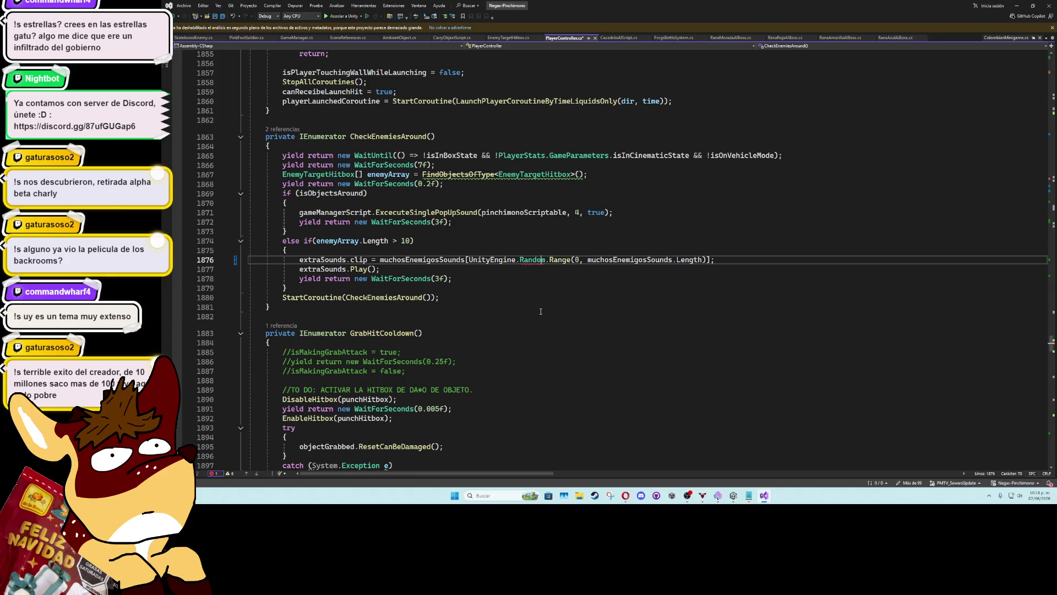
left_click(536, 273)
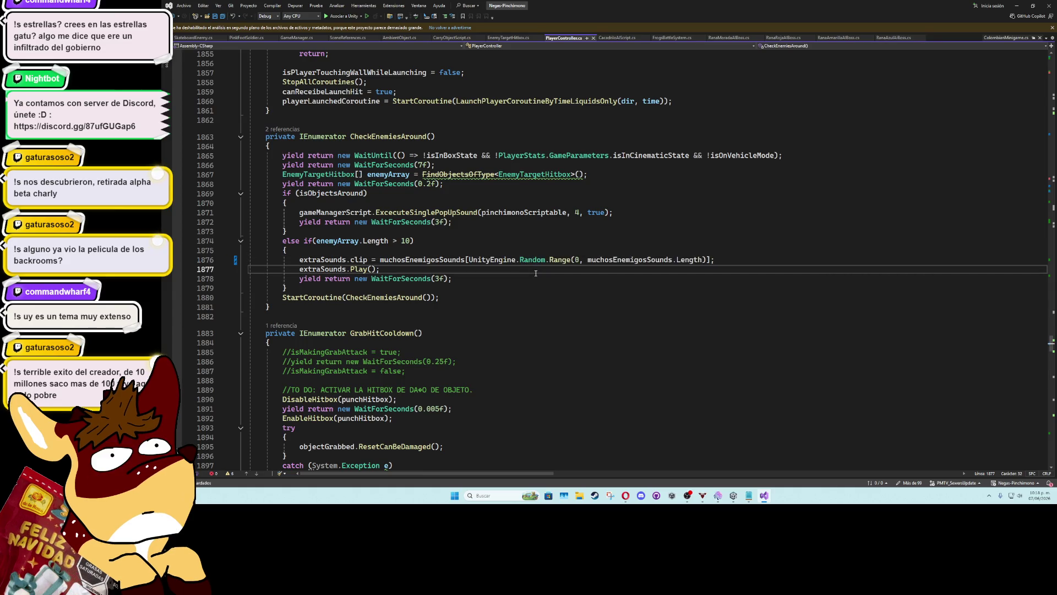
key("alt+Tab")
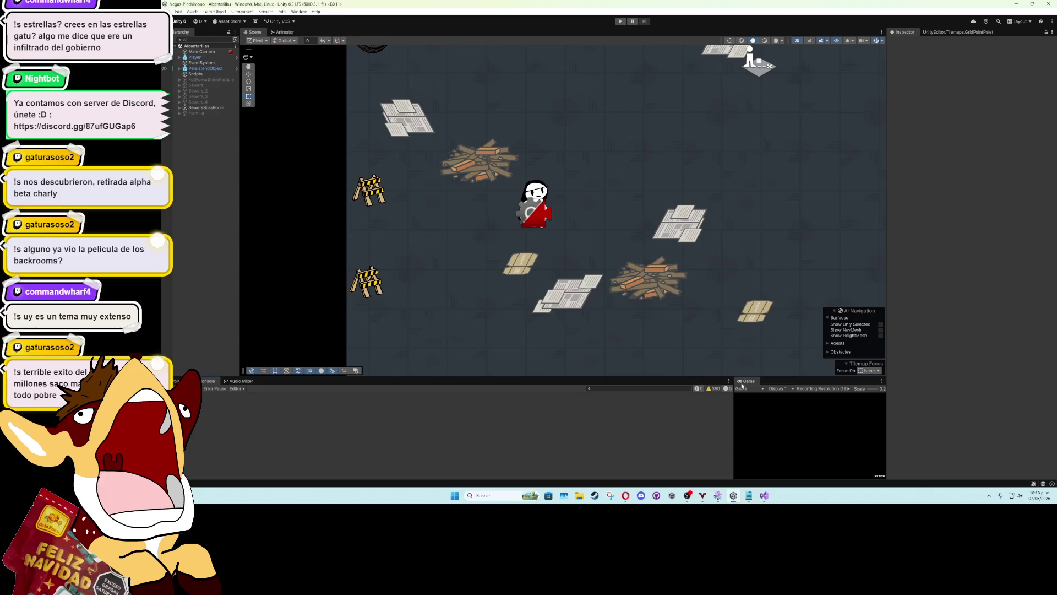
Playtest the sewer level to the crocodile boss intro, then open CarryObjectScript from the layer error
double_click(747, 382)
left_click(620, 21)
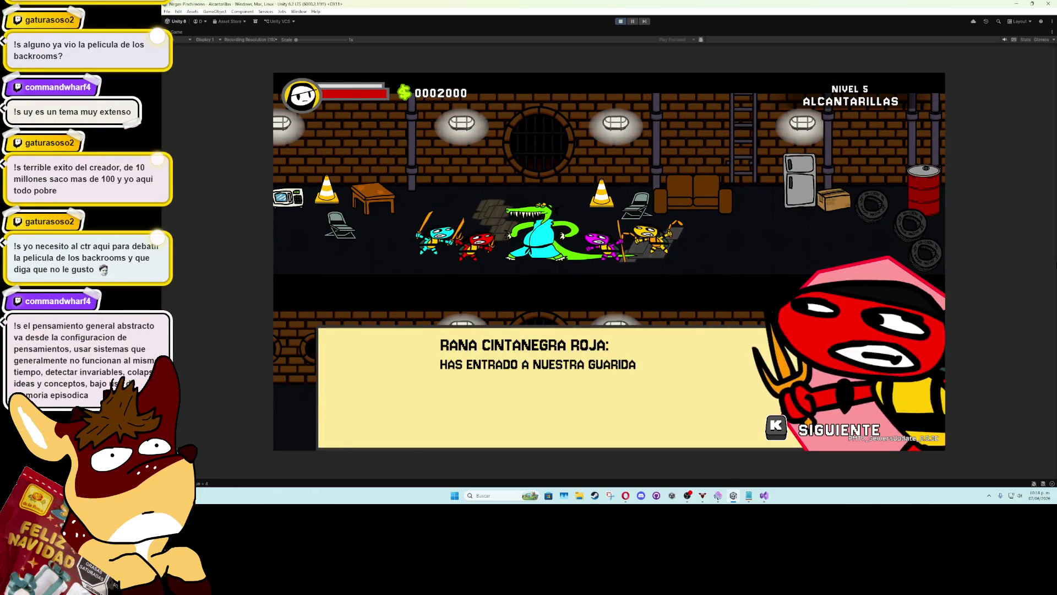
key("k")
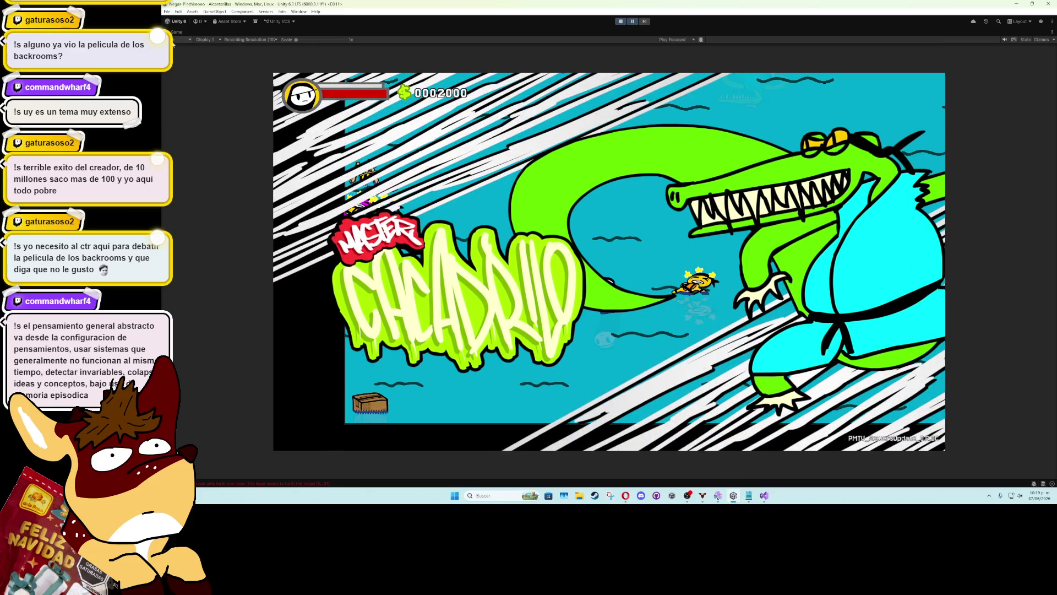
double_click(178, 33)
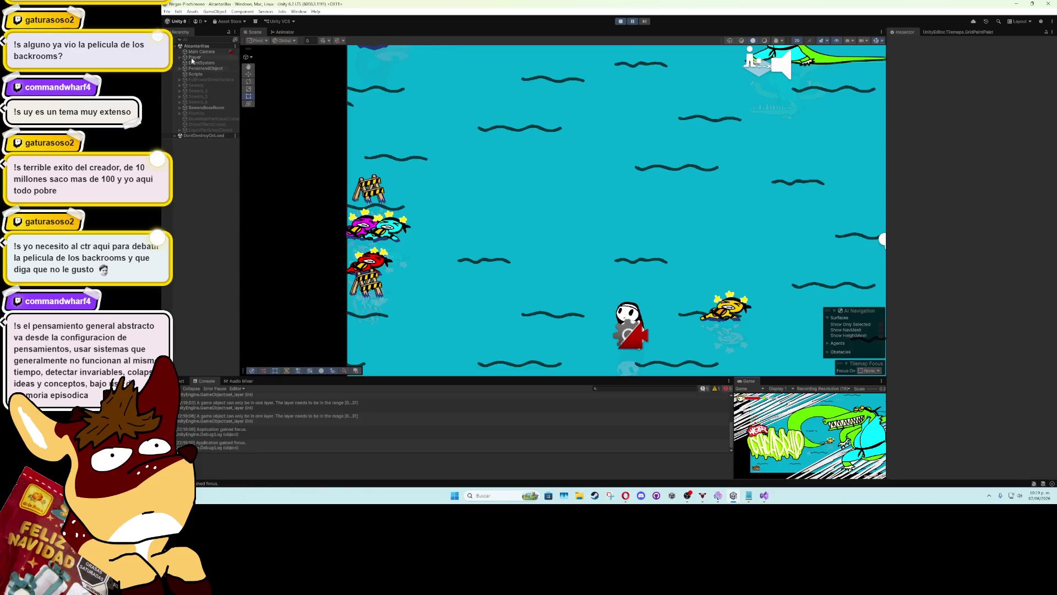
left_click(268, 421)
double_click(309, 467)
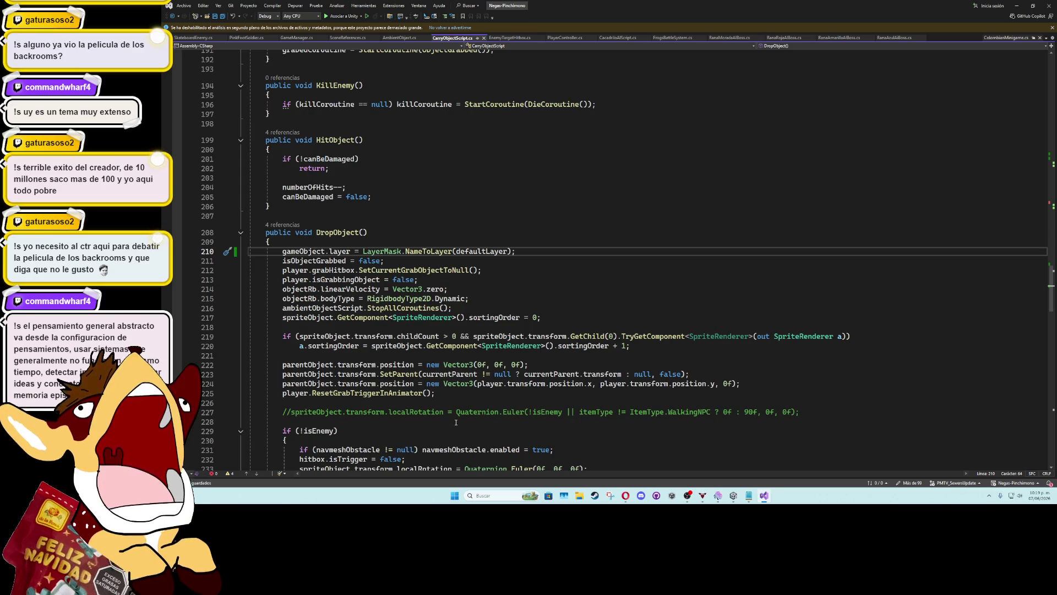
Play the maximized boss fight against the crocodile master and belt frogs, then select BrightSprite
key("alt+Tab")
scroll(375, 424, "up", 3)
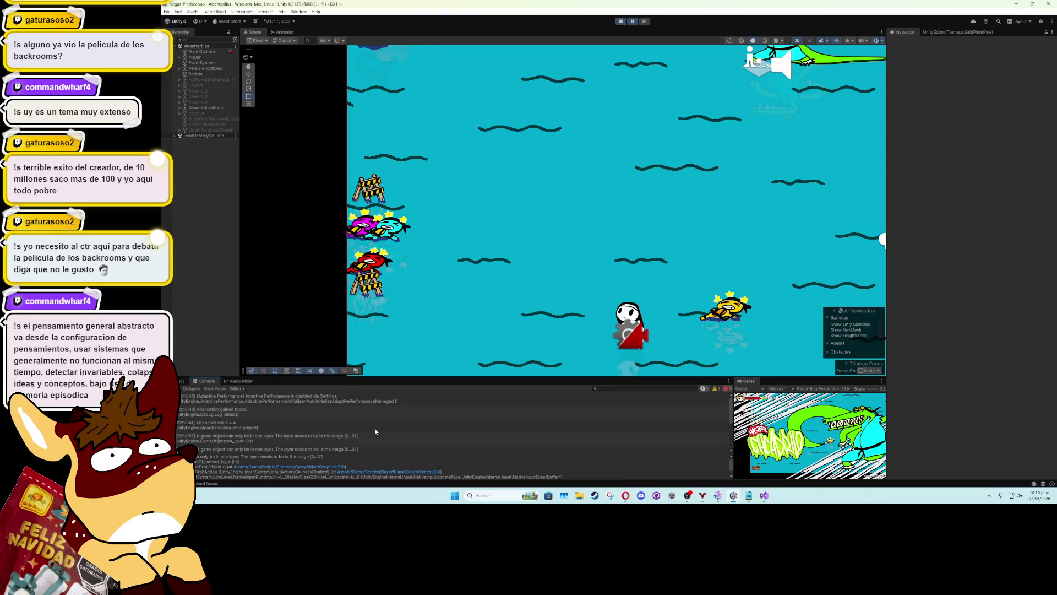
scroll(375, 429, "down", 3)
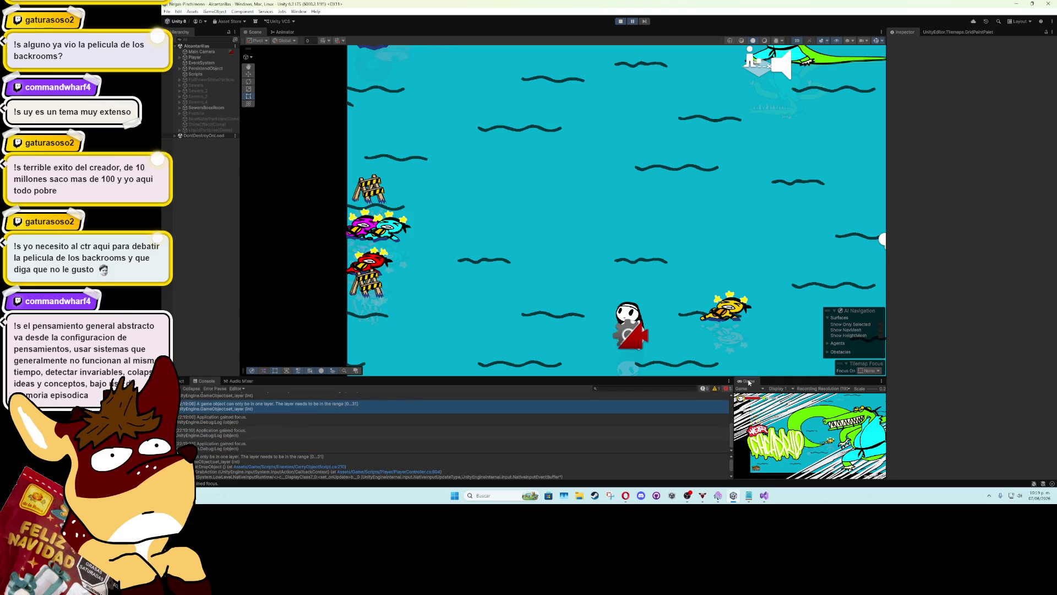
key("shift+space")
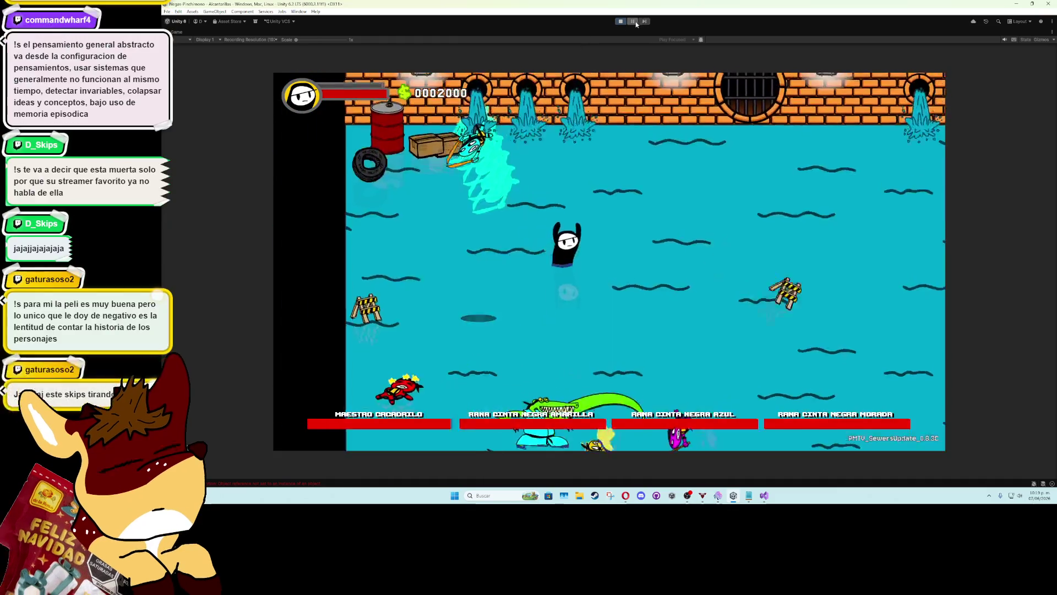
key("shift+space")
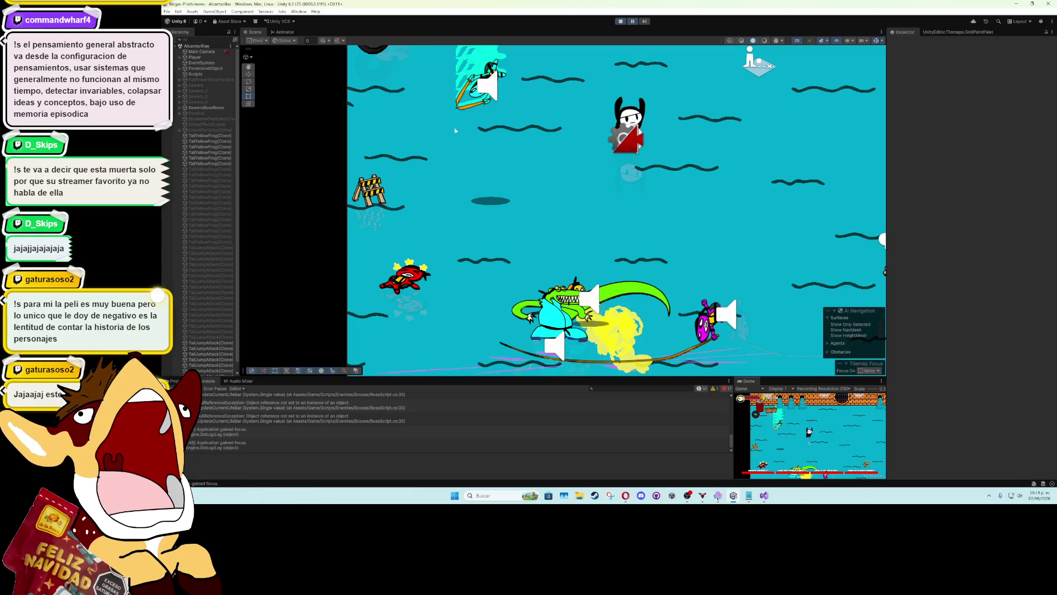
left_click(617, 116)
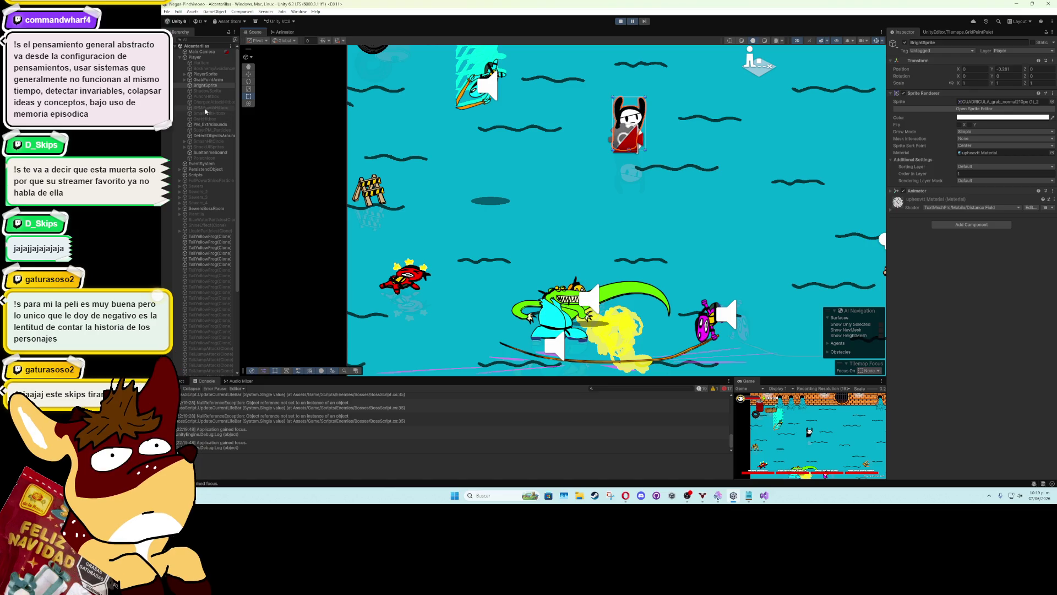
Inspect PlayerSprite and the Player's Player Controller settings, stop play mode, and return to Visual Studio
left_click(209, 74)
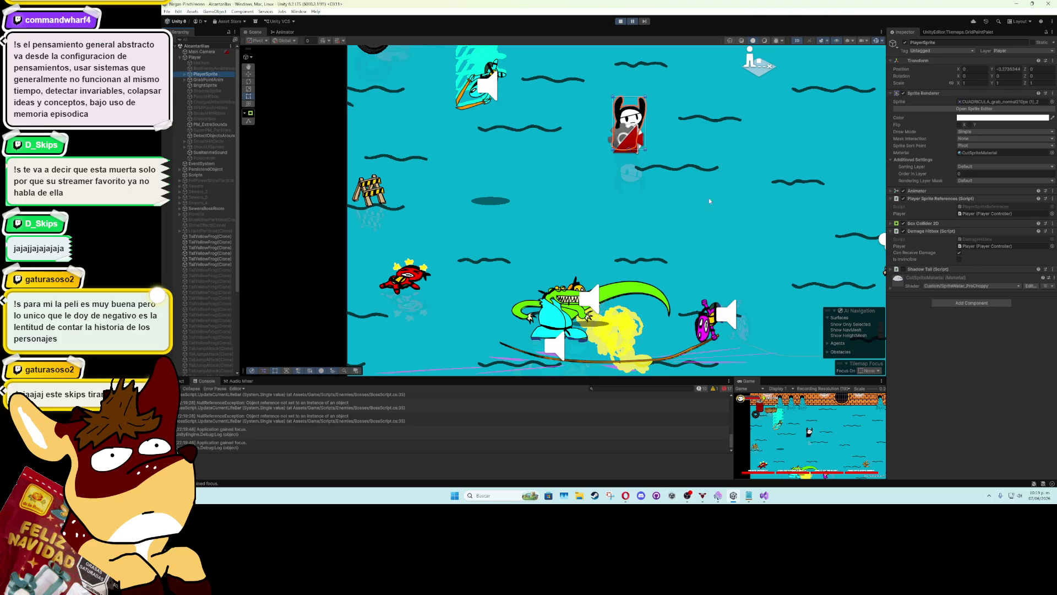
left_click(185, 73)
left_click(195, 57)
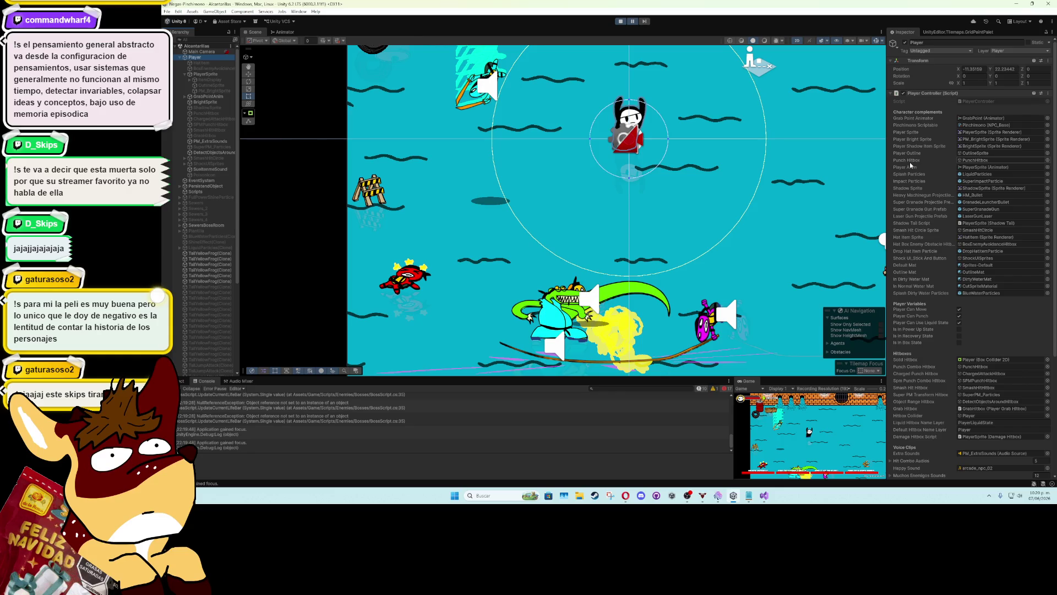
scroll(937, 351, "down", 5)
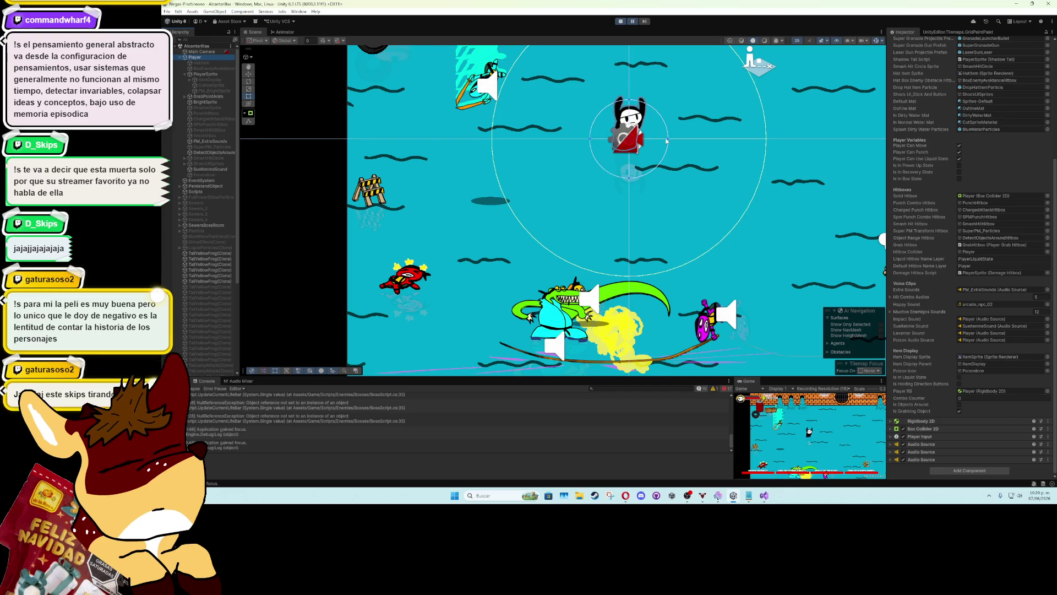
left_click(624, 23)
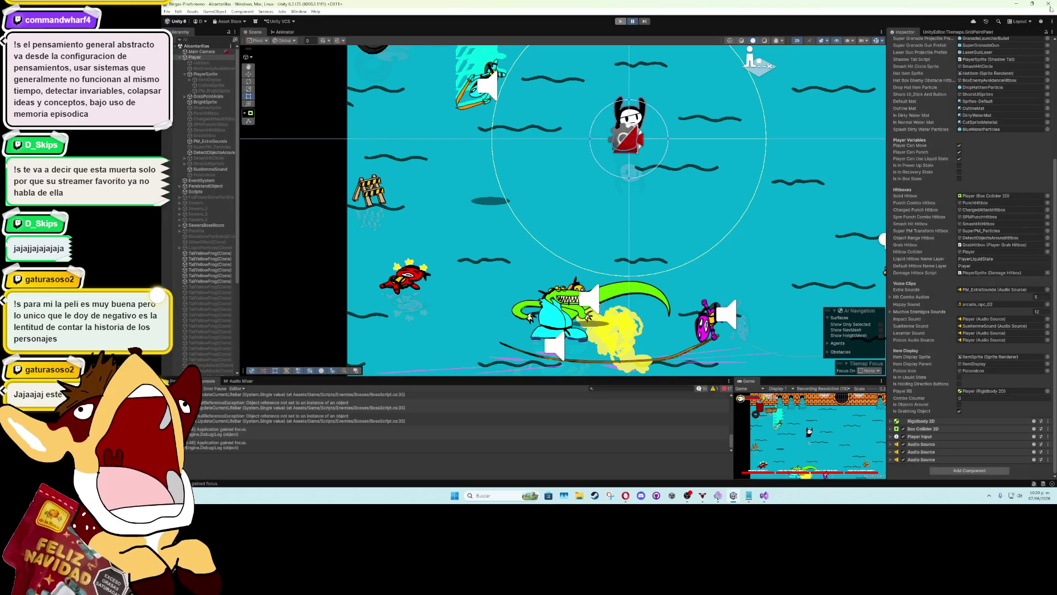
key("alt+Tab")
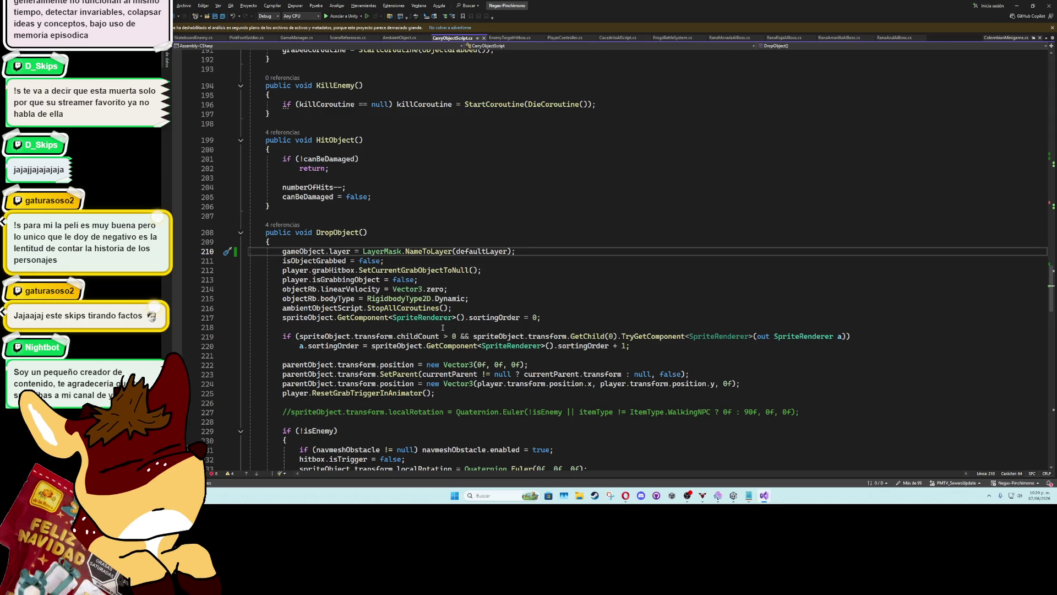
Check the isGrabbingObject reset on line 213, then fold GrabActionCoroutine in PlayerController.cs
left_click(405, 279)
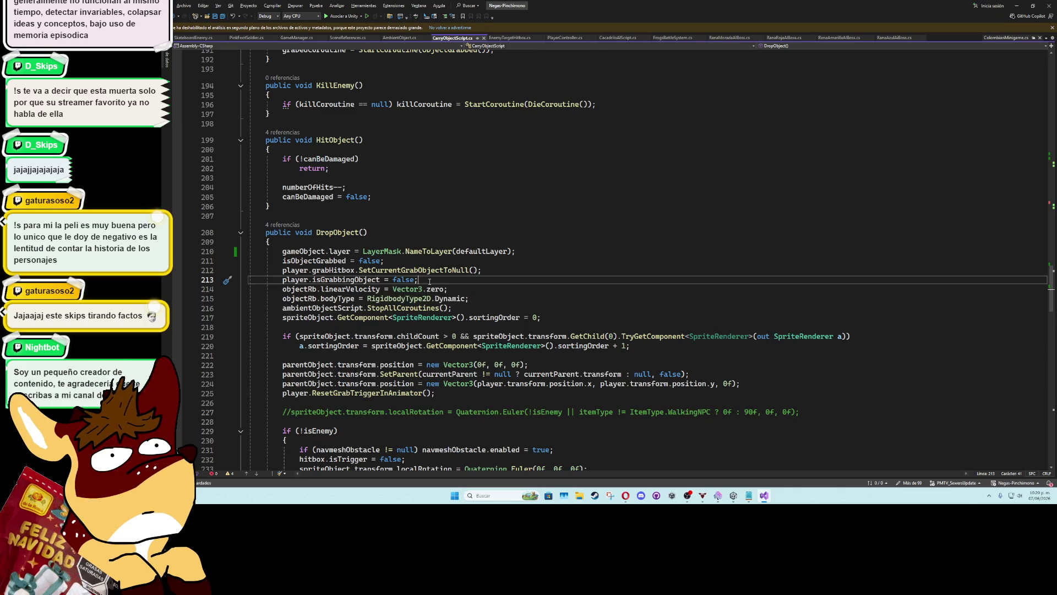
left_click(564, 38)
scroll(370, 261, "up", 4)
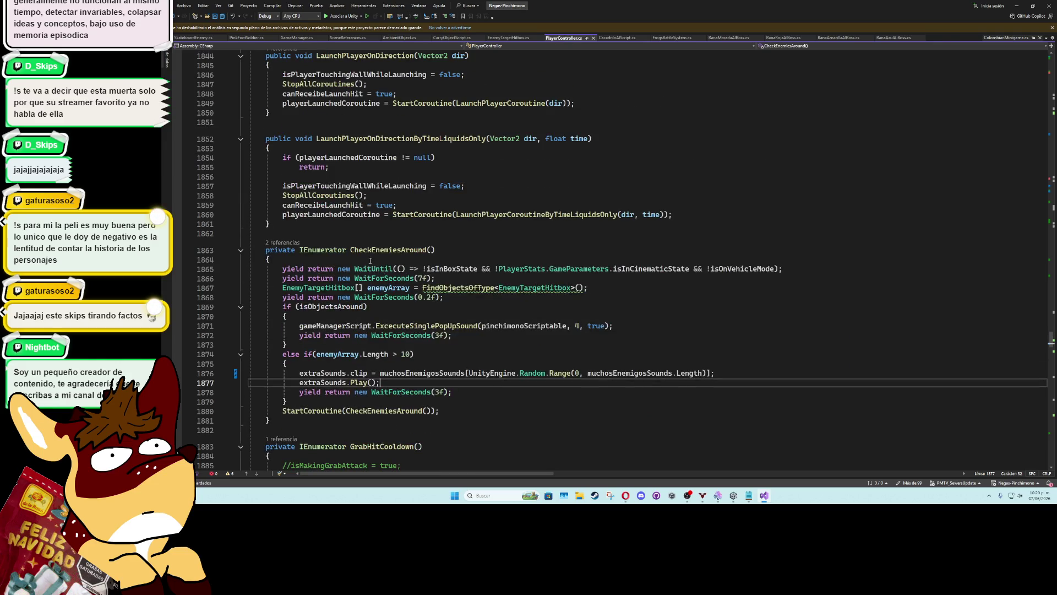
scroll(390, 308, "up", 20)
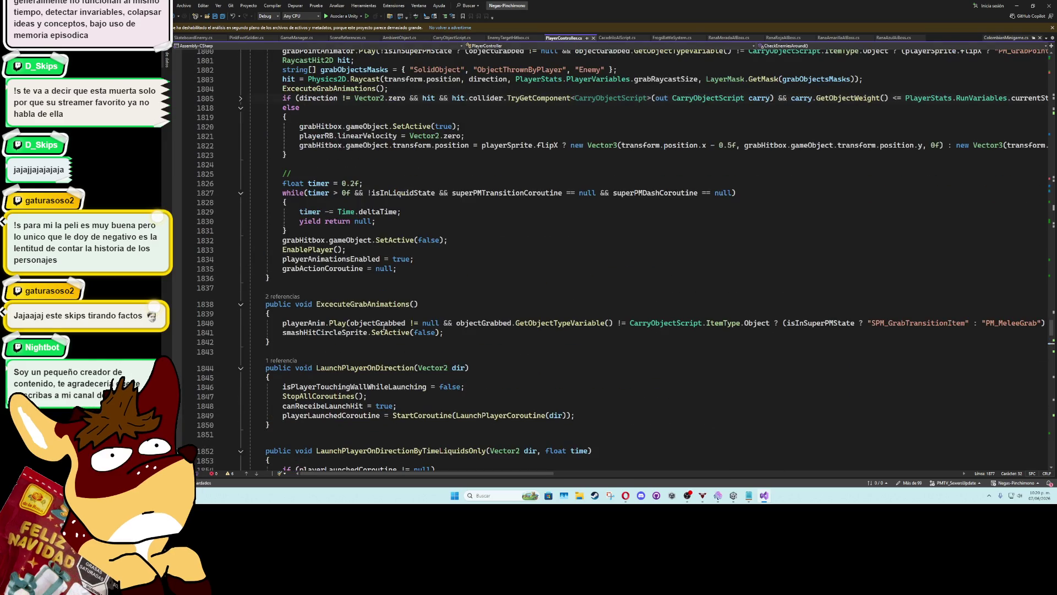
scroll(400, 333, "up", 10)
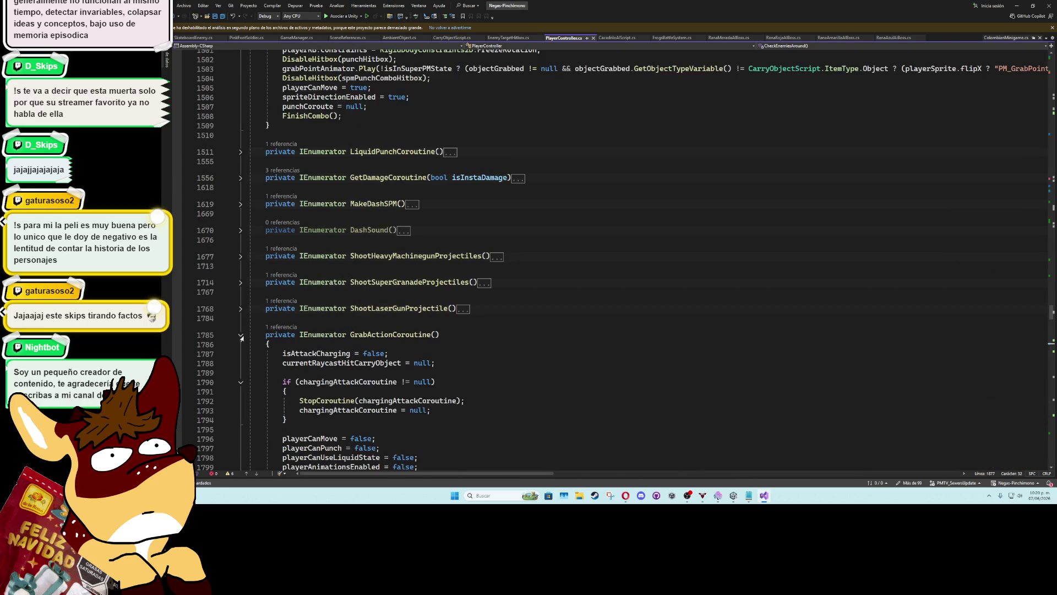
left_click(241, 336)
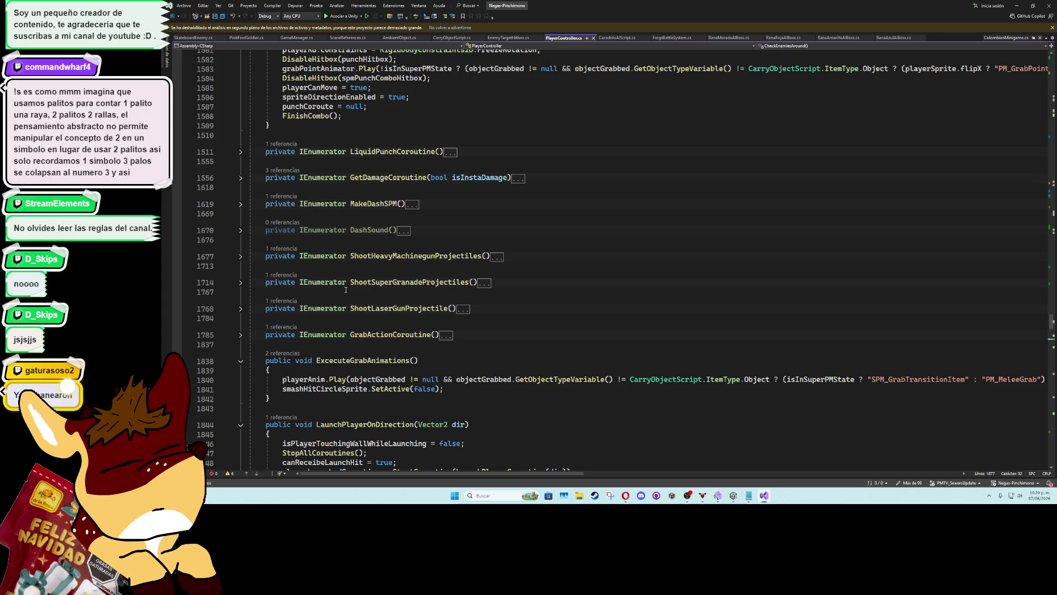
scroll(560, 329, "up", 15)
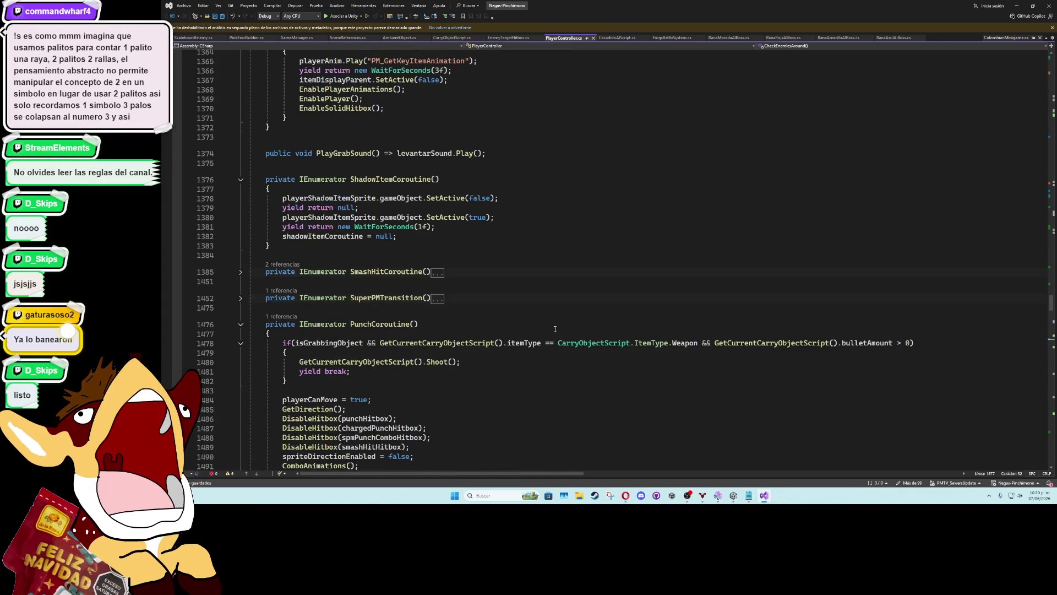
scroll(501, 333, "up", 6)
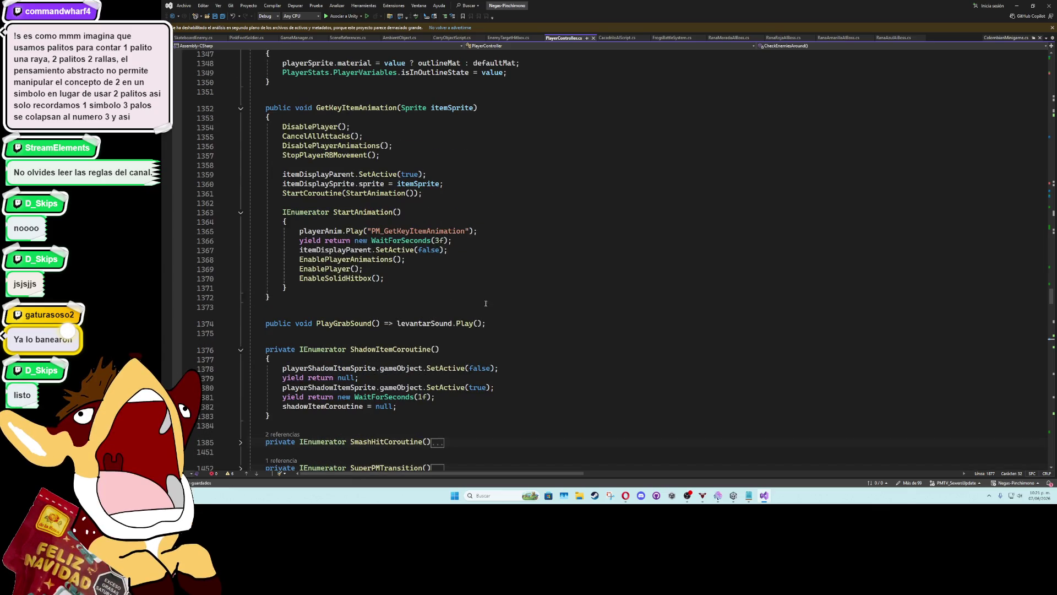
scroll(489, 300, "up", 6)
scroll(493, 293, "up", 6)
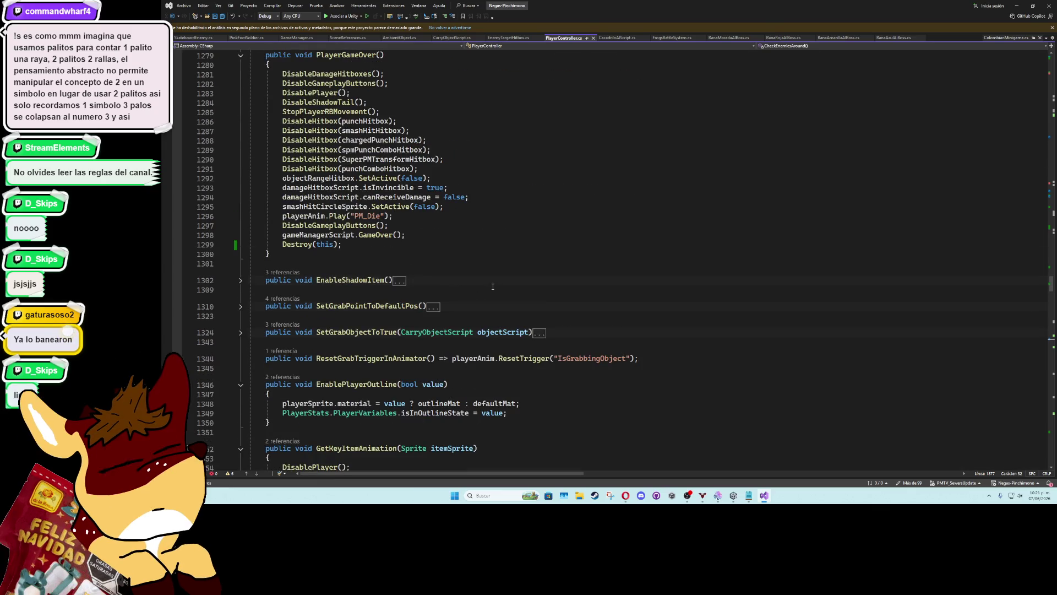
scroll(495, 292, "up", 5)
scroll(494, 293, "up", 4)
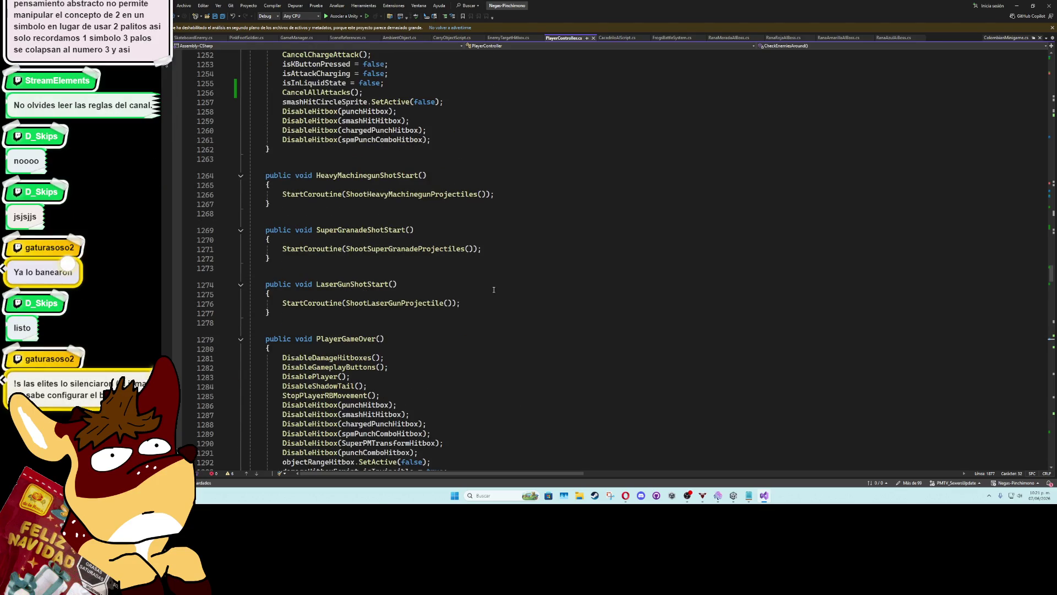
scroll(494, 289, "up", 5)
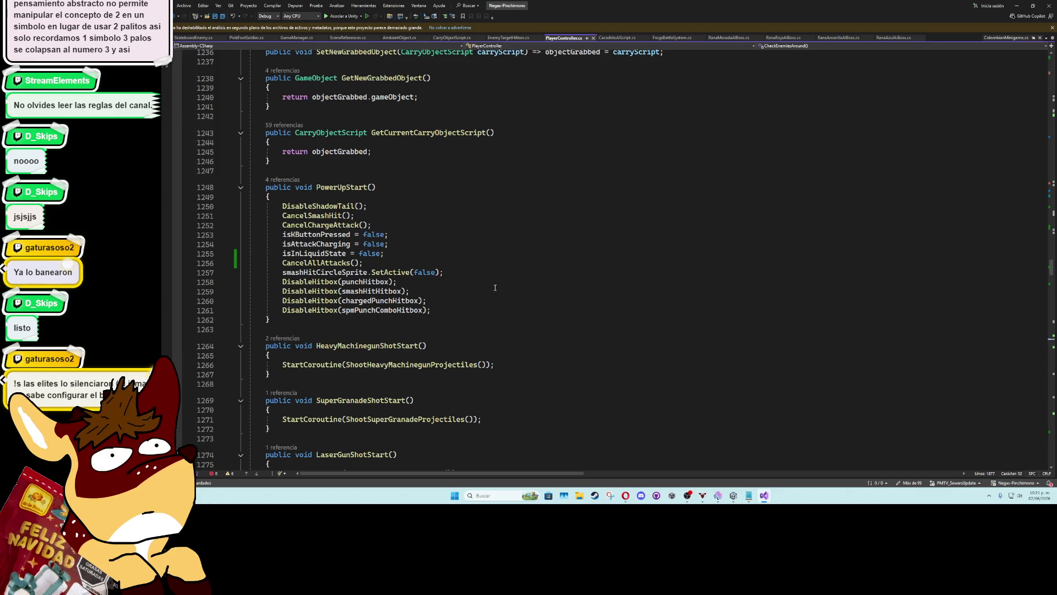
scroll(496, 287, "up", 5)
scroll(495, 282, "up", 5)
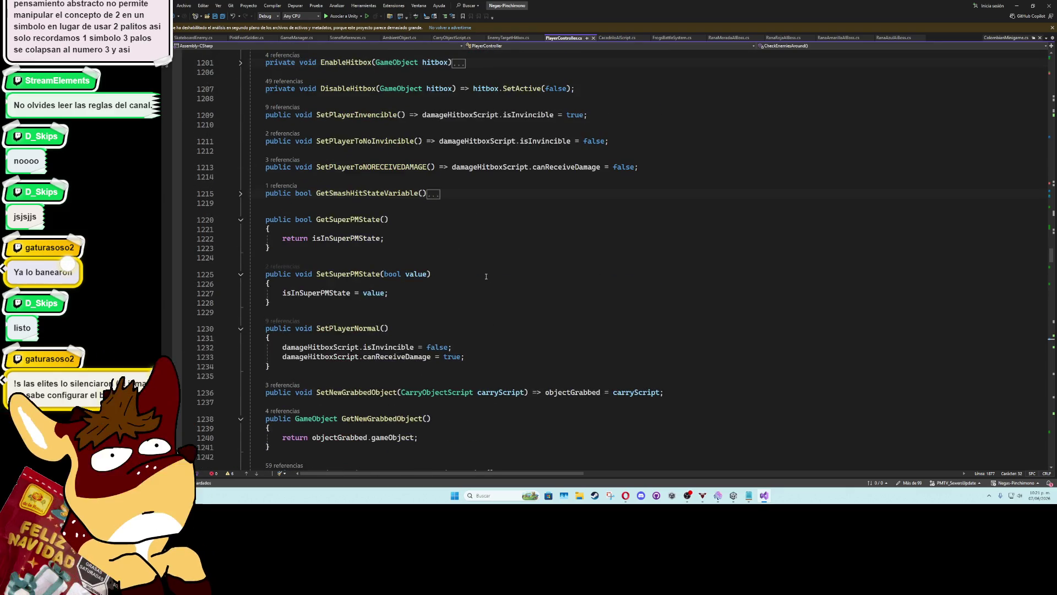
scroll(486, 277, "up", 5)
scroll(485, 276, "up", 5)
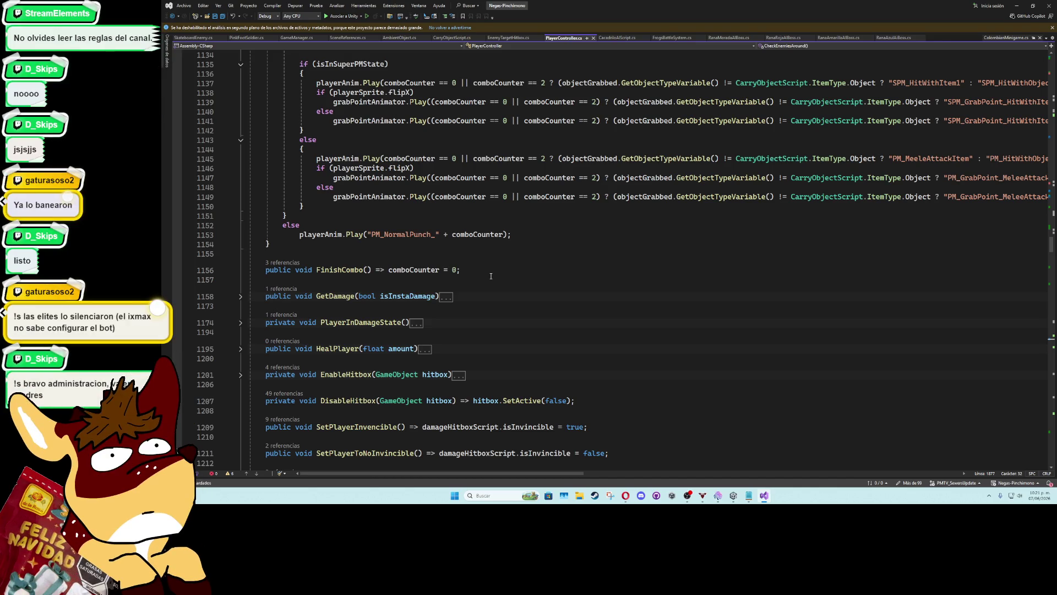
scroll(491, 273, "down", 6)
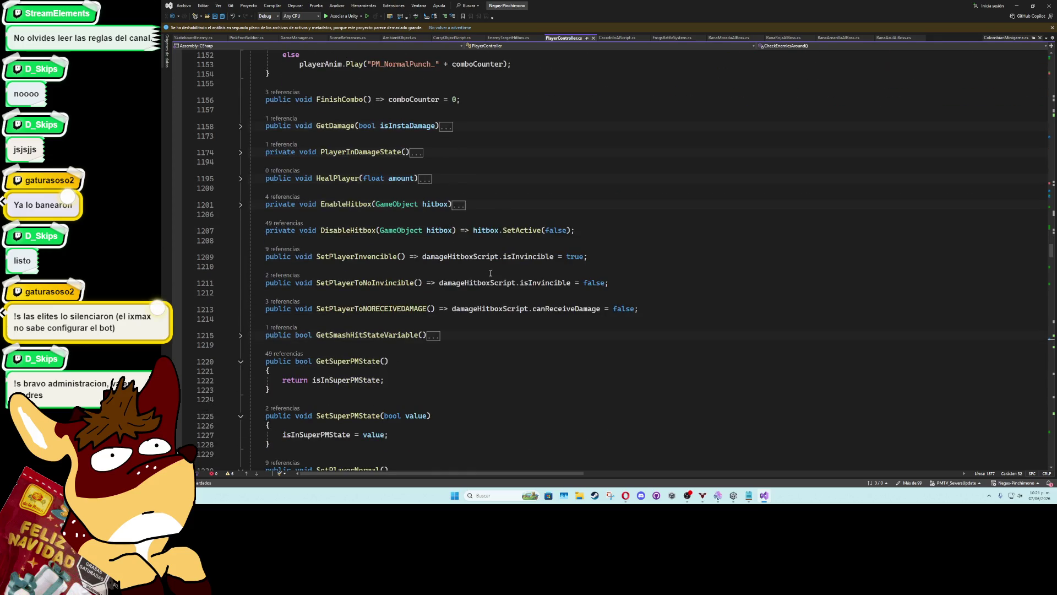
scroll(491, 273, "up", 7)
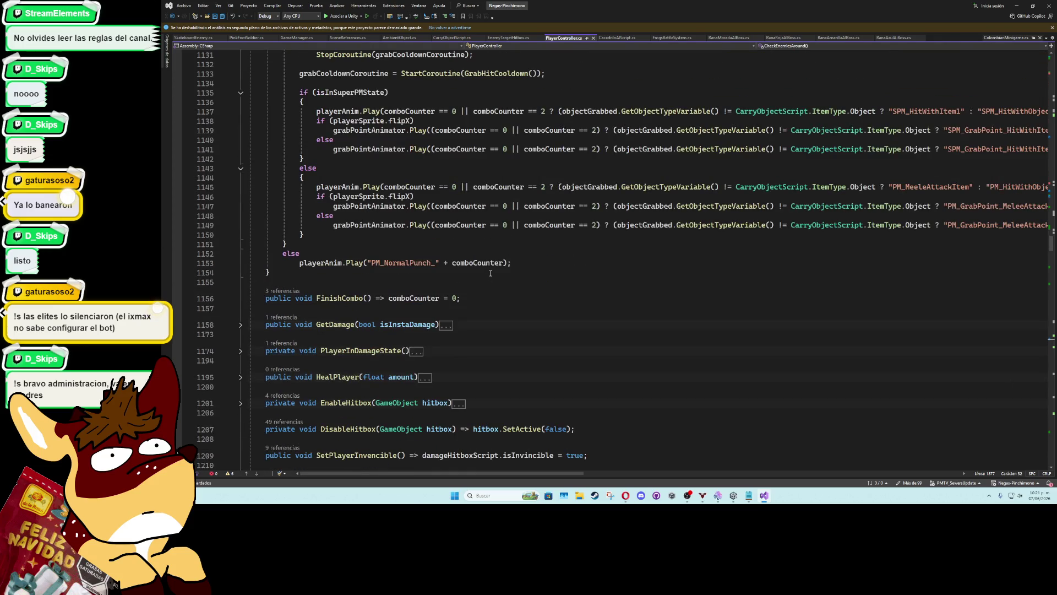
scroll(491, 273, "up", 20)
scroll(479, 275, "up", 10)
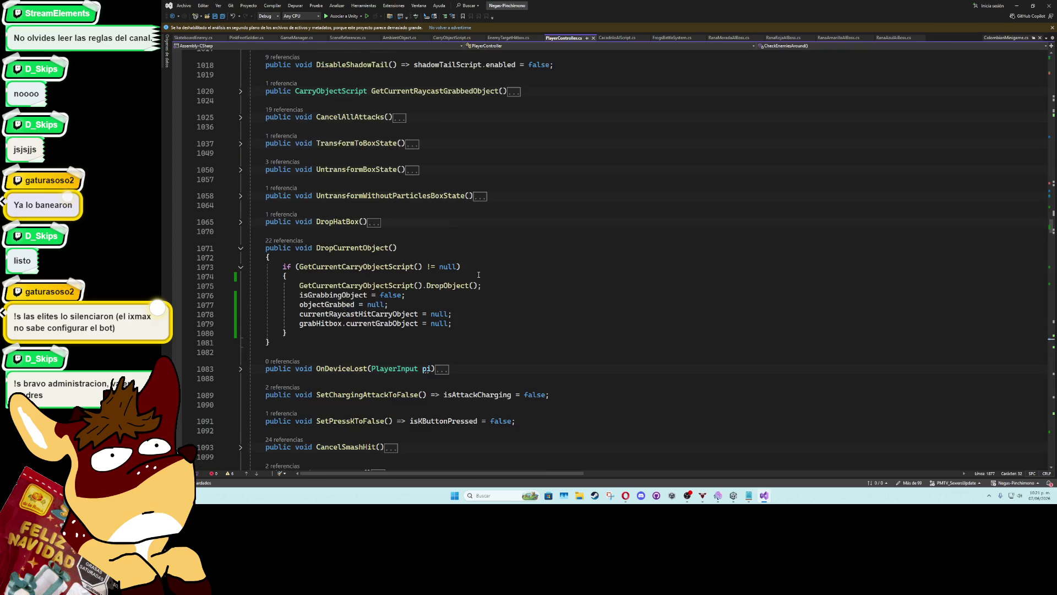